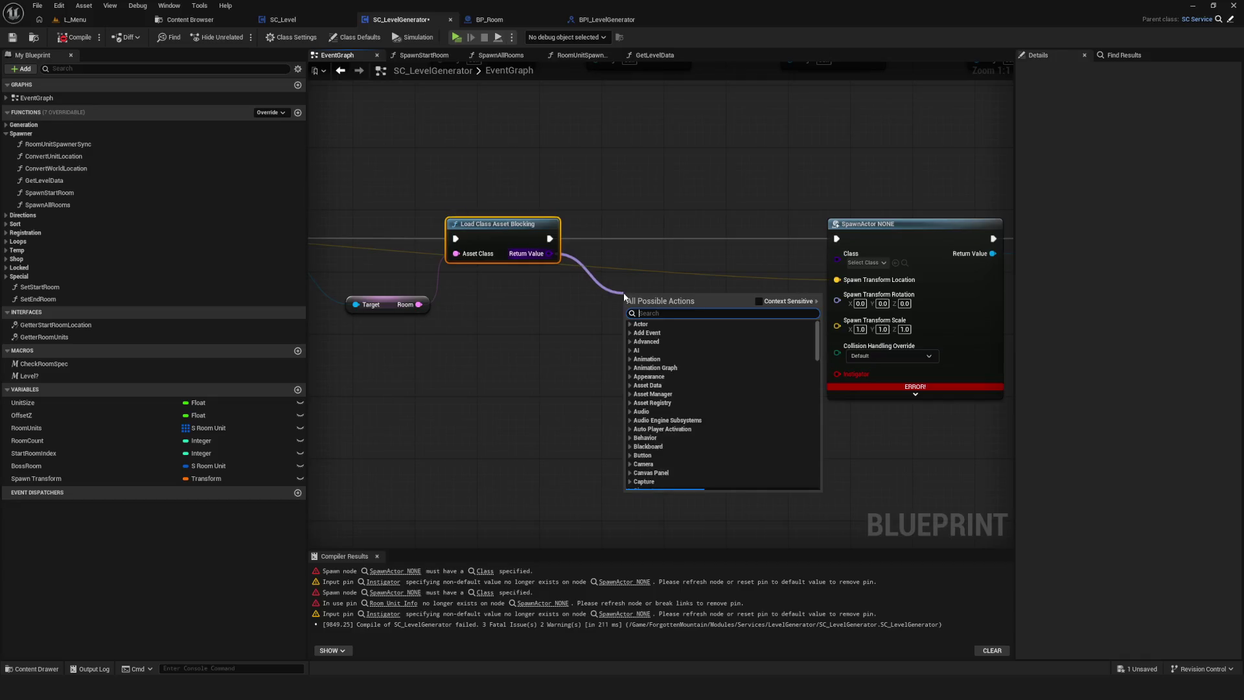
Dismiss the cast search list and cancel the pending link to SpawnActor's Class input.
scroll(734, 381, up, 5)
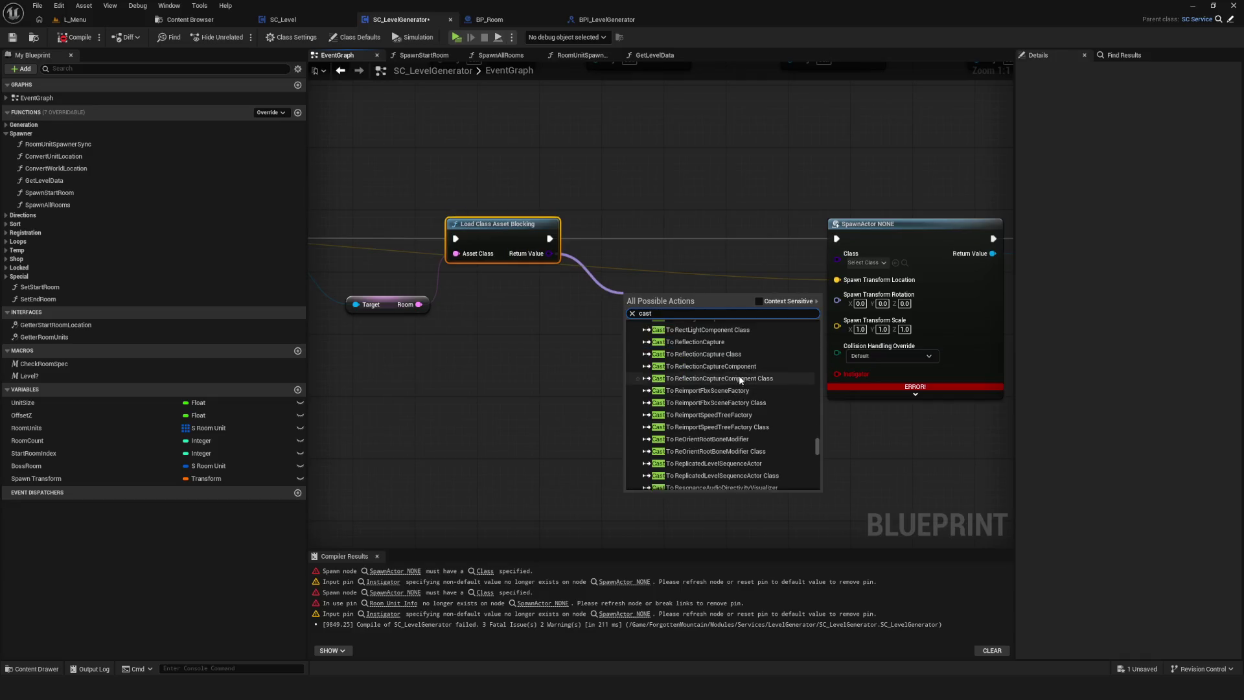
click(663, 362)
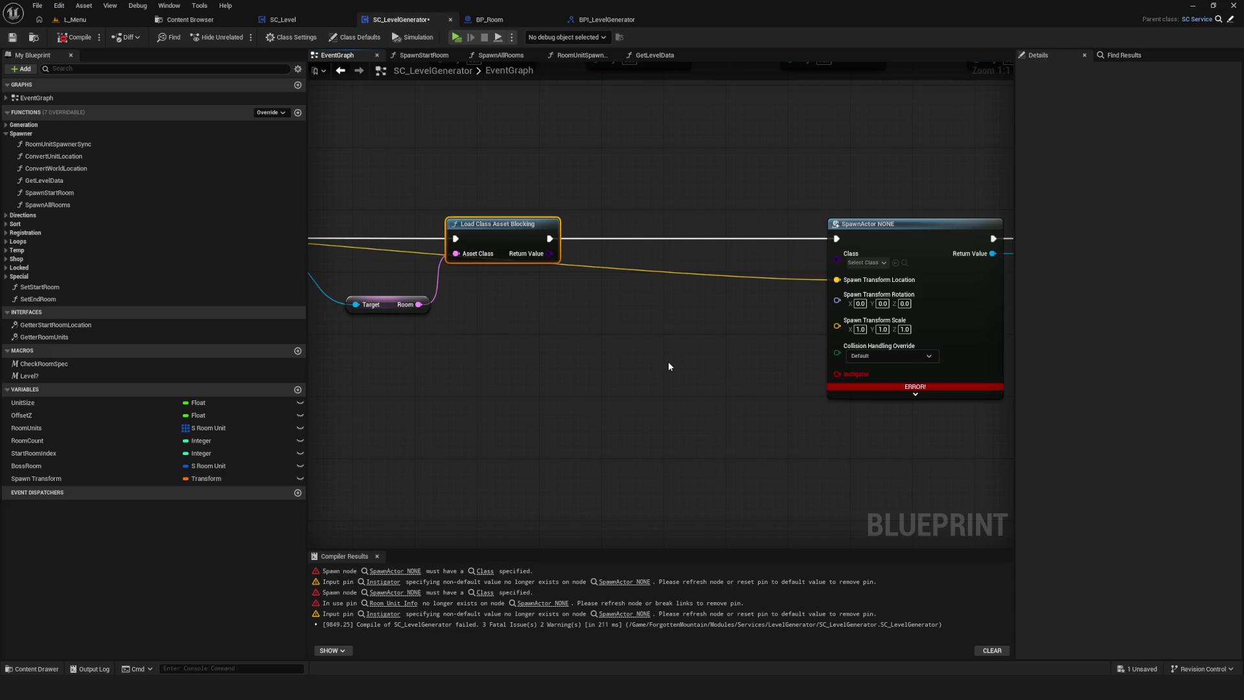
mouse_move(598, 232)
mouse_down()
mouse_move(888, 239)
mouse_move(907, 255)
mouse_up()
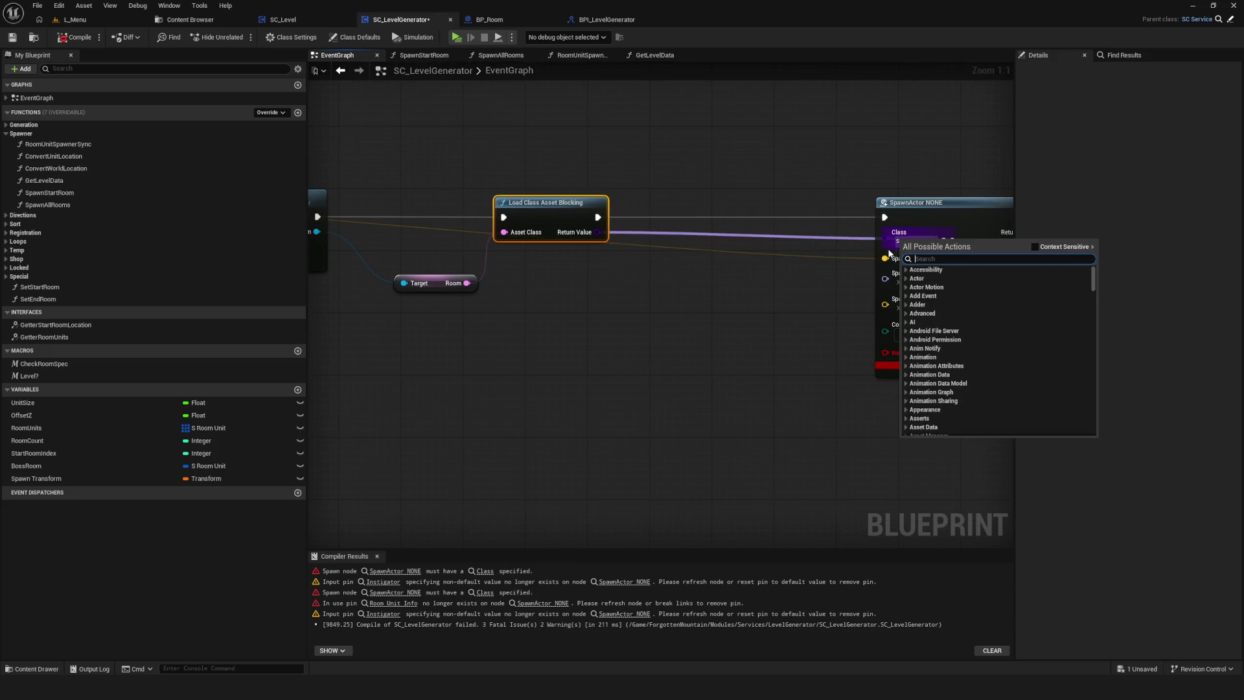
key(Escape)
click(620, 257)
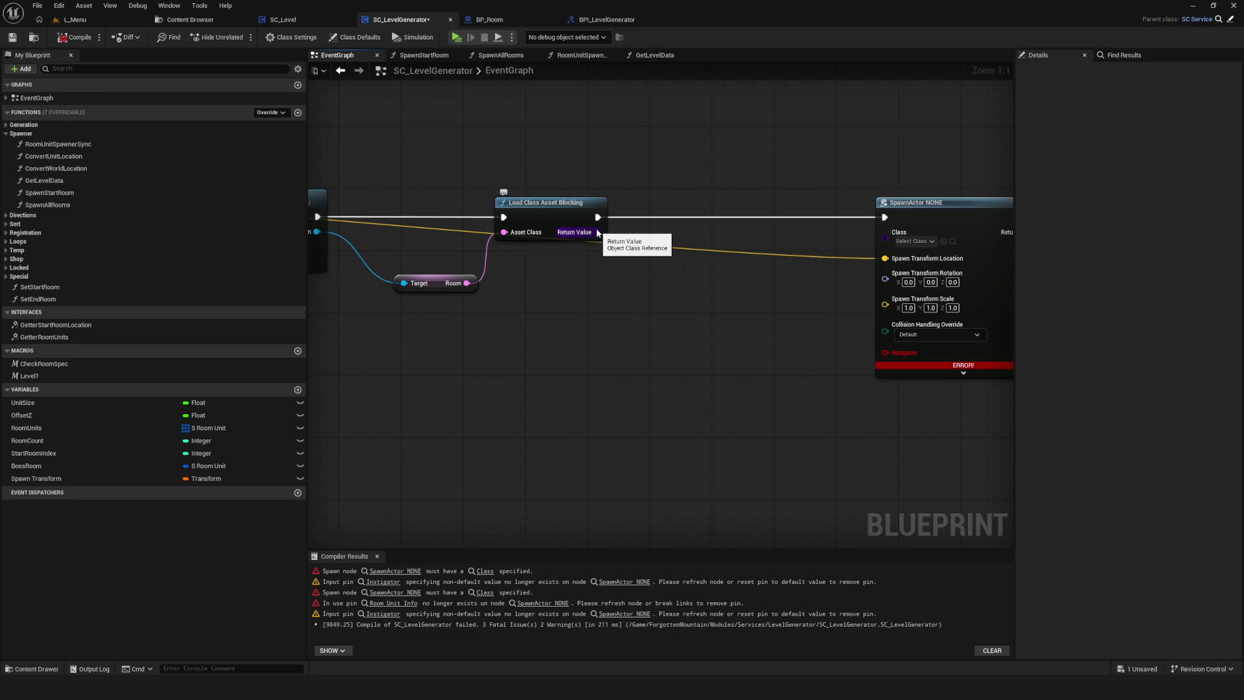
scroll(742, 286, down, 2)
scroll(743, 287, down, 1)
scroll(742, 287, up, 3)
Move the Room getter down and add an Async Load Class Asset node below it.
mouse_move(599, 292)
mouse_down()
mouse_move(653, 365)
mouse_move(560, 336)
mouse_move(643, 387)
mouse_up()
text(a)
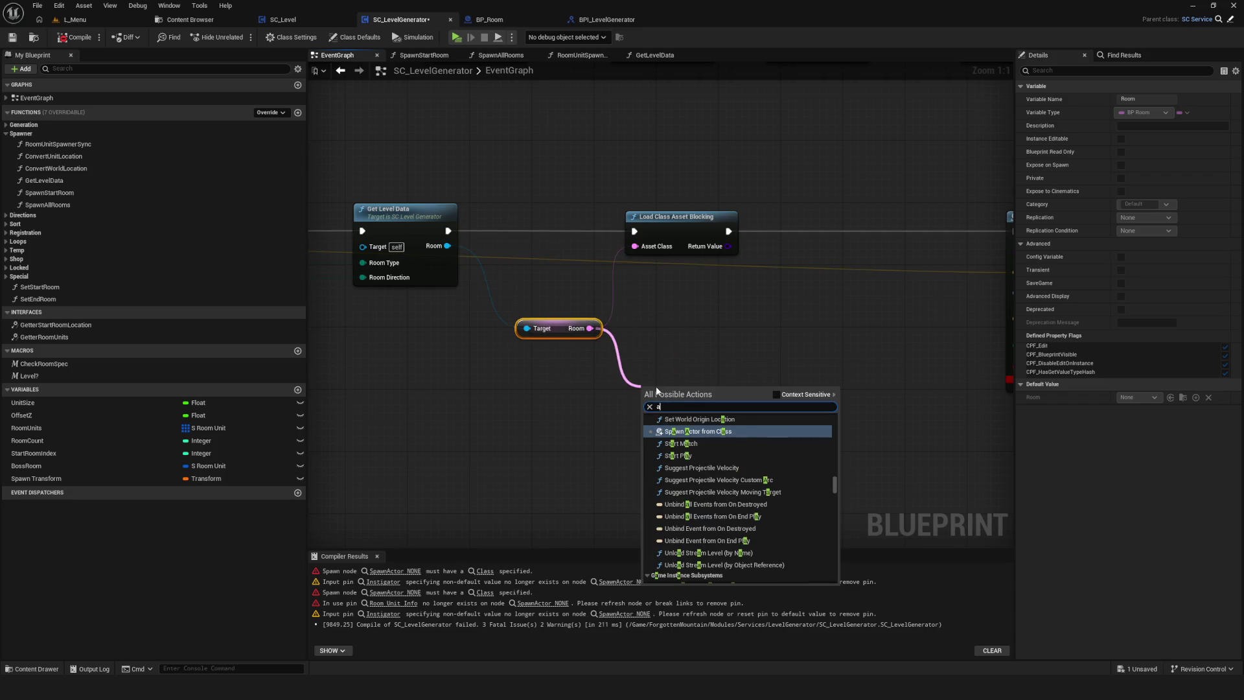
text(sset)
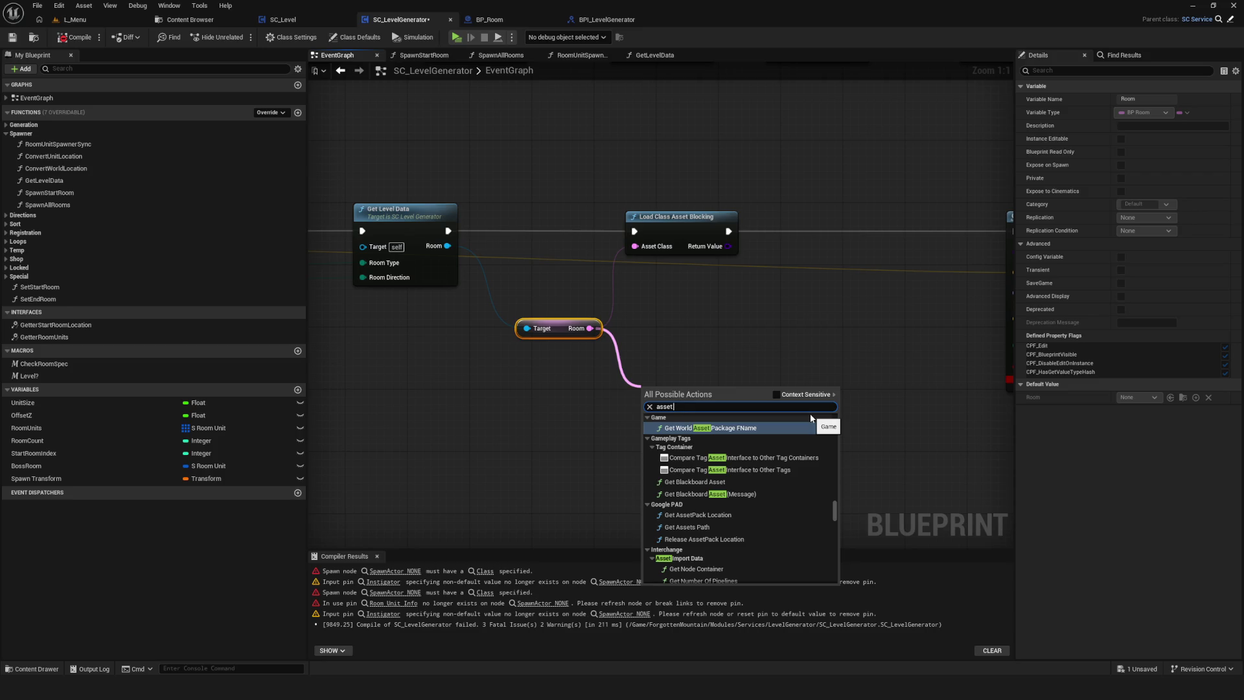
text( load)
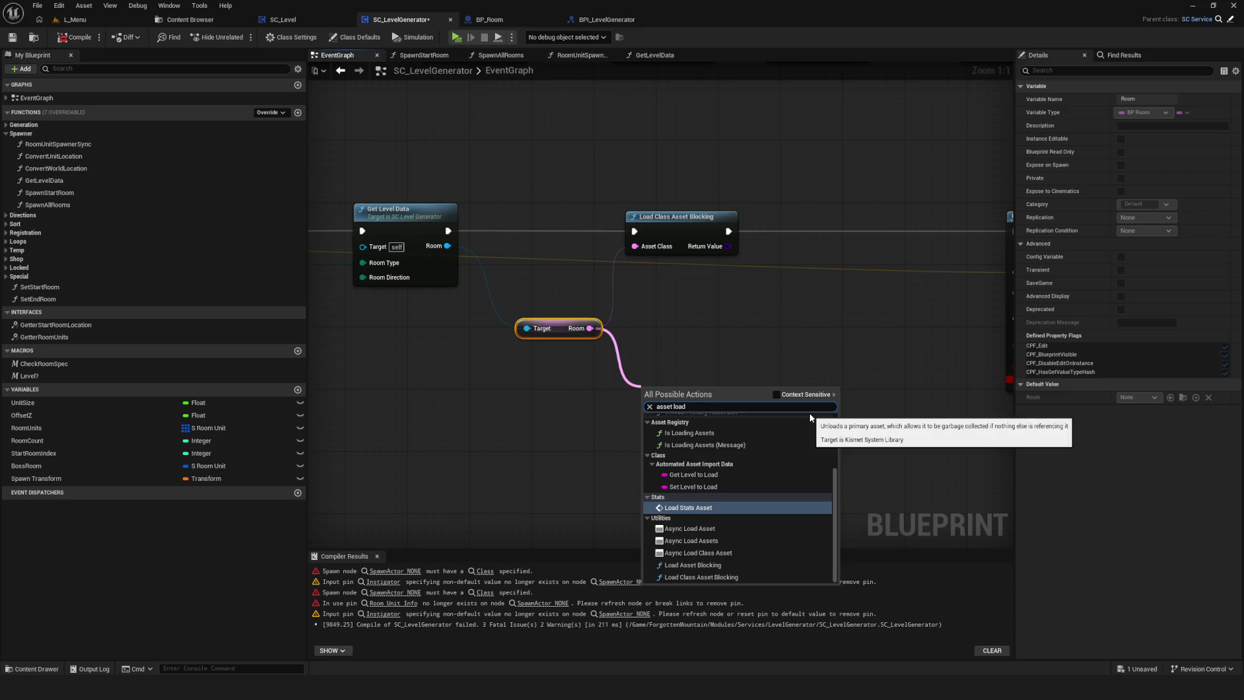
click(752, 555)
drag(708, 395, 693, 387)
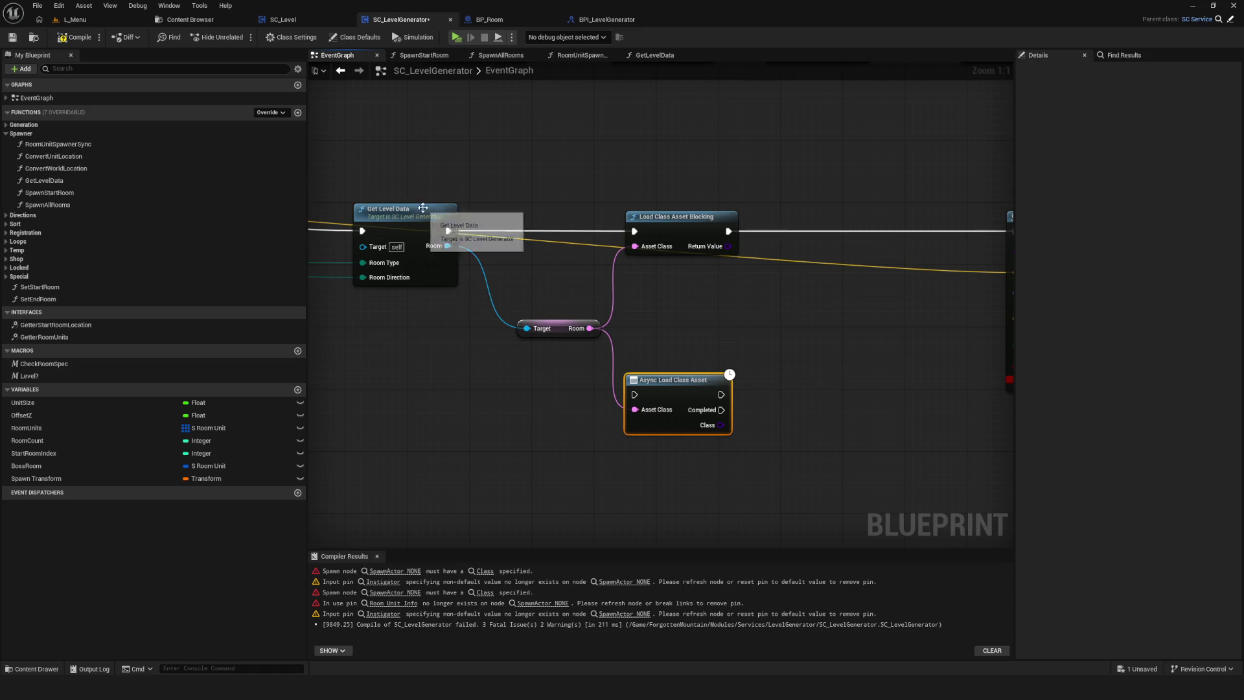
drag(758, 299, 698, 261)
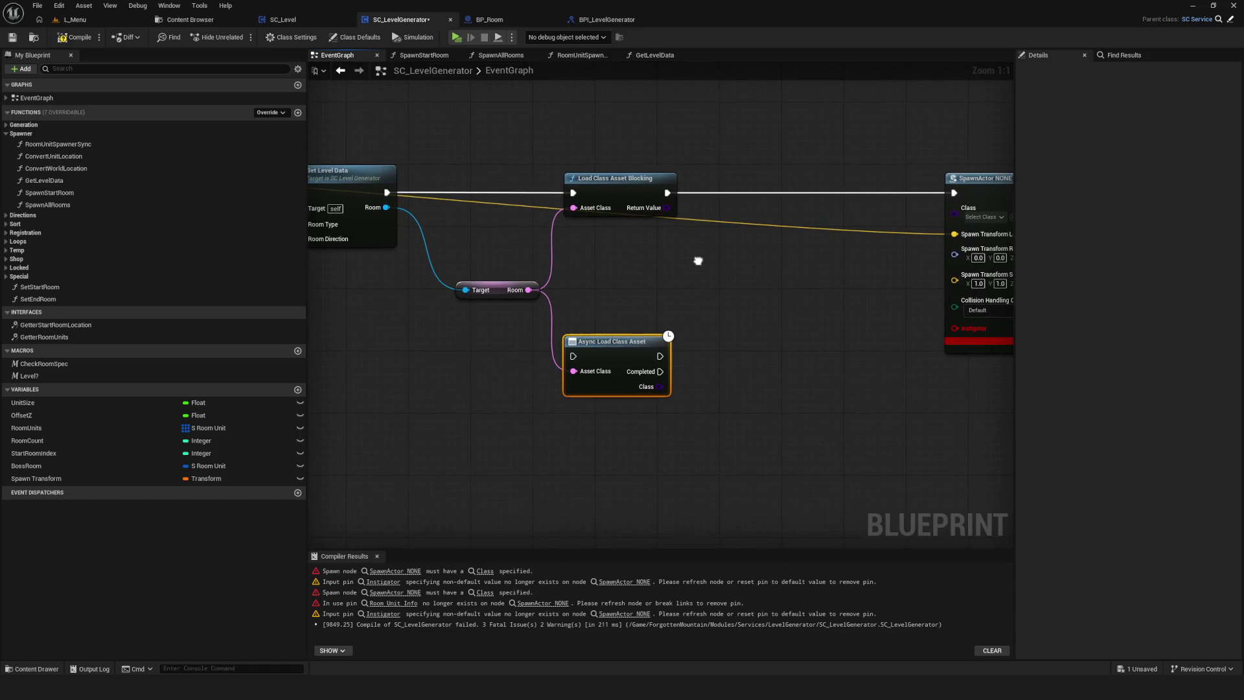
Try a cast from the async node's Class output, then remove the Async Load Class Asset node.
drag(660, 387, 741, 328)
text(cdp)
key(BackSpace)
key(BackSpace)
key(BackSpace)
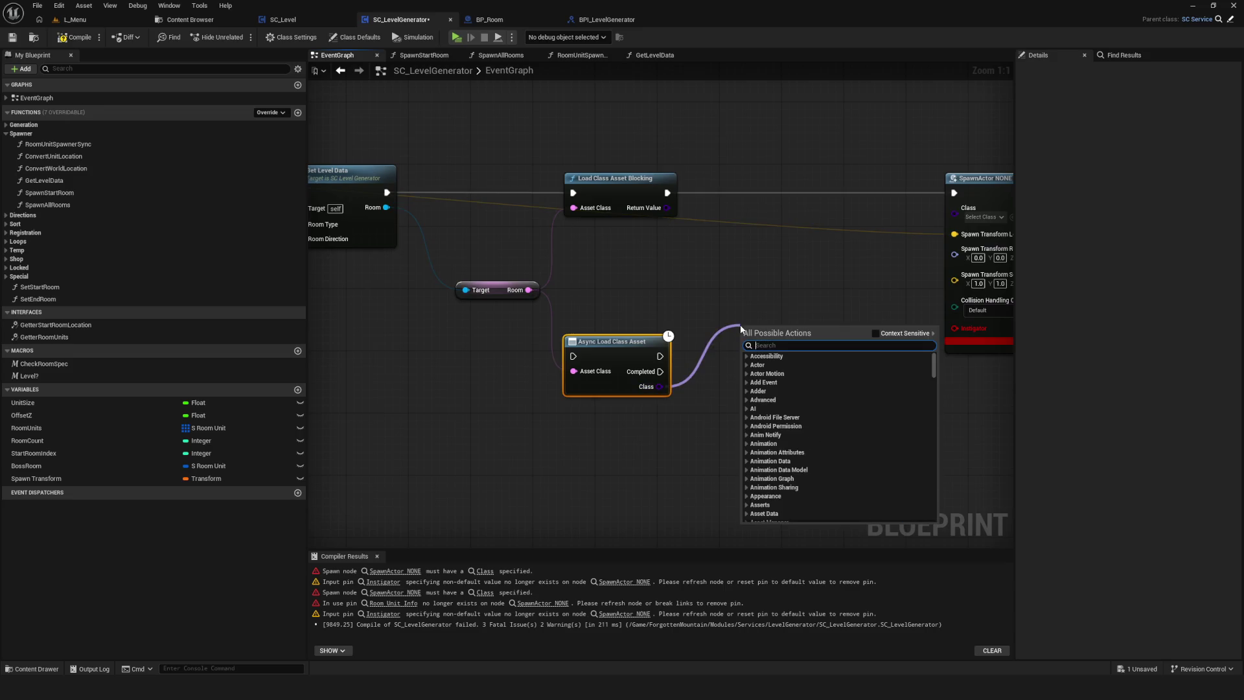
text(cast)
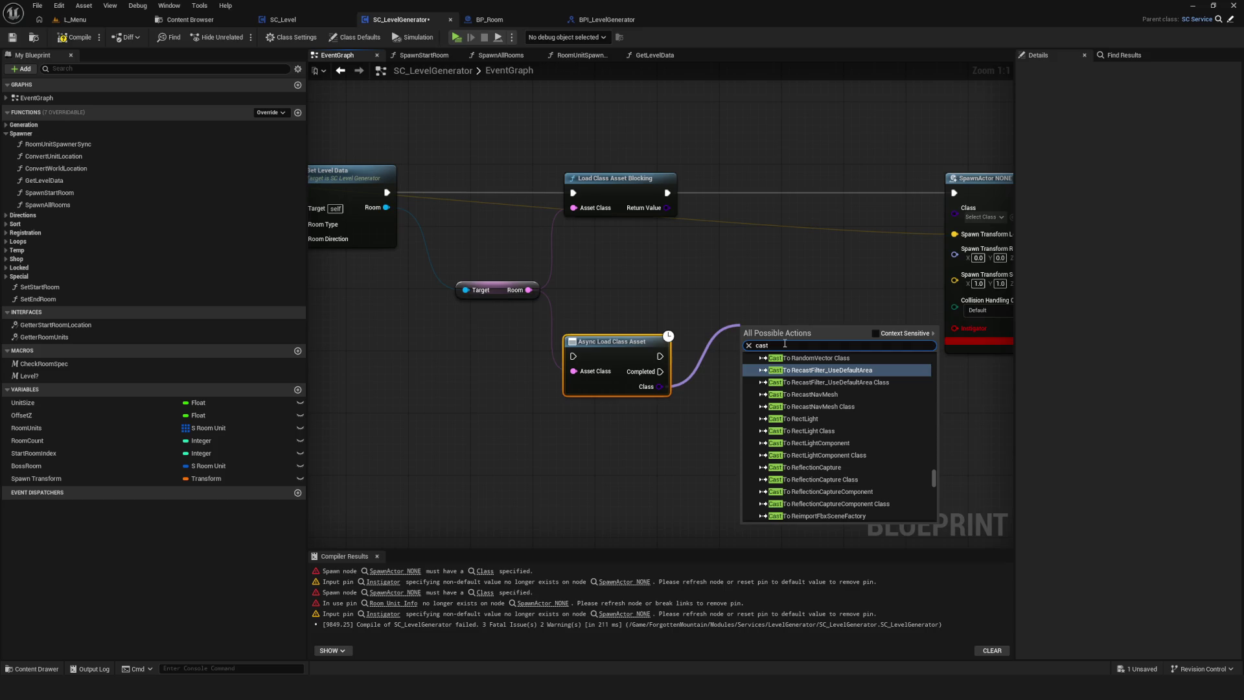
click(819, 151)
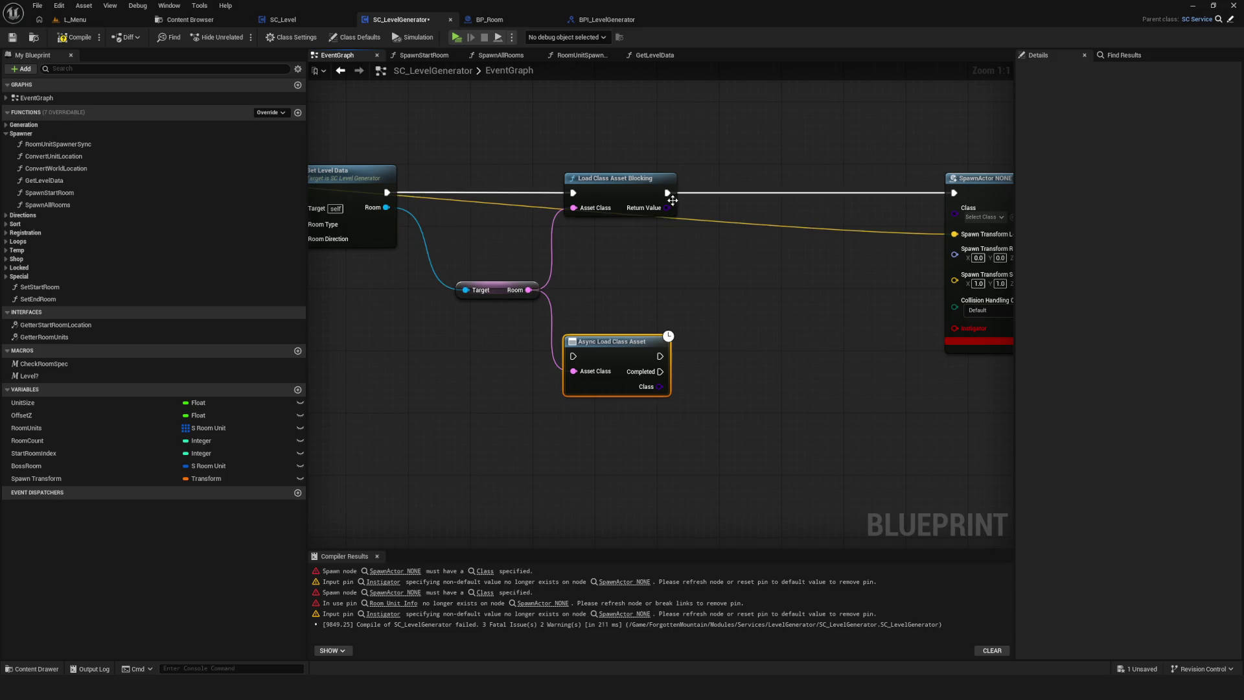
right_click(764, 202)
click(752, 248)
key(ctrl+z)
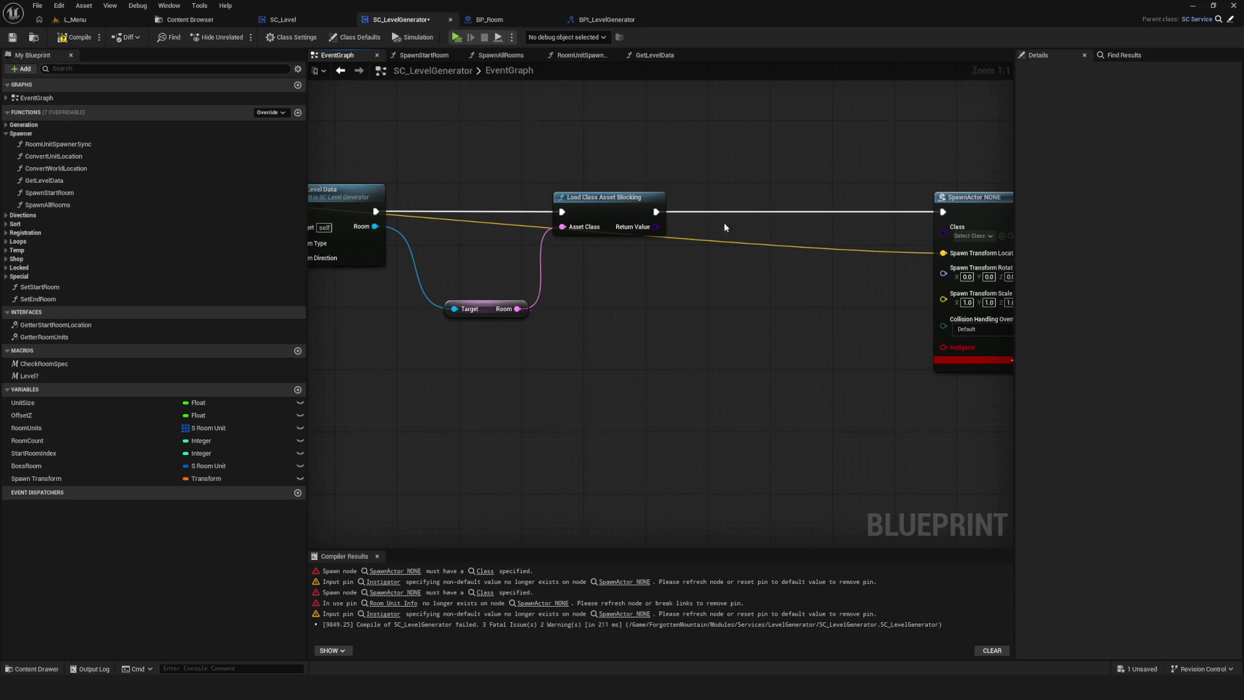
Insert Cast To BP_Room Class before SpawnActor and wire Room Unit into Room Unit Info.
drag(593, 279, 652, 277)
text(cast)
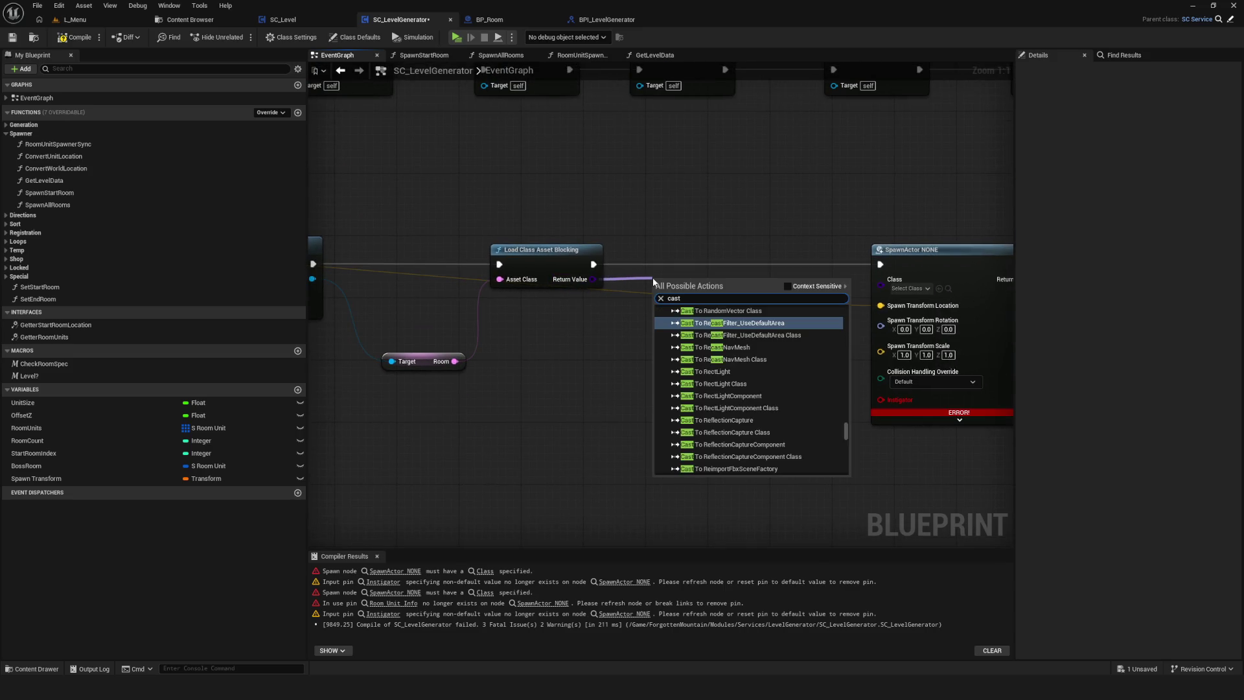
text( to bp)
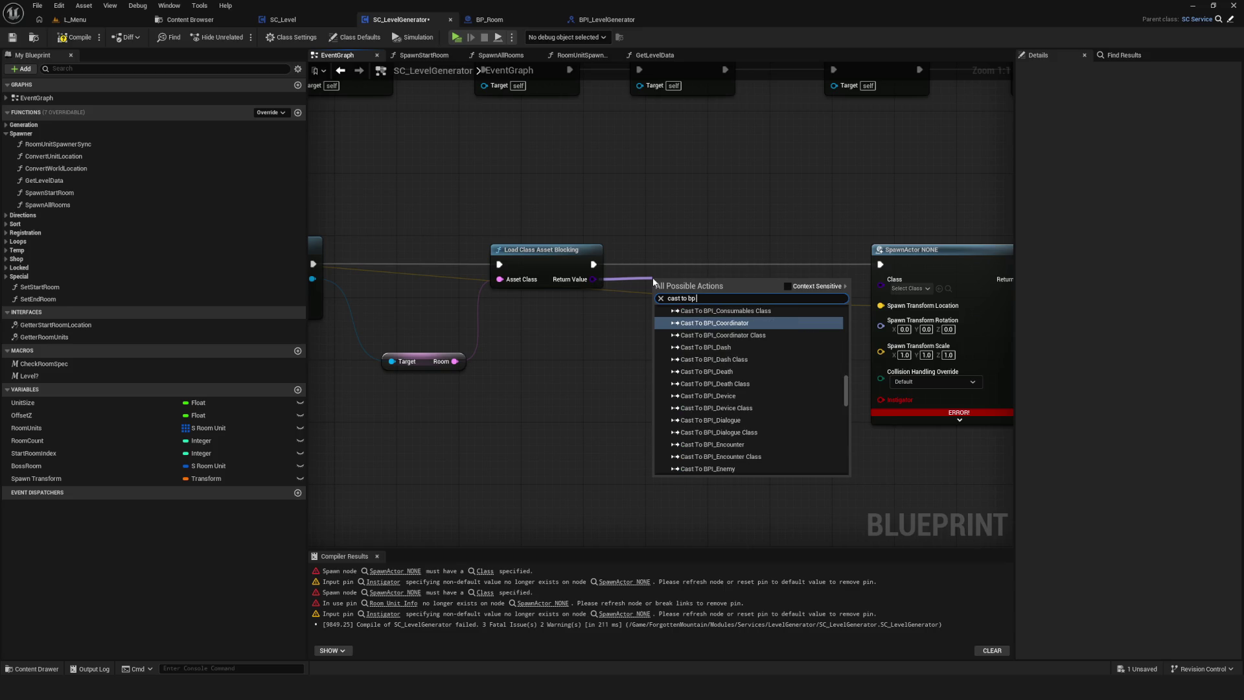
text( room)
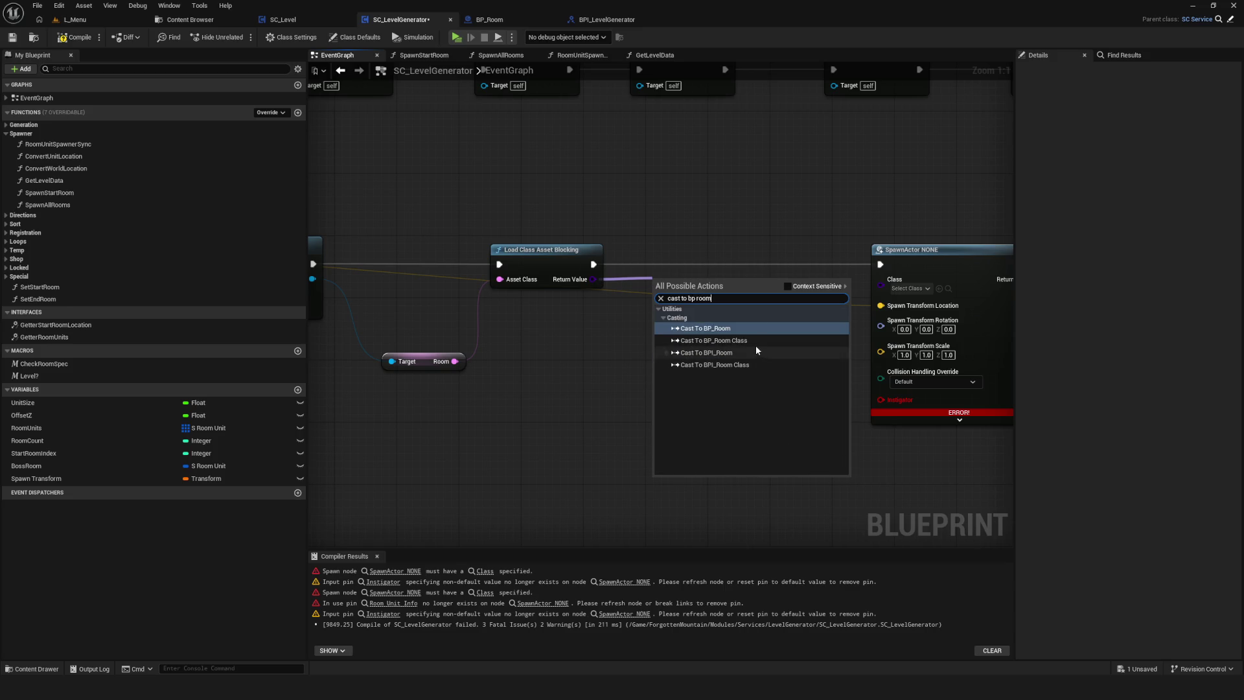
click(755, 352)
mouse_move(710, 308)
mouse_down()
mouse_move(725, 278)
mouse_move(843, 264)
mouse_move(705, 264)
mouse_move(880, 263)
mouse_move(804, 306)
mouse_move(880, 283)
mouse_up()
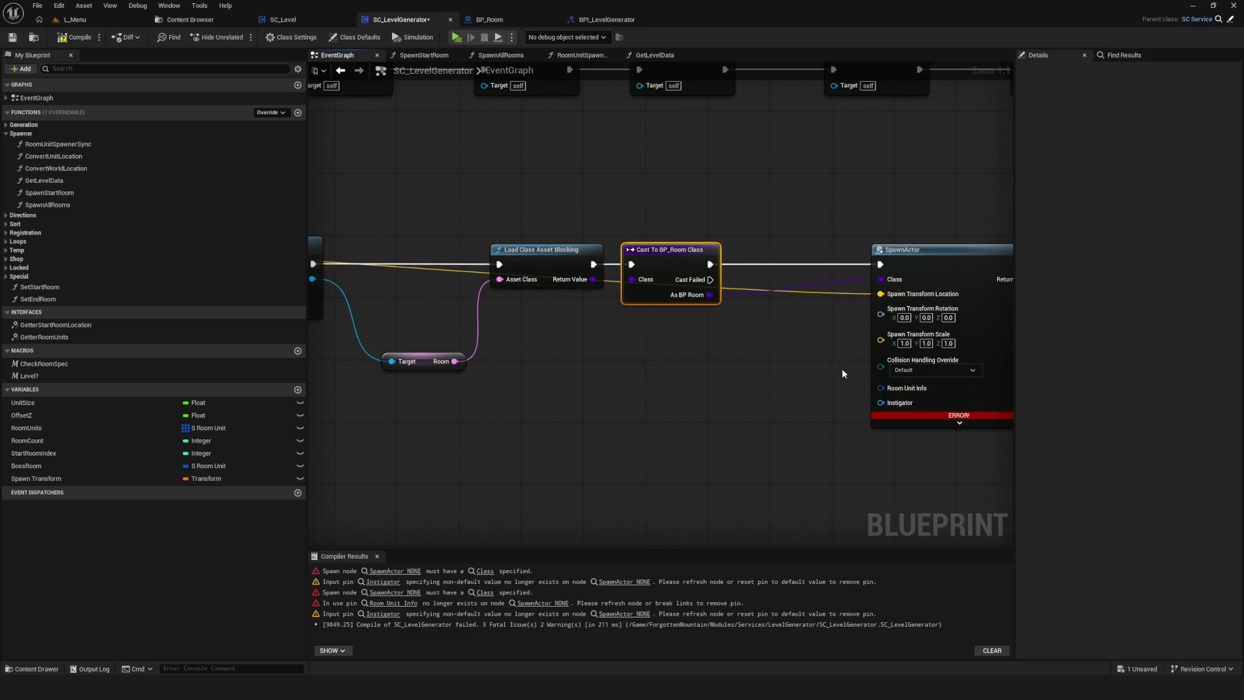
scroll(866, 386, down, 1)
mouse_move(683, 265)
mouse_down()
mouse_move(883, 430)
mouse_move(886, 344)
mouse_up()
Compile and save the blueprint, then inspect the SpawnActor NONE error node.
click(76, 37)
click(12, 37)
scroll(839, 287, down, 7)
scroll(839, 287, up, 3)
scroll(719, 313, up, 4)
drag(718, 313, 361, 323)
scroll(782, 306, down, 3)
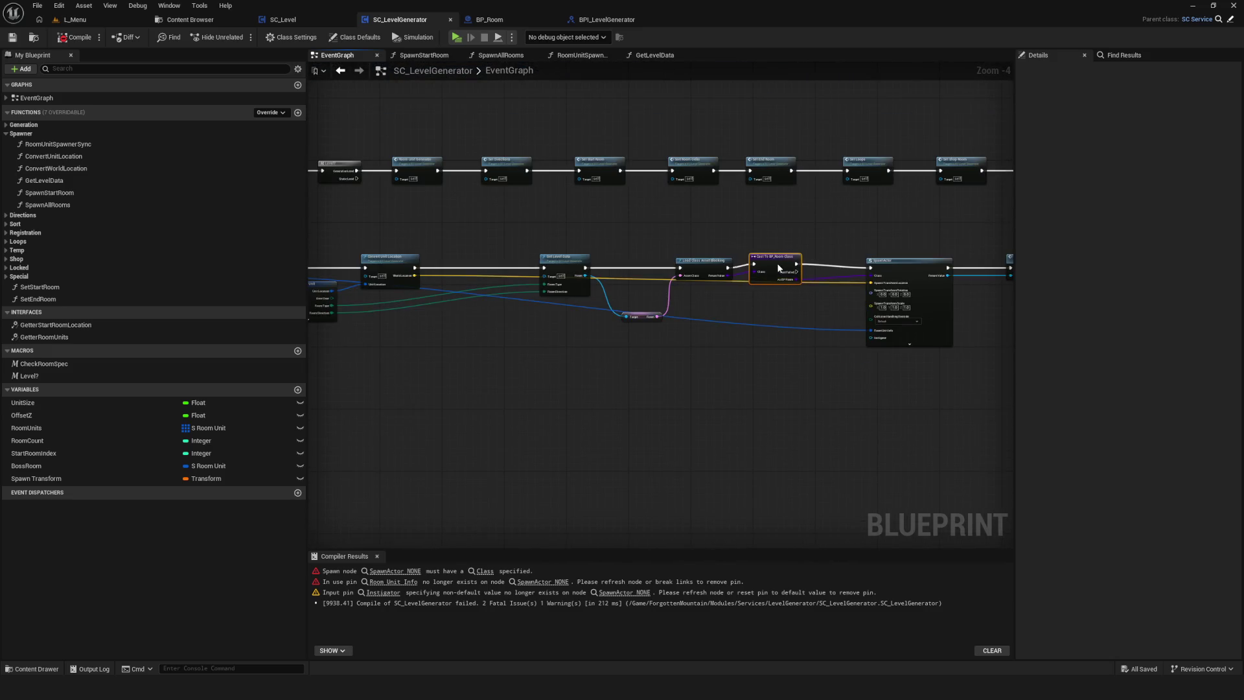
click(396, 572)
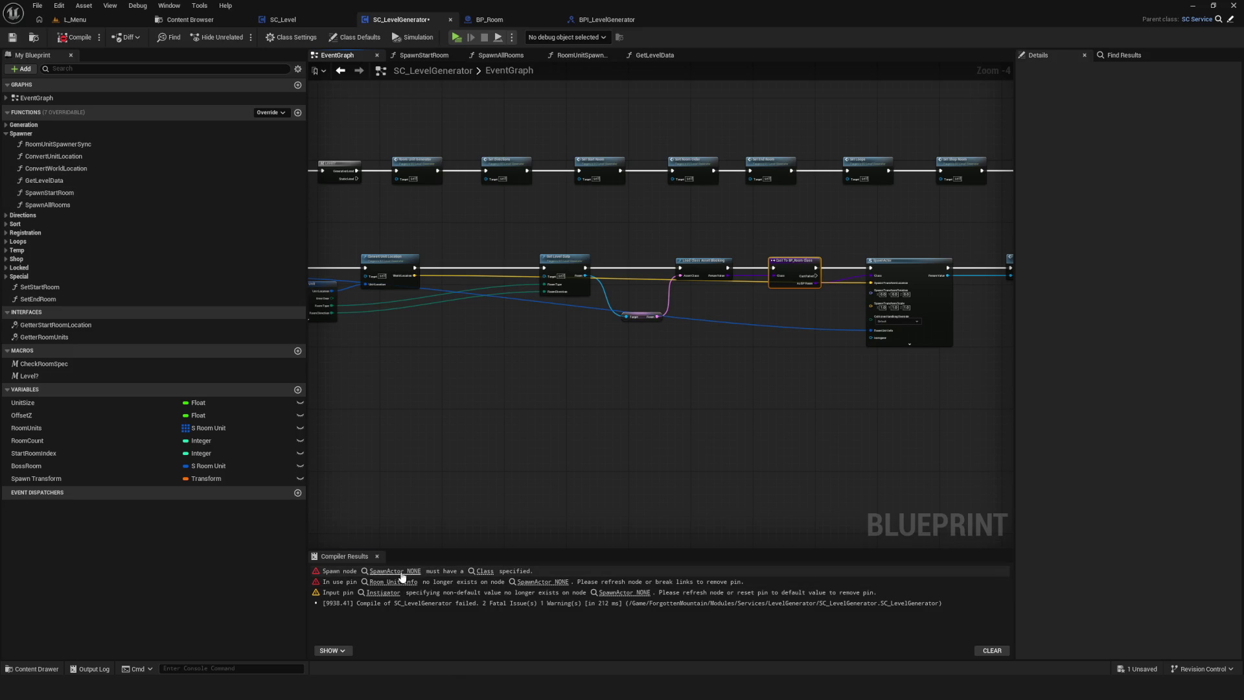
scroll(655, 297, down, 5)
scroll(508, 303, up, 2)
drag(508, 303, 633, 299)
scroll(624, 278, down, 3)
scroll(624, 278, up, 3)
click(337, 55)
scroll(685, 302, down, 5)
scroll(686, 302, up, 4)
Select the RoomLoadSync node row and paste a copy beneath the original.
drag(822, 235, 468, 297)
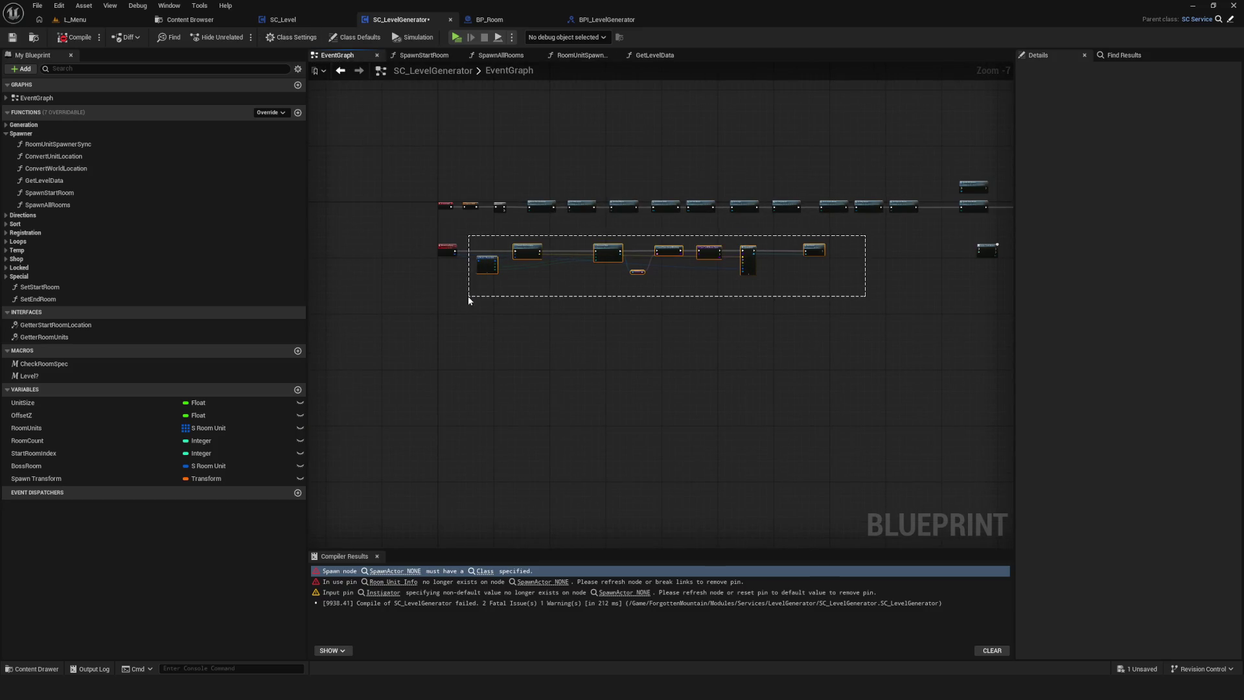
scroll(823, 226, up, 5)
drag(795, 307, 744, 294)
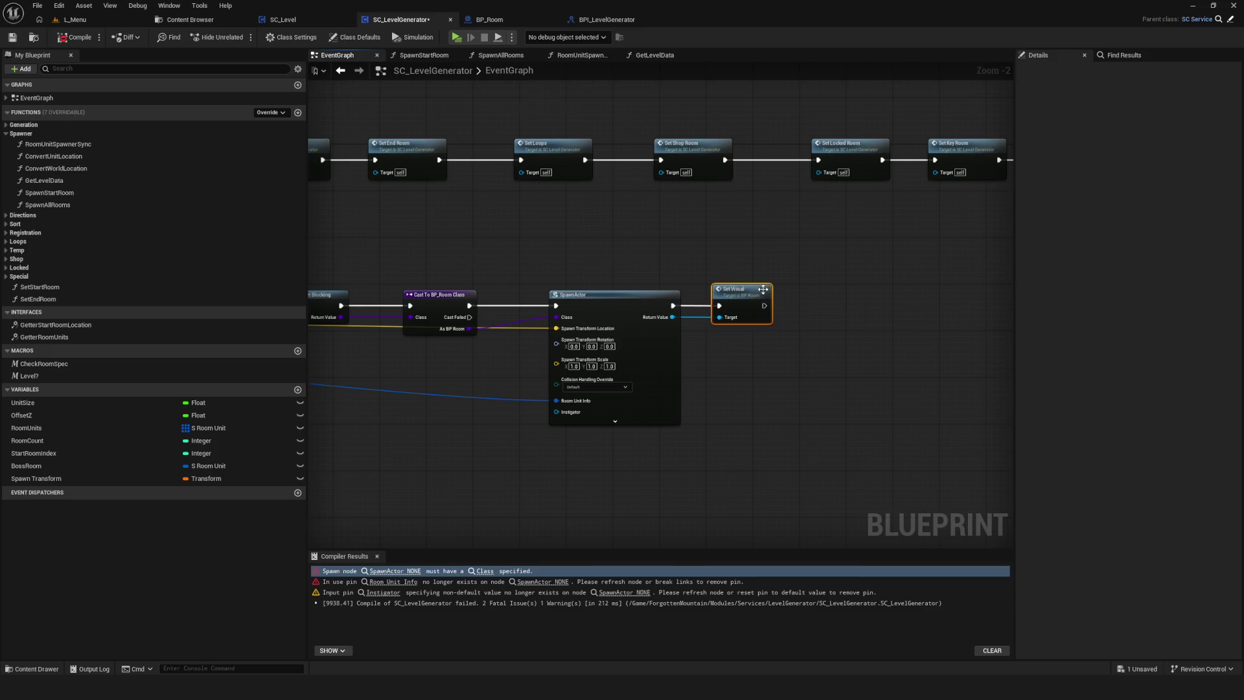
scroll(744, 295, down, 5)
drag(356, 352, 854, 283)
mouse_move(443, 293)
mouse_down()
mouse_move(436, 381)
mouse_move(436, 369)
mouse_up()
scroll(436, 367, up, 7)
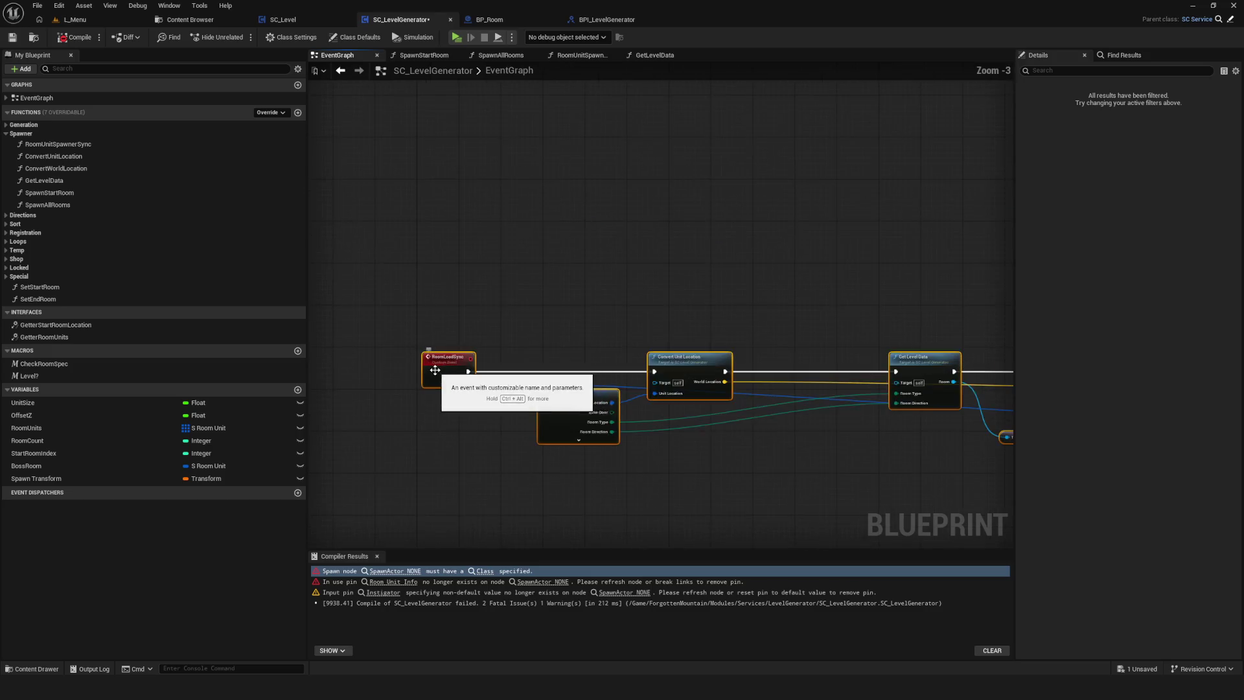
scroll(601, 315, down, 9)
scroll(600, 315, up, 3)
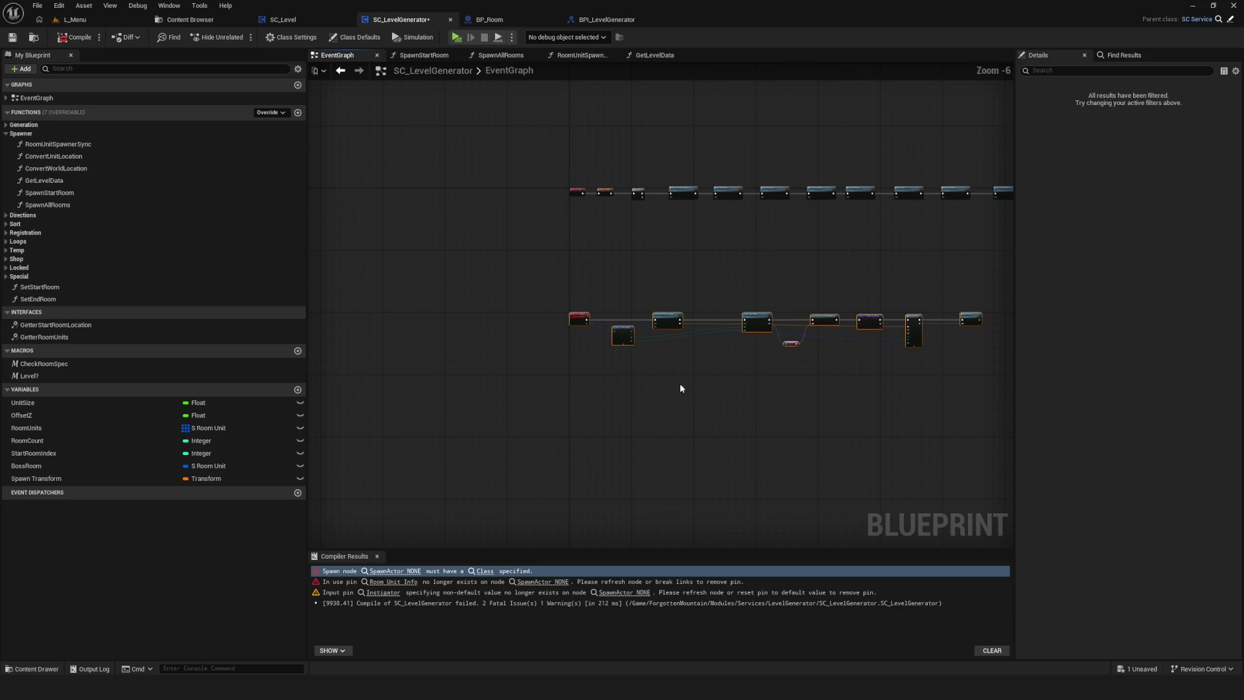
key(ctrl+v)
drag(420, 396, 582, 384)
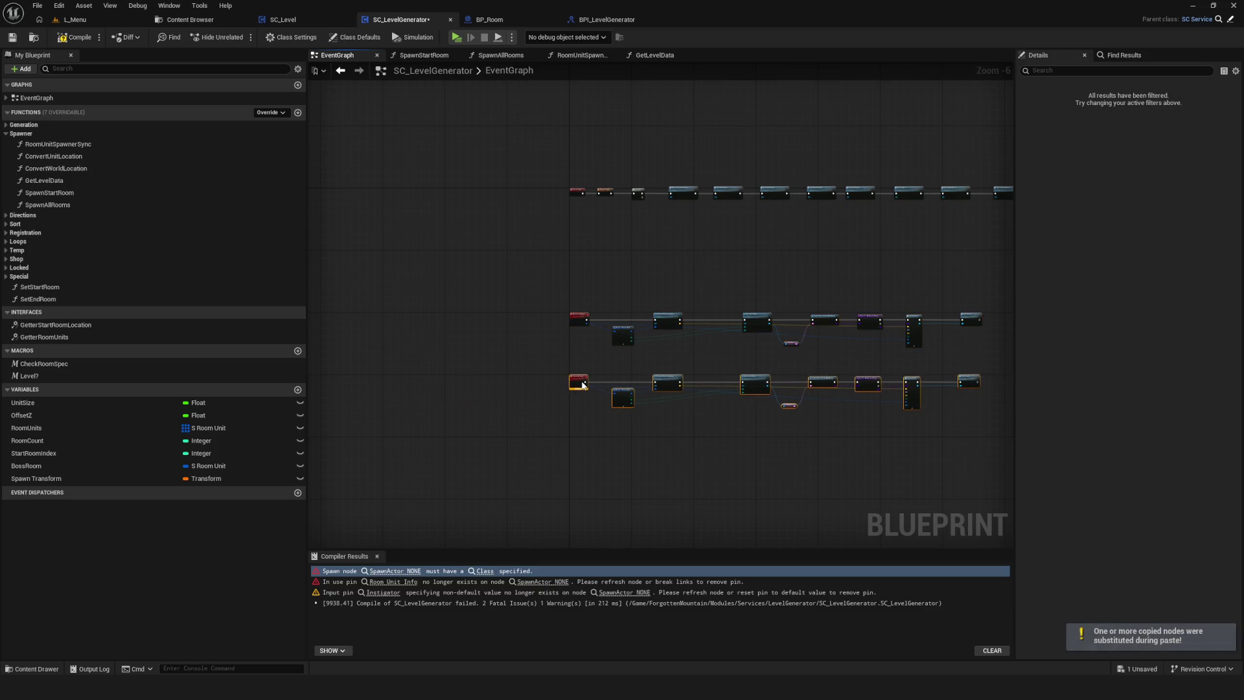
Rename the copied custom event to RoomLoadAsync, then save and compile.
scroll(575, 376, up, 6)
mouse_move(650, 289)
mouse_down()
mouse_move(694, 373)
mouse_move(719, 389)
mouse_up()
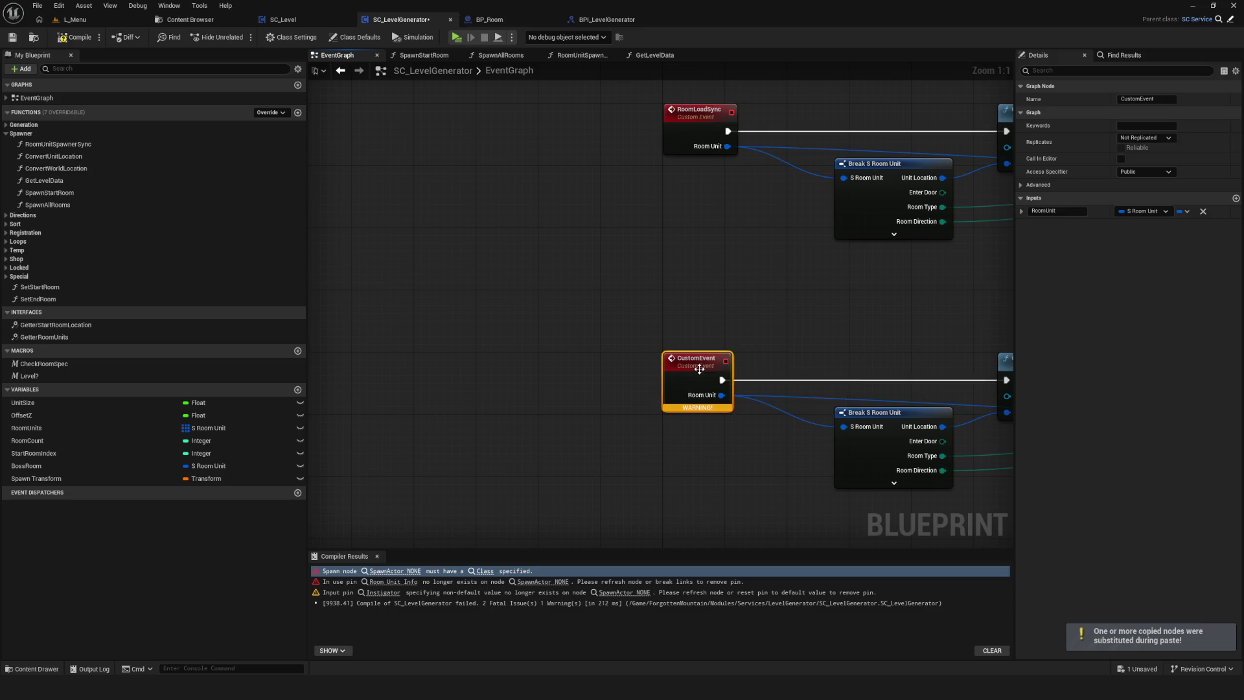
key(F2)
text(Room)
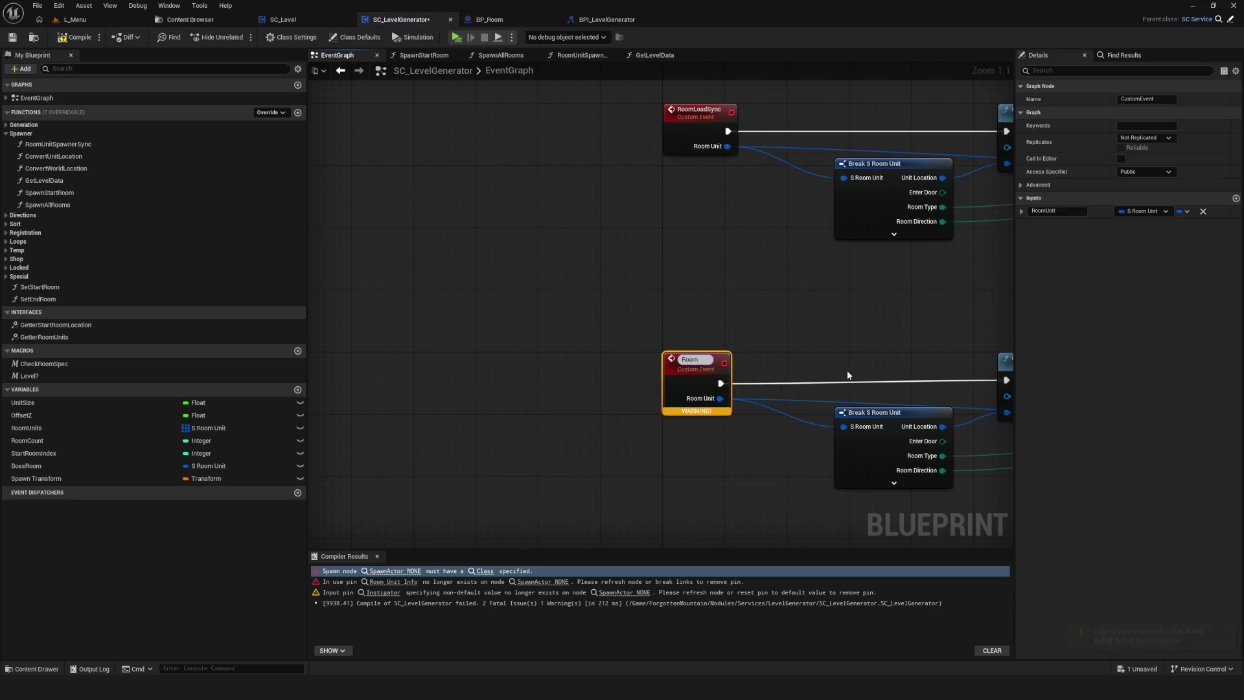
text(LoadAsync)
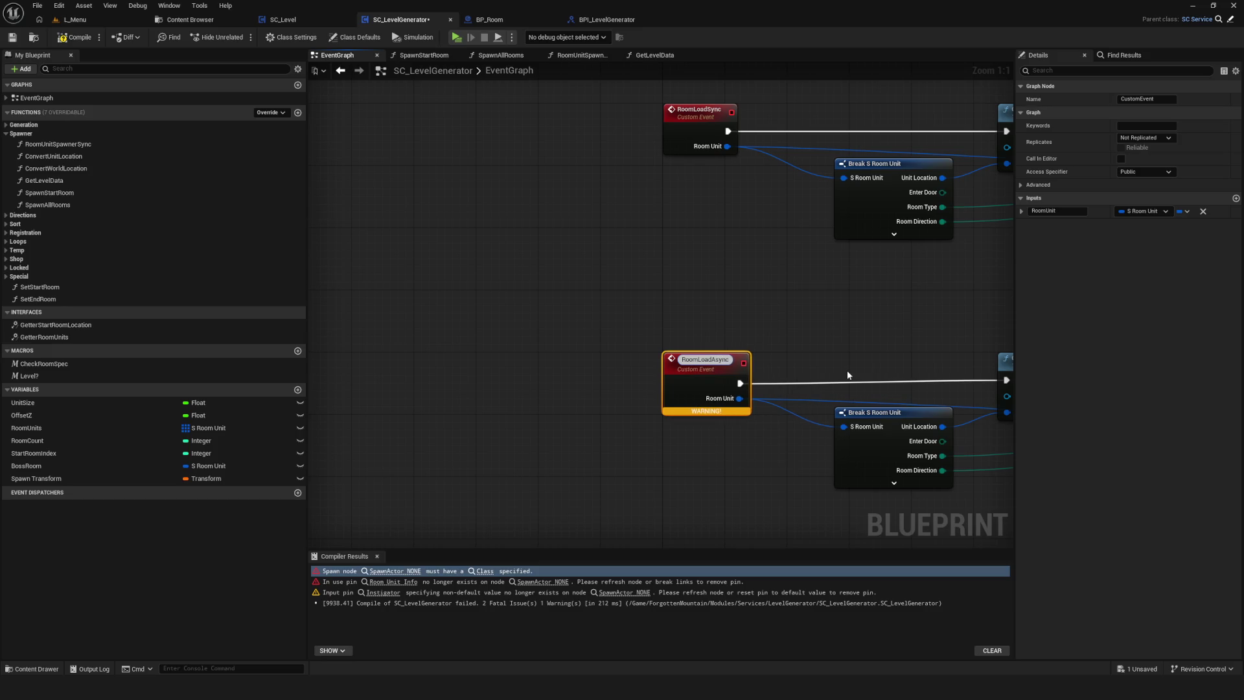
key(Return)
key(ctrl+s)
scroll(627, 321, down, 1)
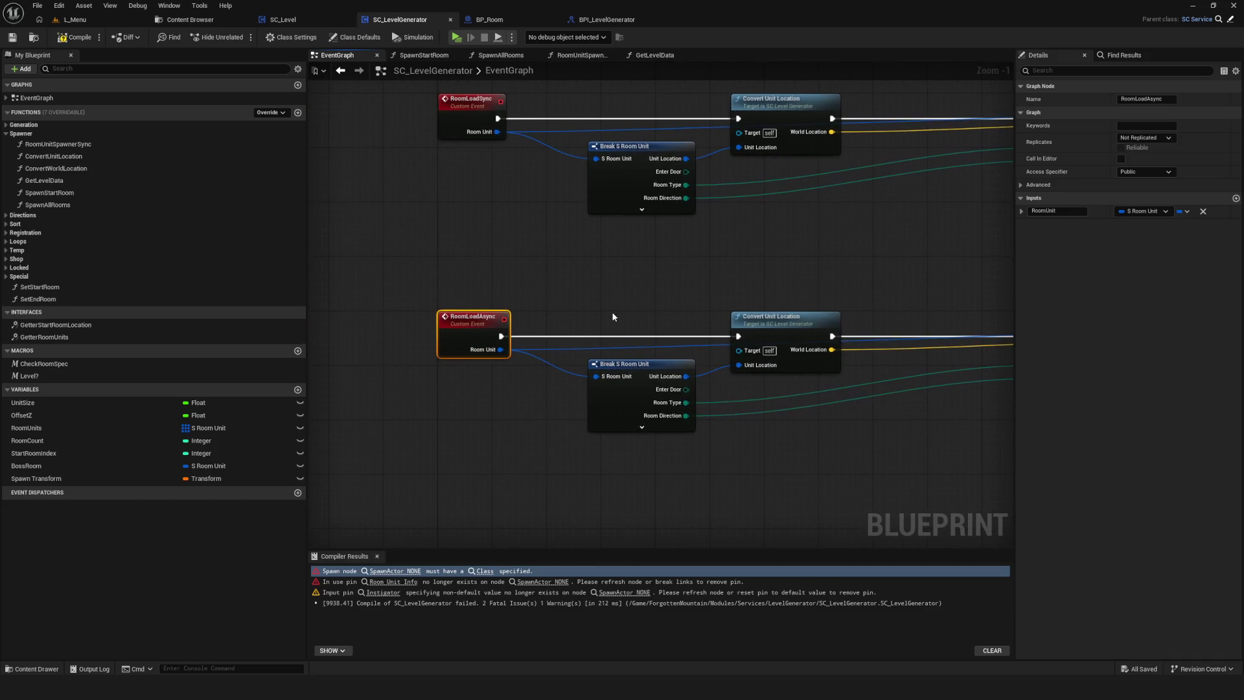
click(75, 37)
scroll(963, 391, down, 5)
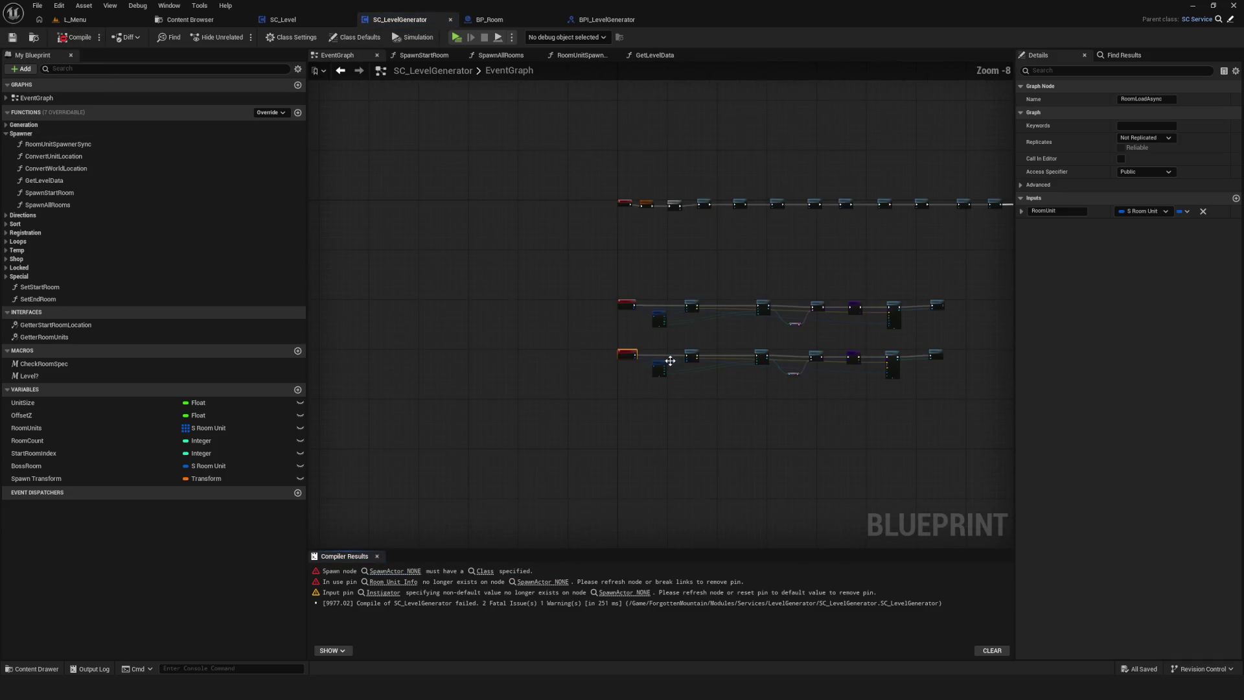
Replace Load Class Asset Blocking with Async Load Class Asset, wiring its exec and Class into the cast.
scroll(963, 391, up, 4)
click(687, 285)
key(Delete)
drag(612, 351, 640, 314)
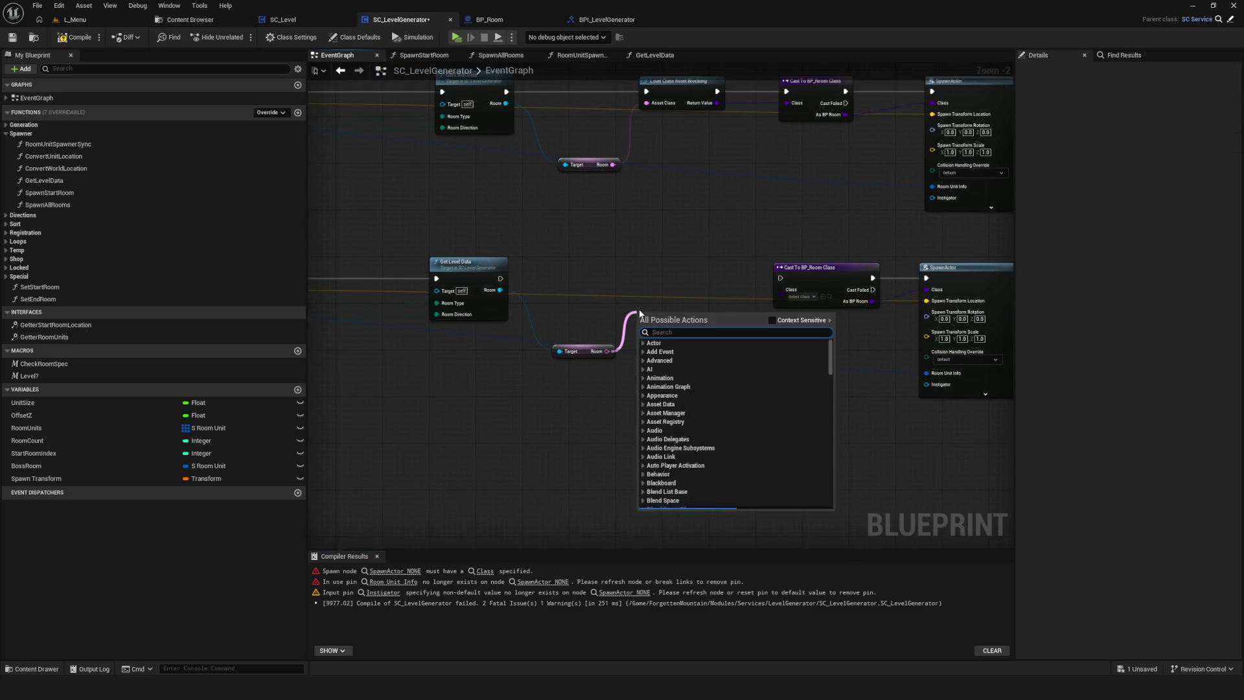
text(async)
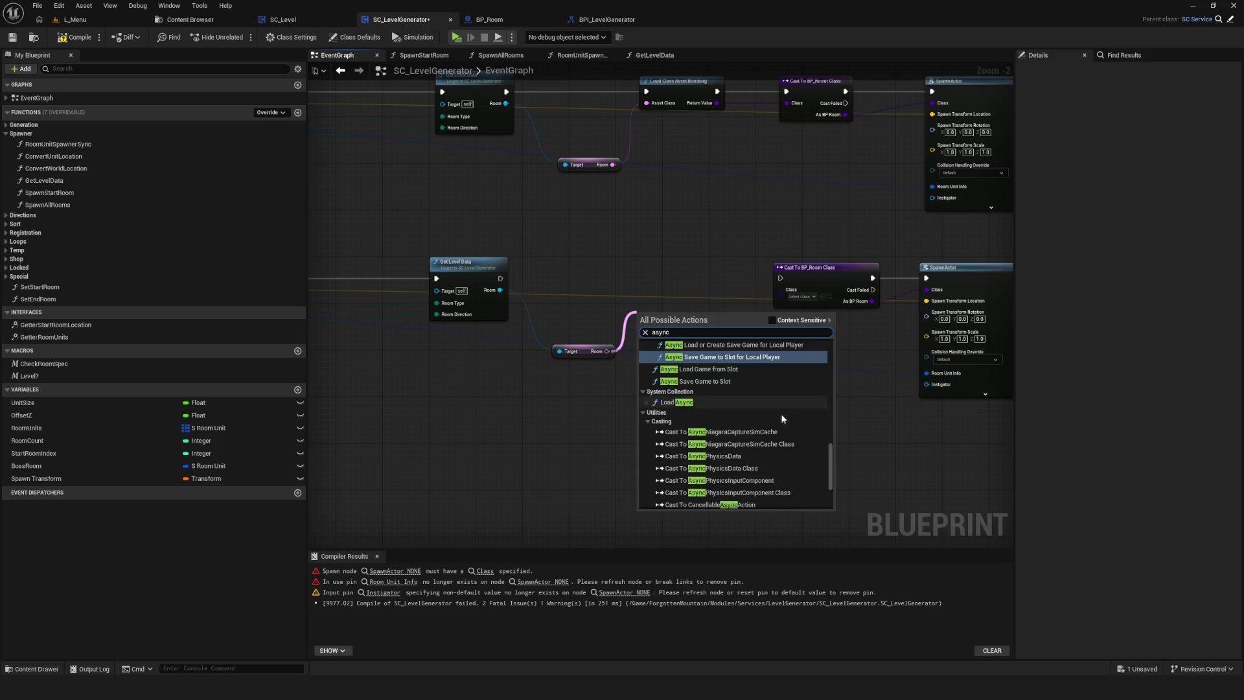
scroll(699, 389, down, 5)
click(701, 504)
drag(657, 318, 657, 271)
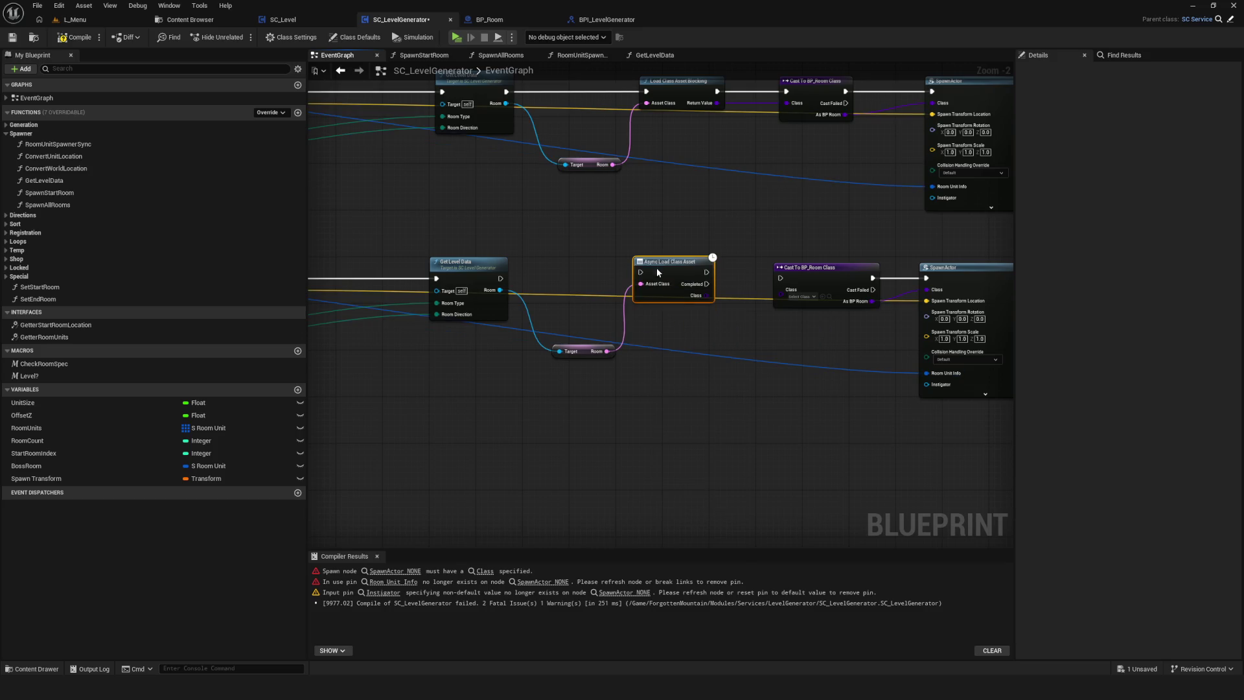
drag(500, 278, 783, 280)
mouse_move(696, 300)
mouse_down()
mouse_move(726, 314)
mouse_move(786, 289)
mouse_up()
Compile the blueprint with F7 and save all modified assets.
scroll(878, 301, up, 2)
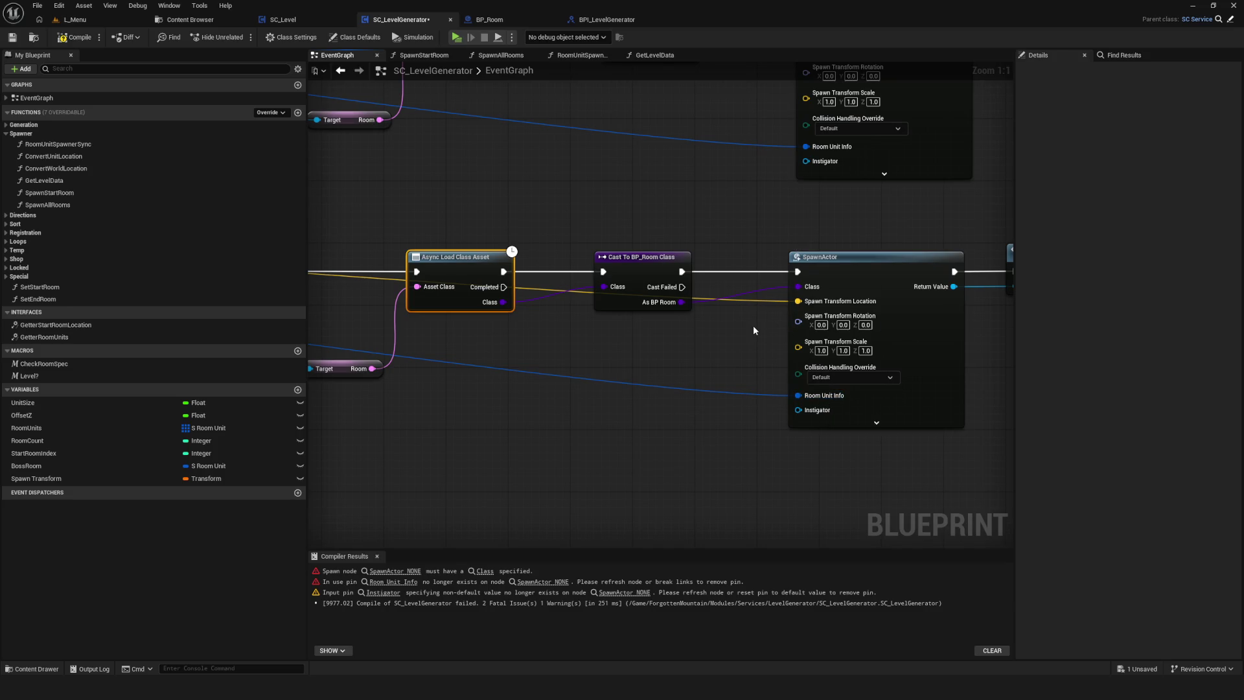
drag(753, 325, 808, 364)
scroll(810, 365, down, 7)
mouse_move(457, 401)
mouse_down()
mouse_move(627, 371)
mouse_move(942, 348)
mouse_up()
key(F7)
key(ctrl+s)
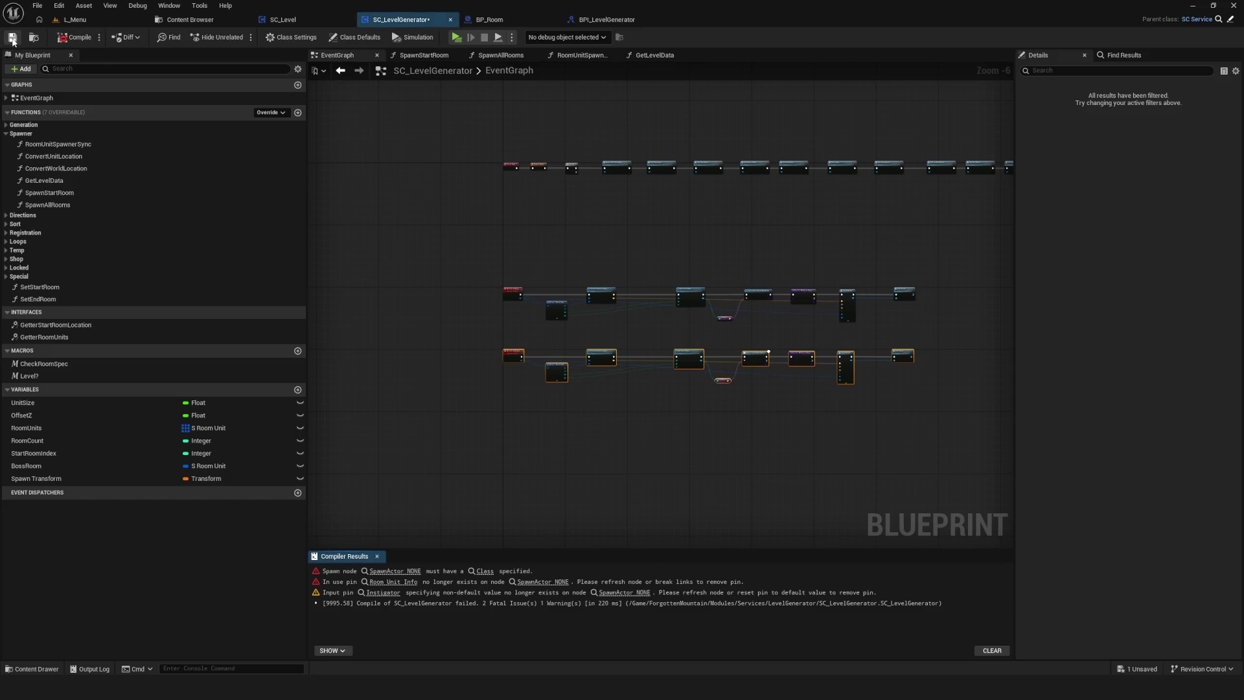
scroll(589, 262, up, 2)
scroll(709, 267, down, 2)
key(ctrl+s)
scroll(712, 214, up, 7)
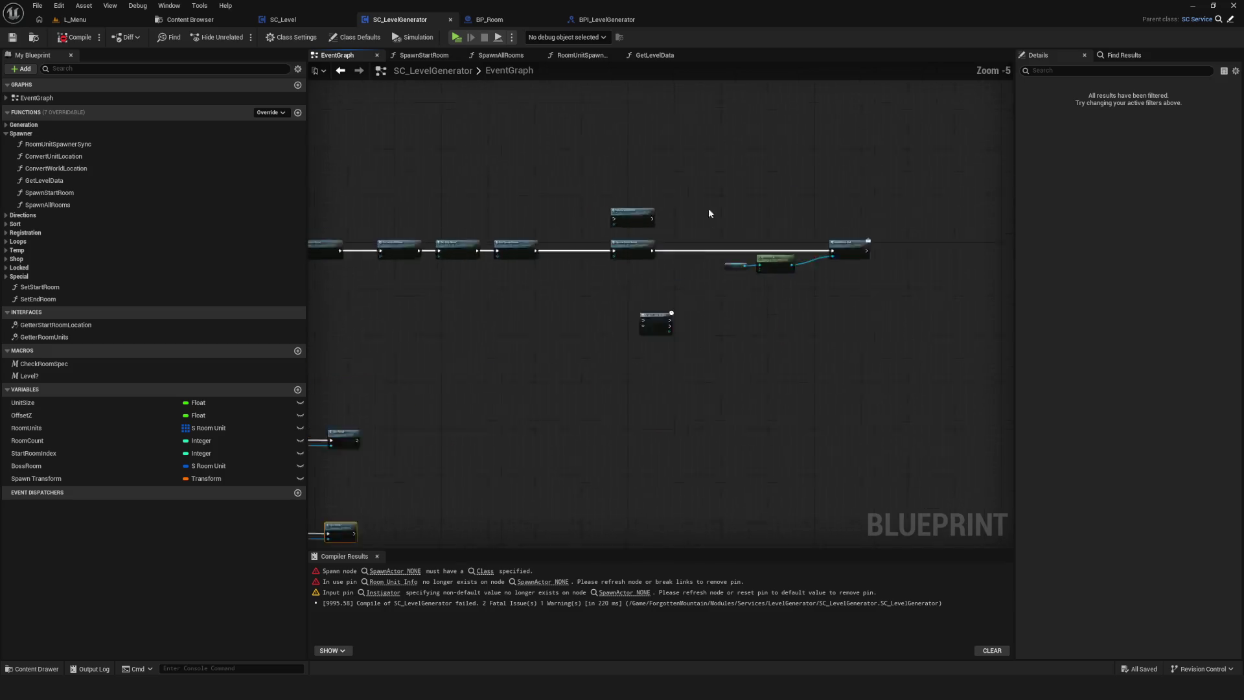
In the SpawnStartRoom function, delete the Room Unit Spawner Sync call.
drag(508, 316, 551, 321)
double_click(552, 320)
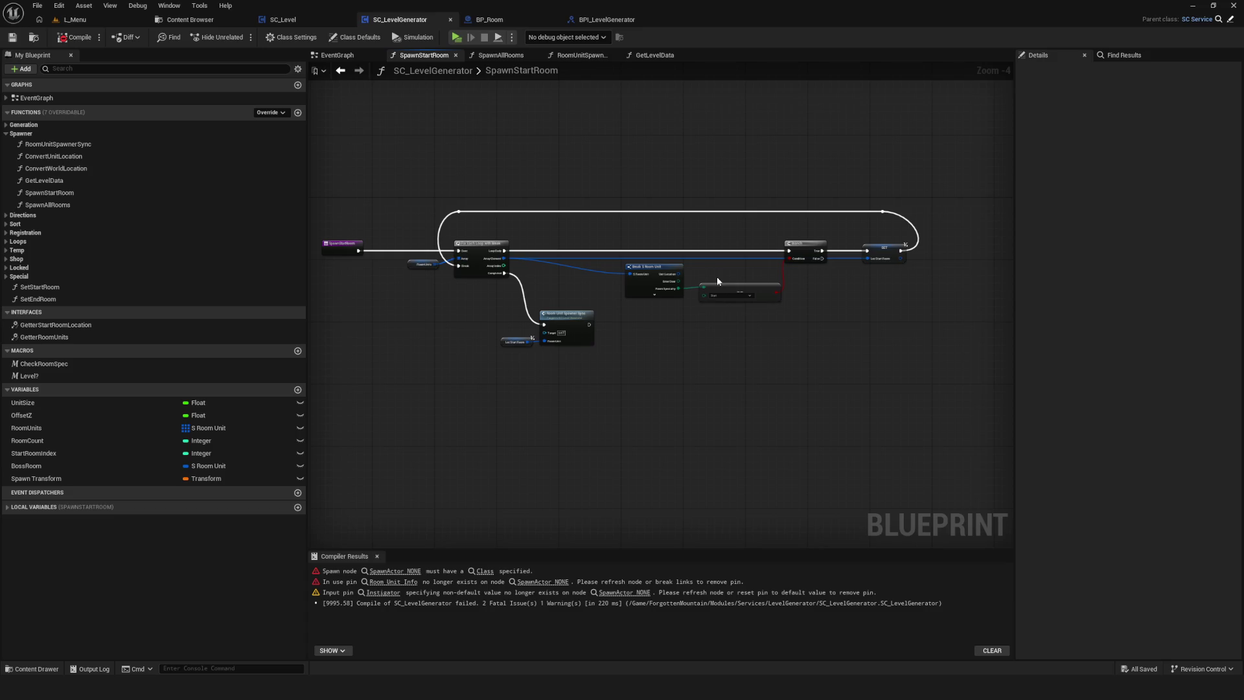
scroll(648, 305, up, 4)
drag(690, 208, 736, 391)
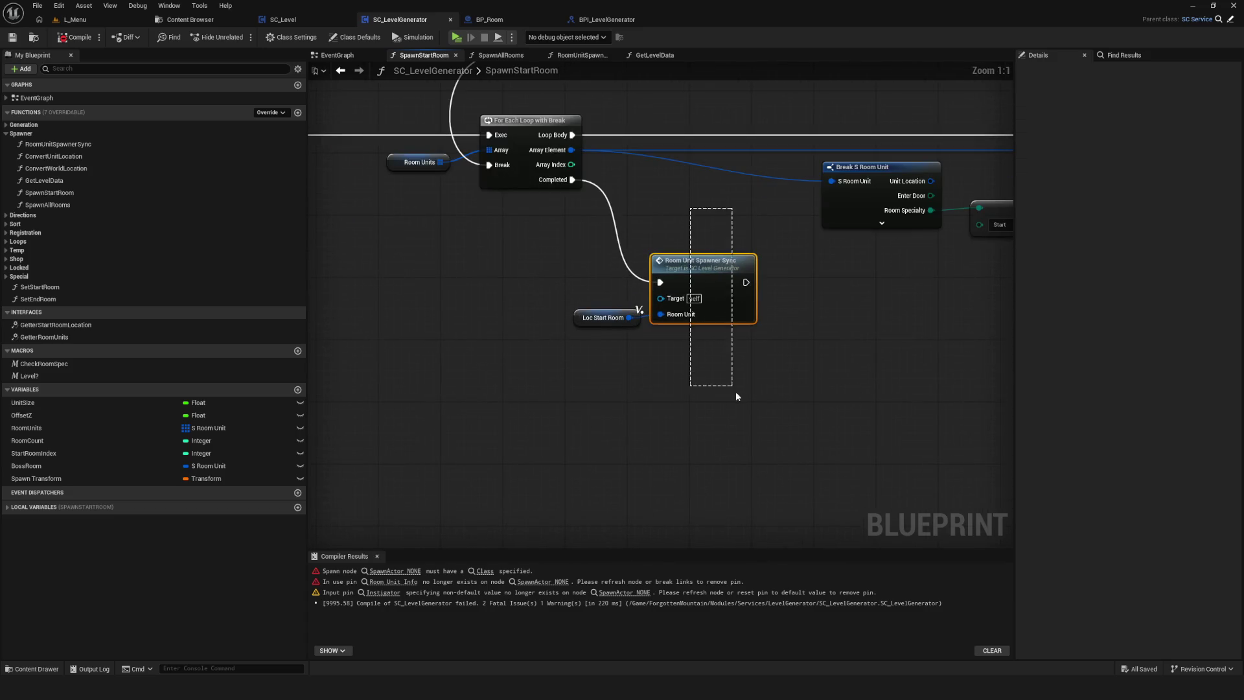
key(Delete)
Add Room Load Sync after the loop's Completed with Loc Start Room as Room Unit, then compile and save.
mouse_move(572, 179)
mouse_down()
mouse_move(674, 249)
mouse_move(711, 322)
mouse_up()
text(room)
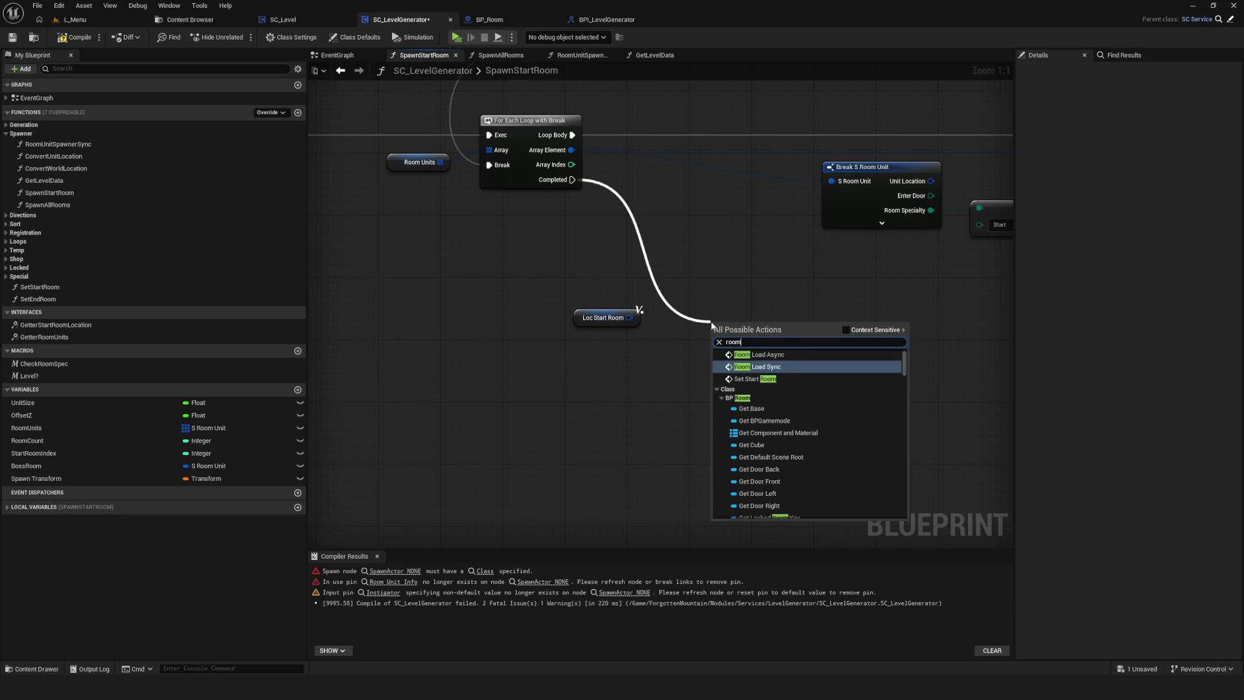
text( sync)
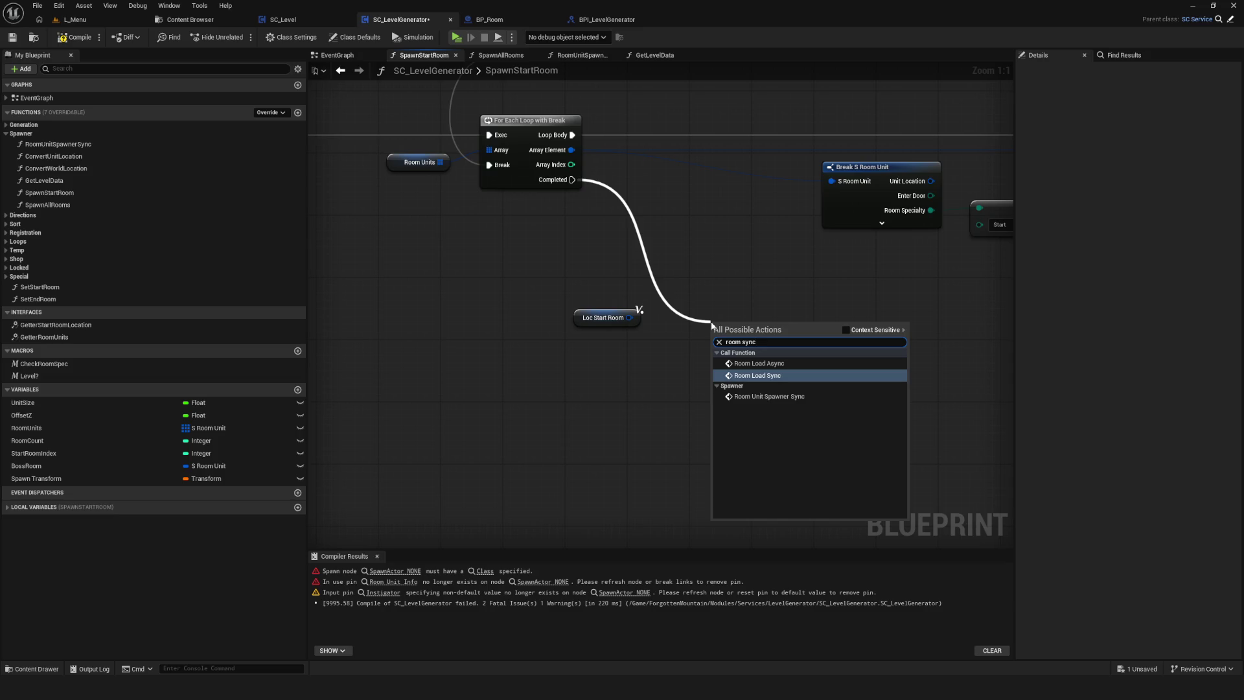
click(771, 376)
drag(764, 379, 757, 325)
drag(629, 317, 741, 319)
click(75, 36)
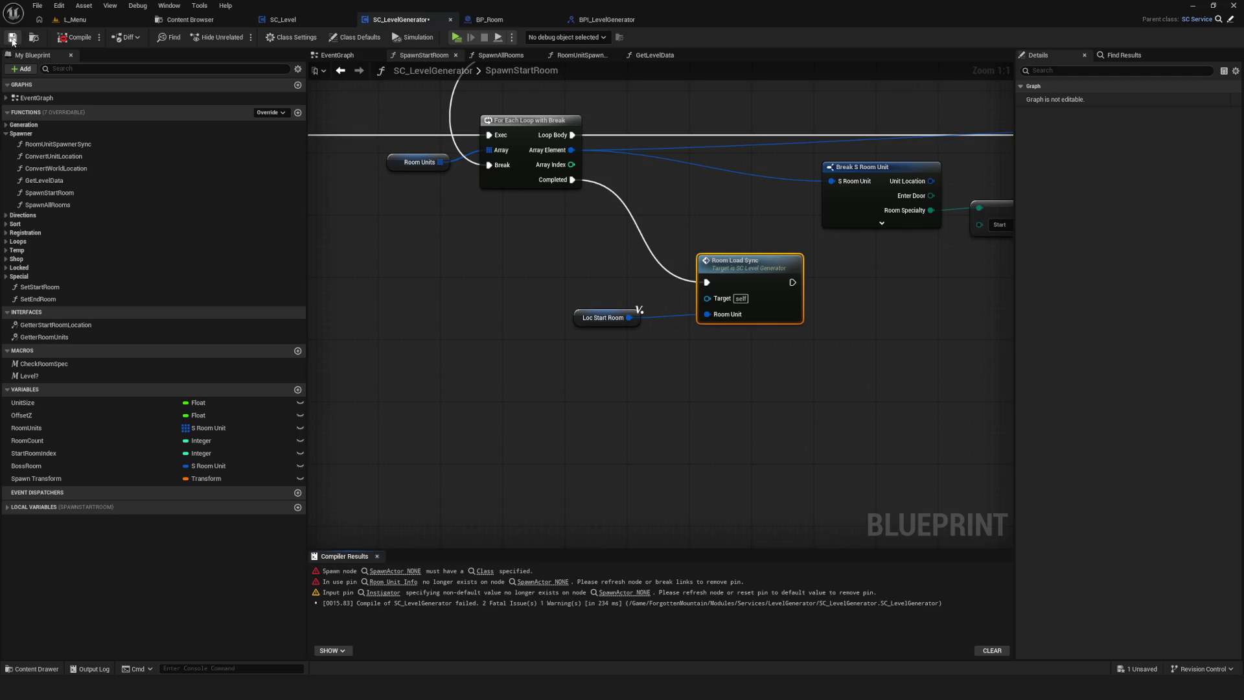
click(13, 37)
scroll(712, 285, down, 3)
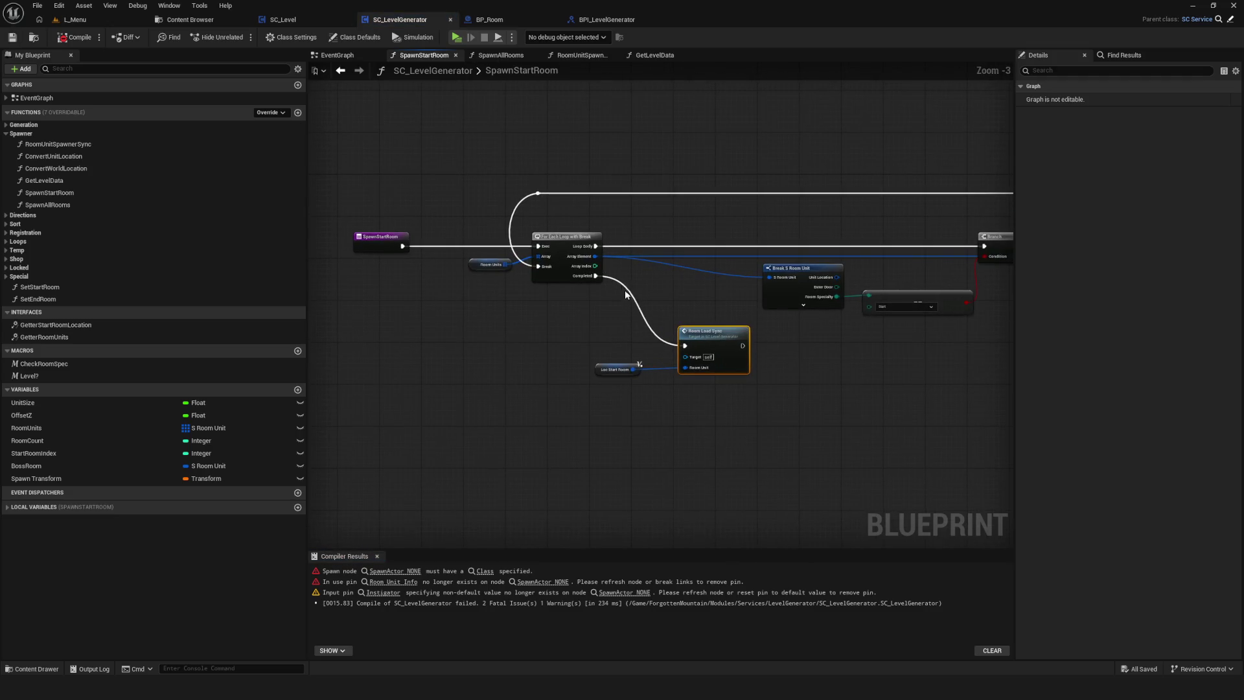
drag(533, 175, 508, 175)
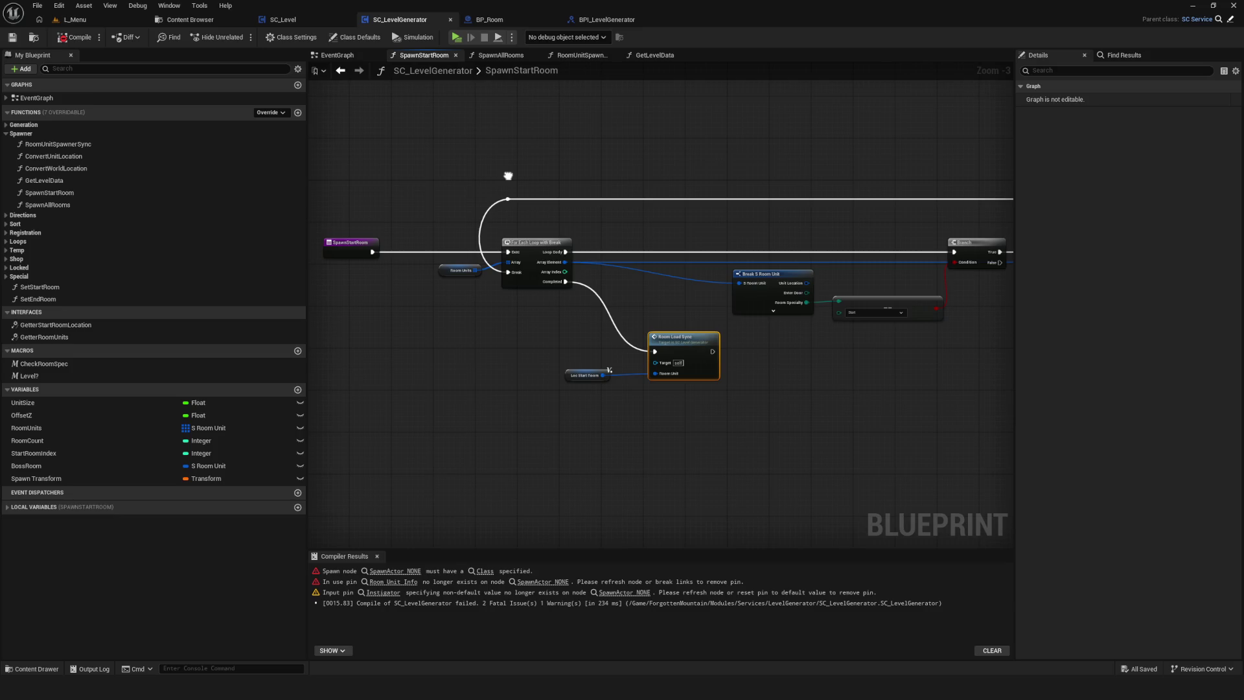
click(502, 55)
In SpawnAllRooms, replace the spawner call with Room Load Sync wired to Loop Body, and save.
scroll(689, 279, up, 5)
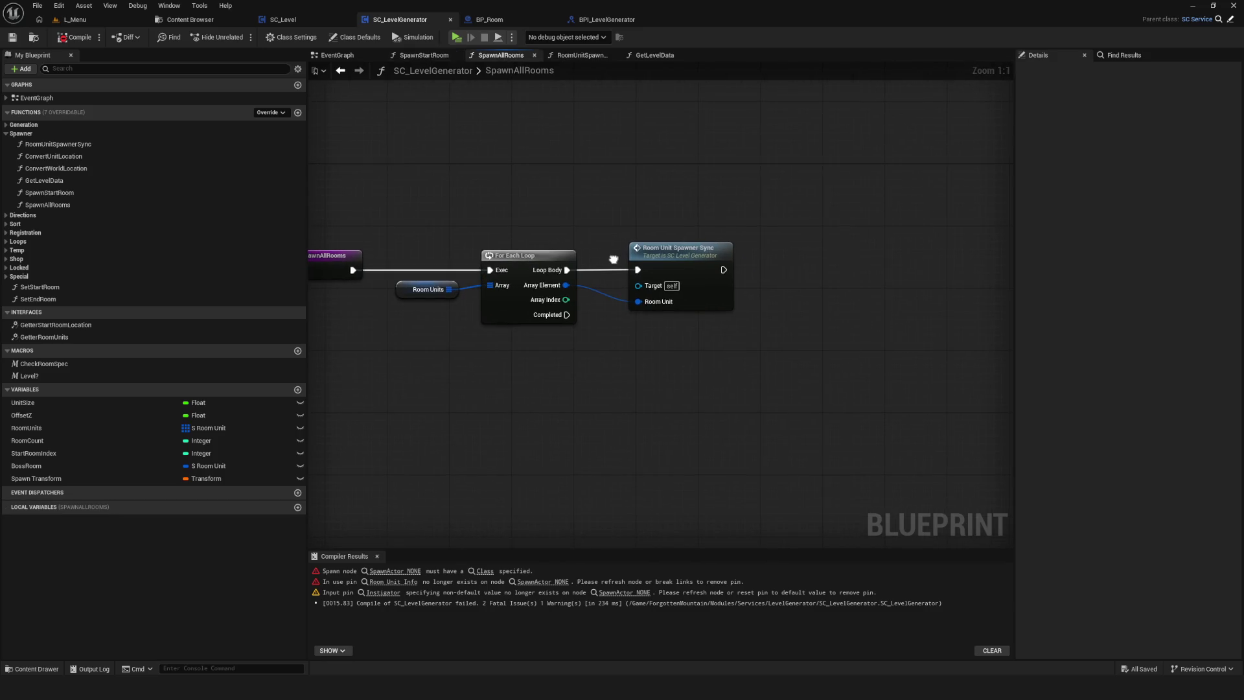
key(Delete)
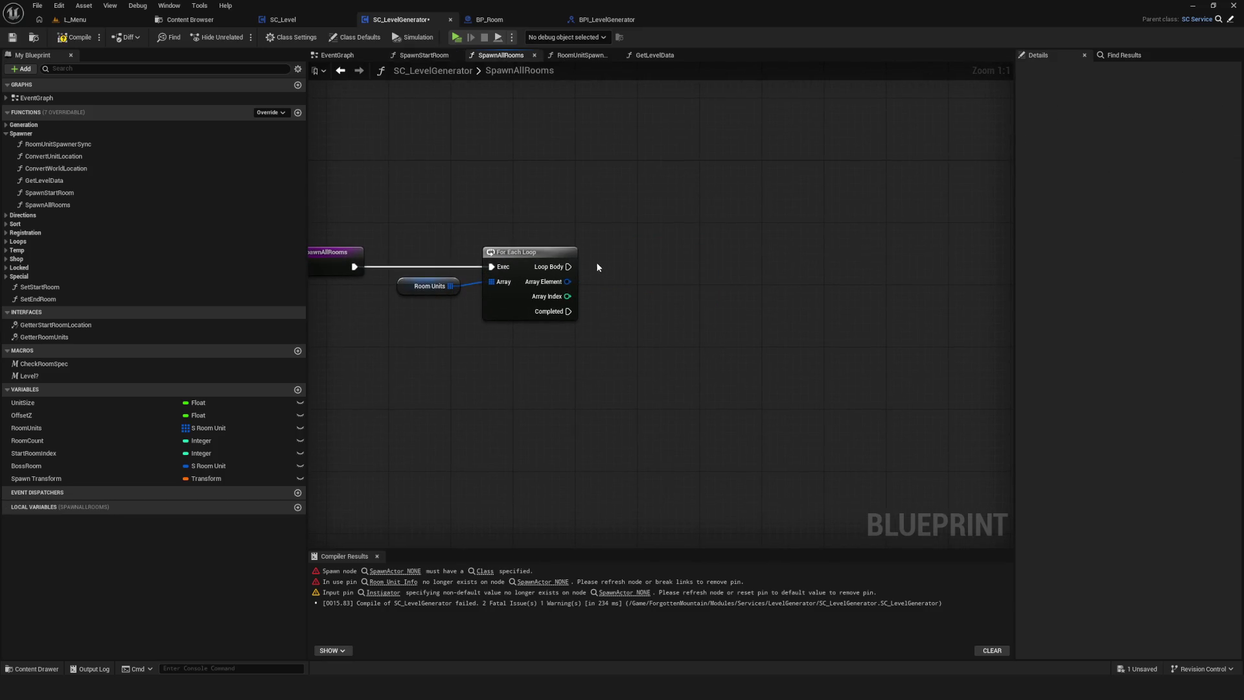
key(ctrl+v)
mouse_move(568, 267)
mouse_down()
mouse_move(666, 272)
mouse_move(647, 294)
mouse_move(655, 306)
mouse_up()
key(ctrl+s)
mouse_move(384, 123)
mouse_down()
mouse_move(685, 201)
mouse_move(575, 219)
mouse_move(342, 210)
mouse_up()
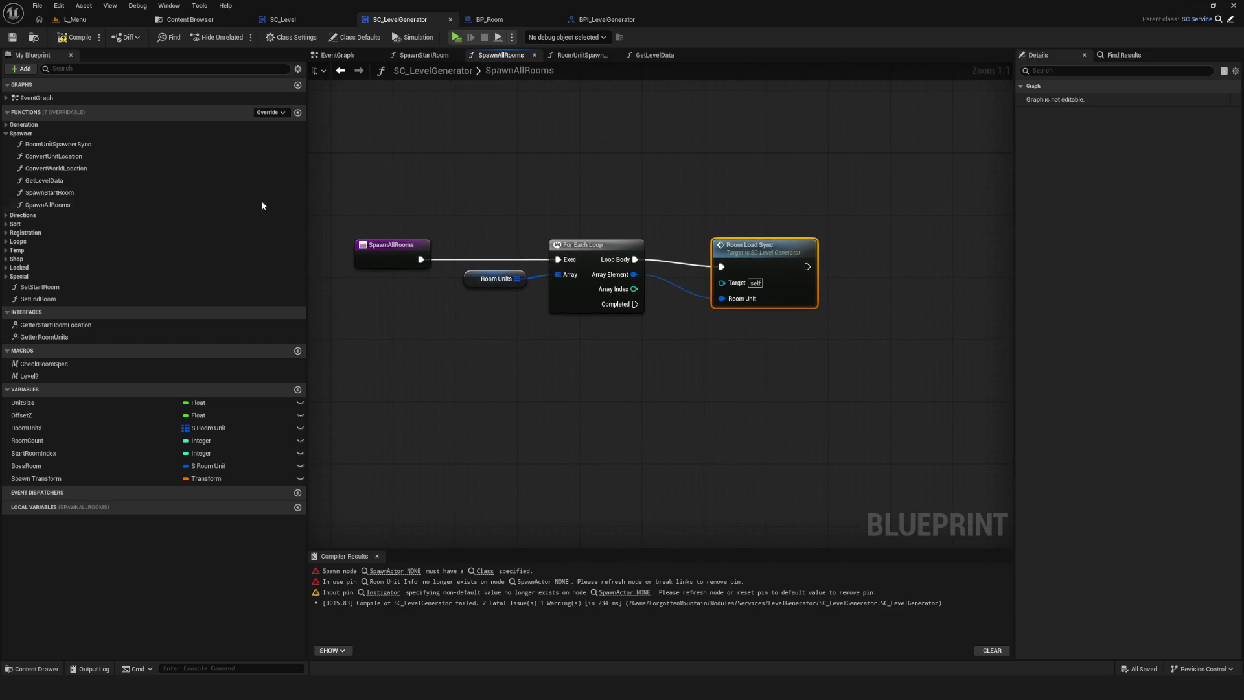
Delete the RoomUnitSpawnerSync function from My Blueprint, then compile and save.
click(110, 144)
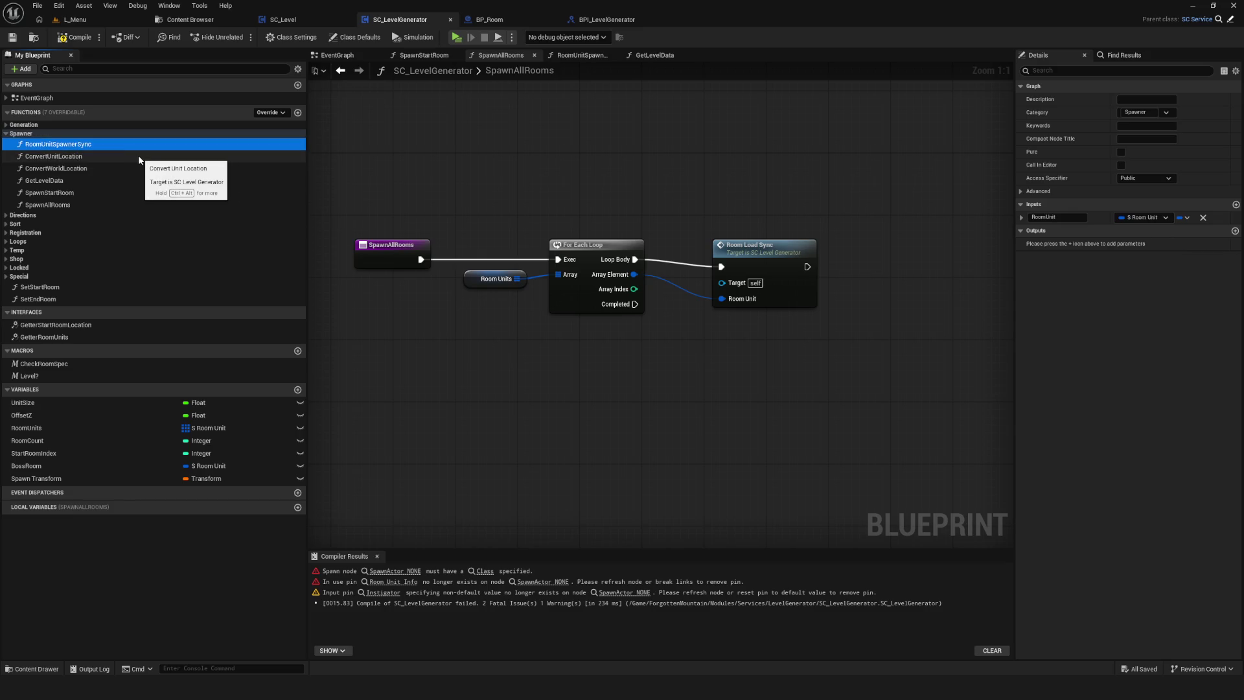
key(Delete)
click(76, 37)
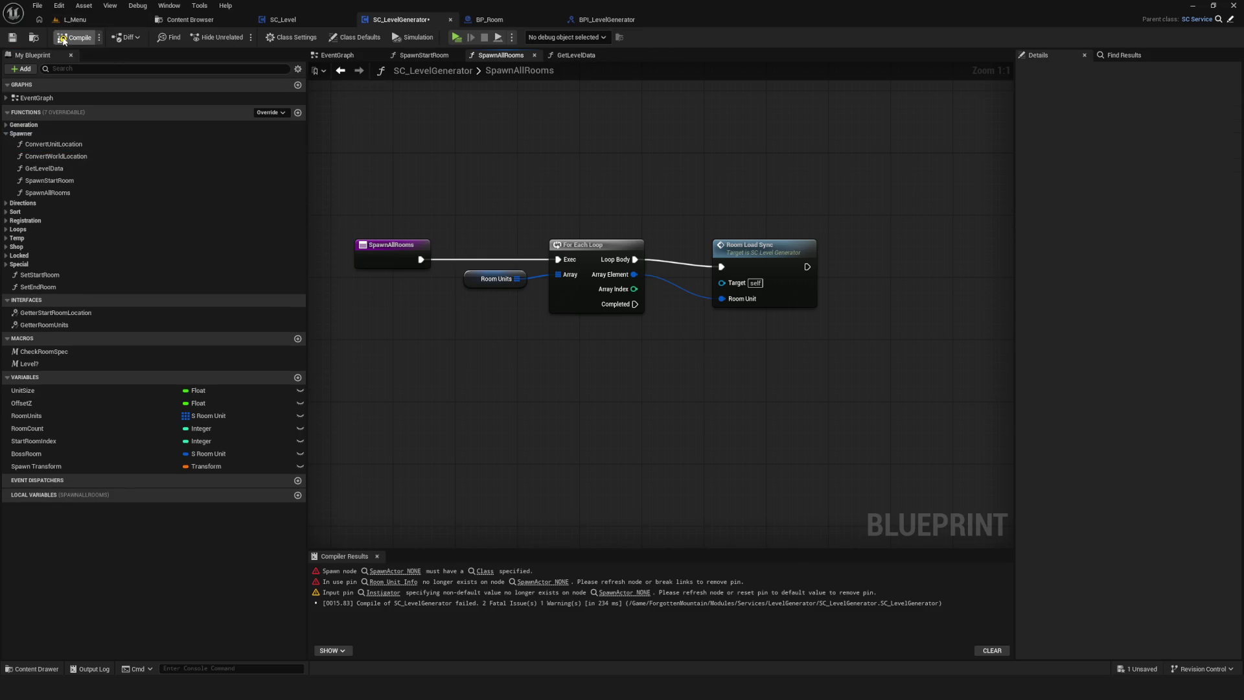
click(12, 37)
scroll(512, 194, down, 7)
scroll(507, 188, up, 4)
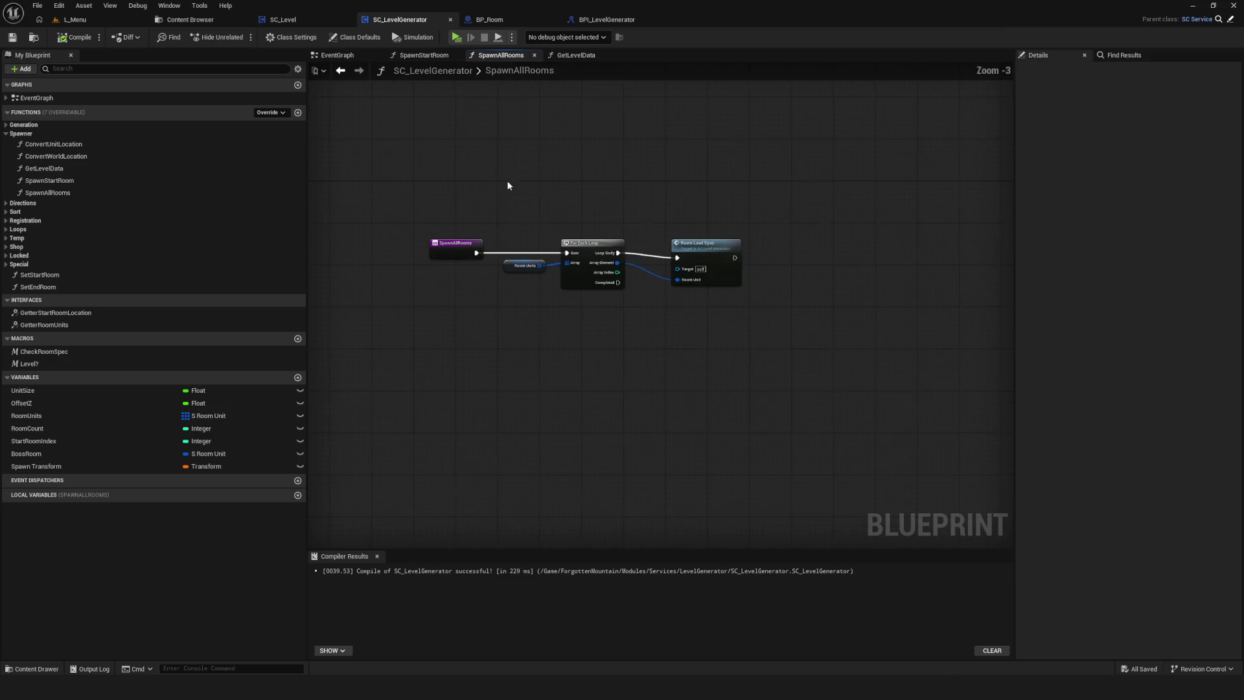
click(74, 19)
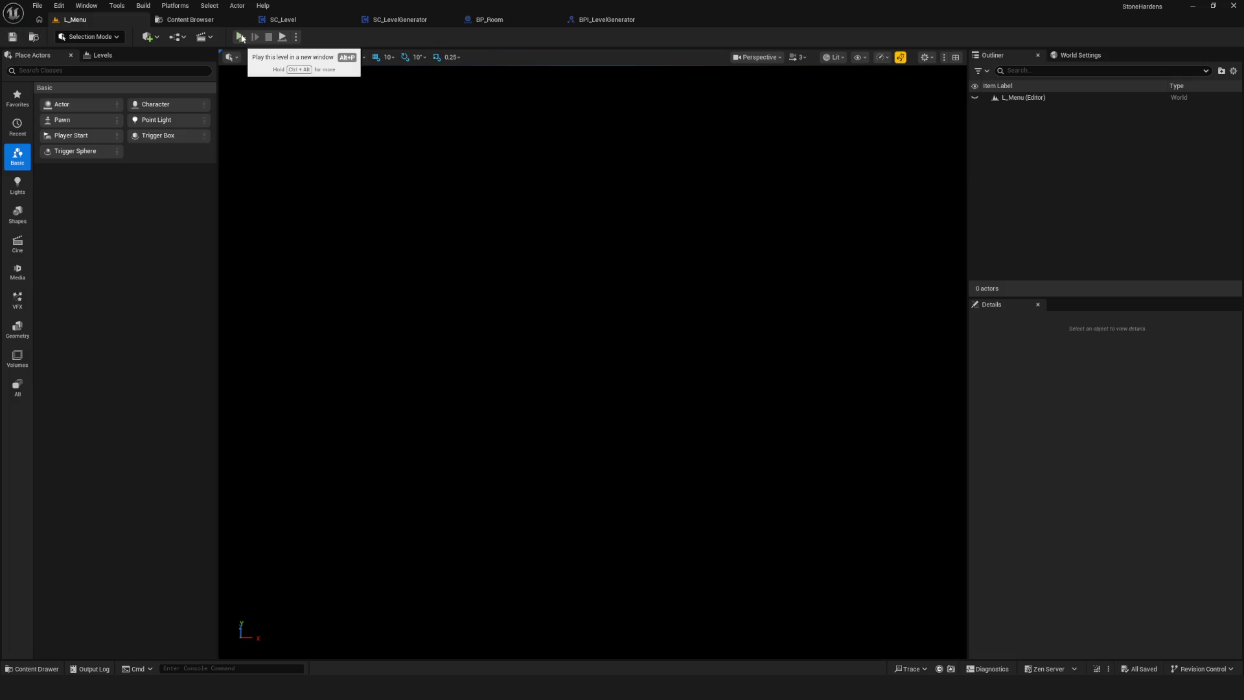
Return to the SC_LevelGenerator EventGraph and run a quick test play.
click(613, 22)
click(406, 22)
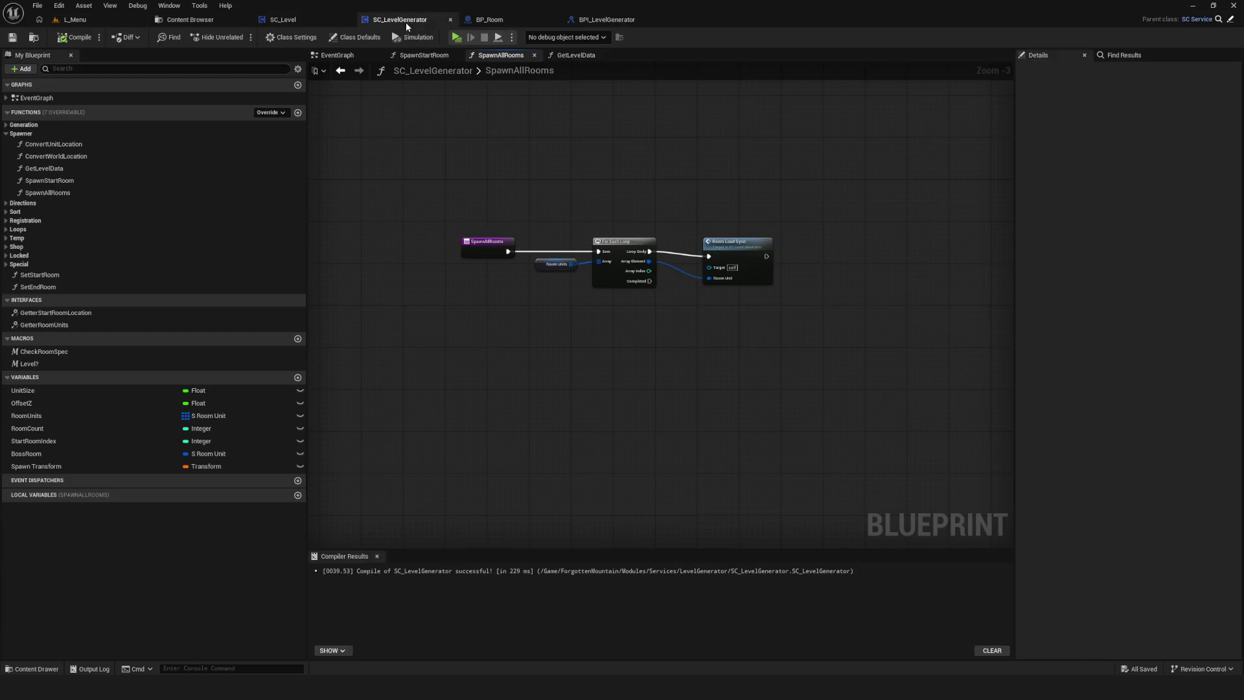
click(337, 55)
drag(737, 275, 784, 265)
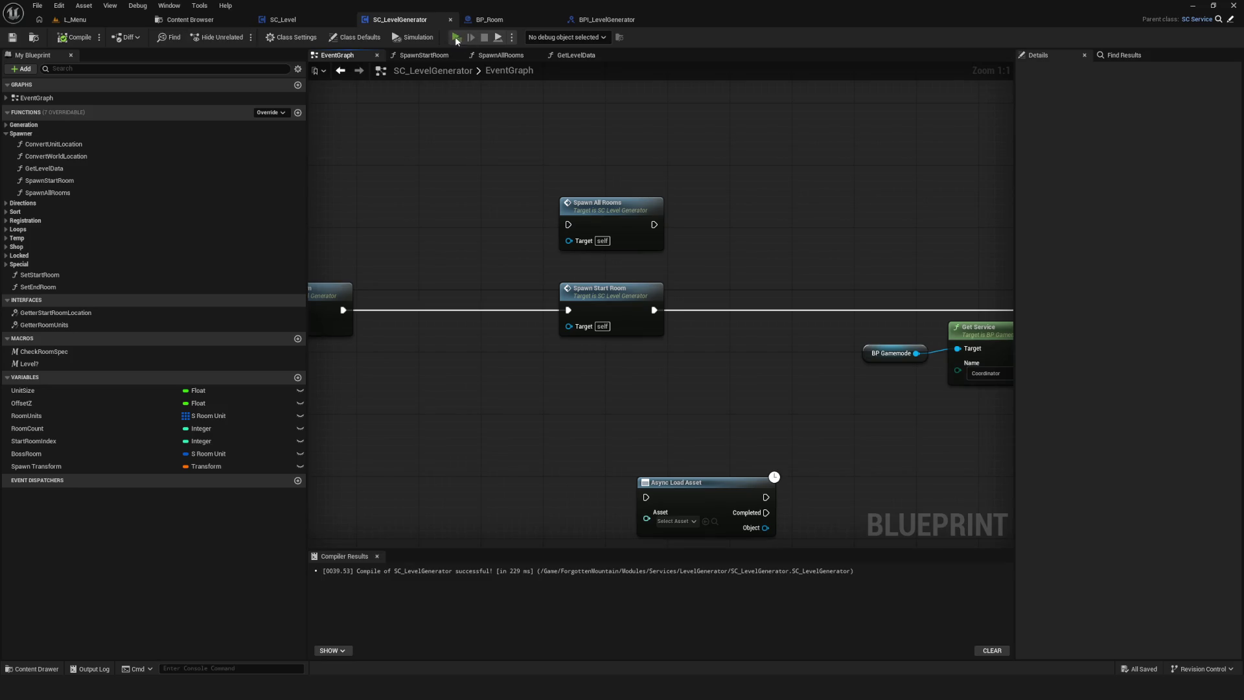
click(456, 38)
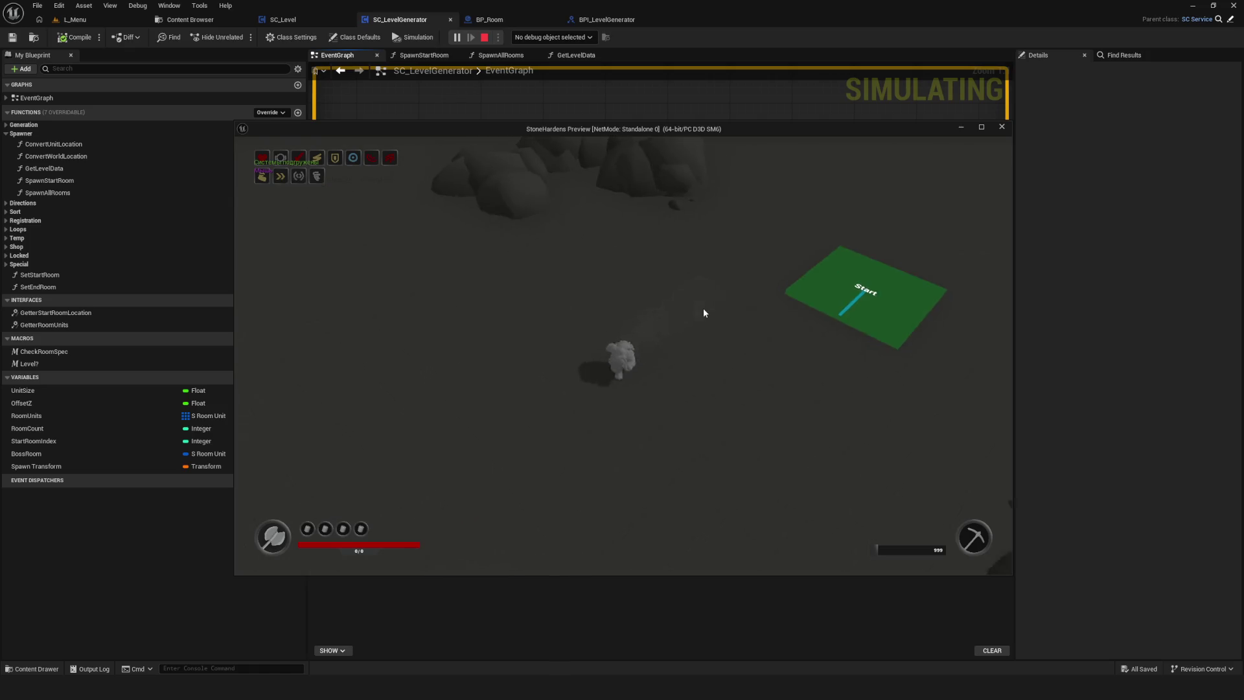
key(Escape)
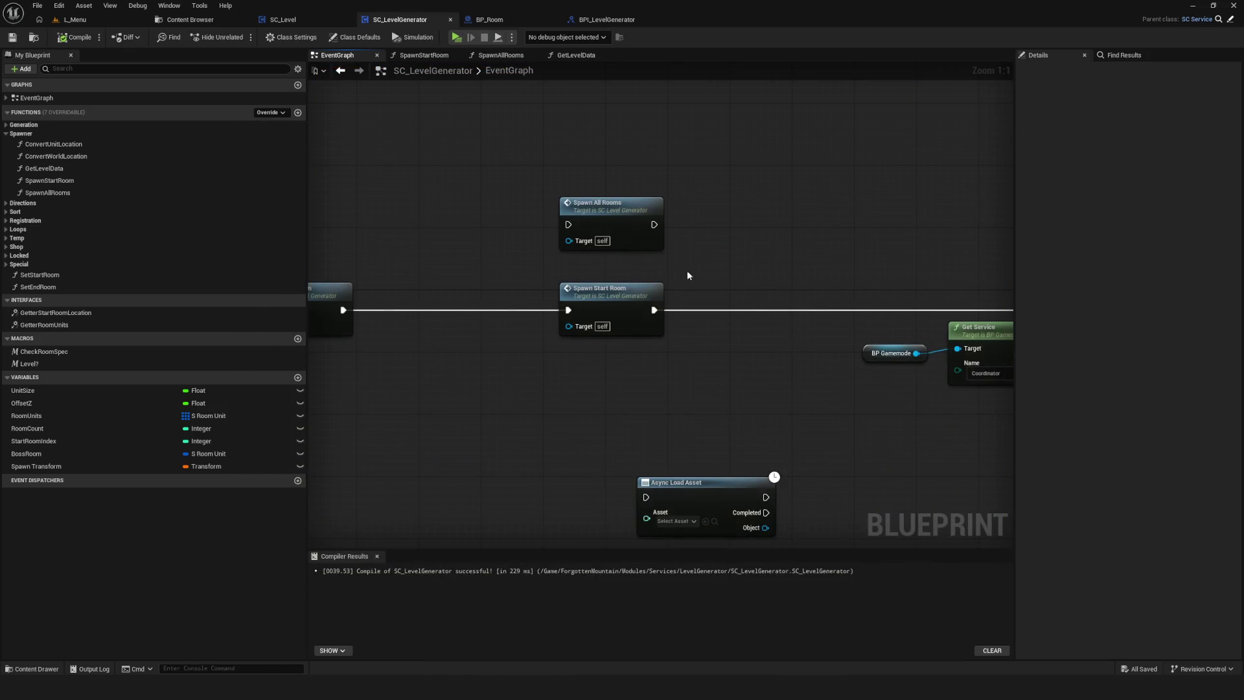
Break Spawn Start Room's exec link, wire Set Special Room into Spawn All Rooms, and save.
alt+click(750, 258)
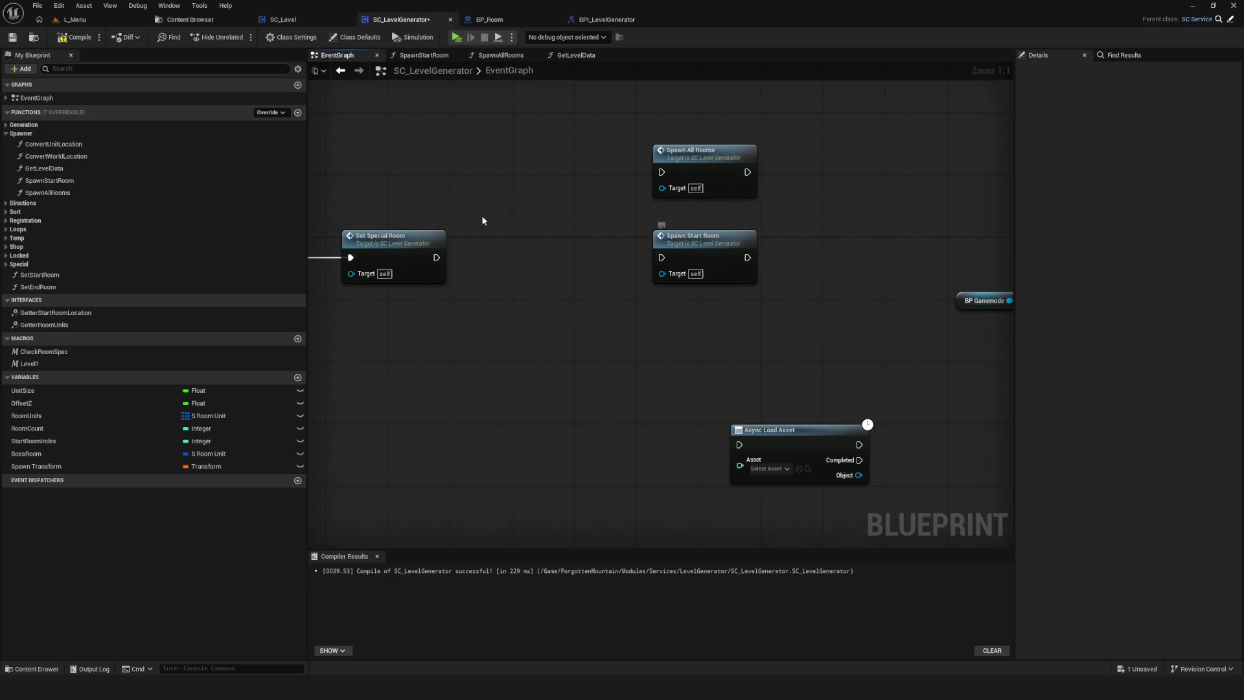
drag(436, 257, 661, 172)
drag(737, 175, 341, 175)
click(12, 37)
Play a new game in the first slot and fly the debug camera up to view the level.
click(456, 37)
click(680, 327)
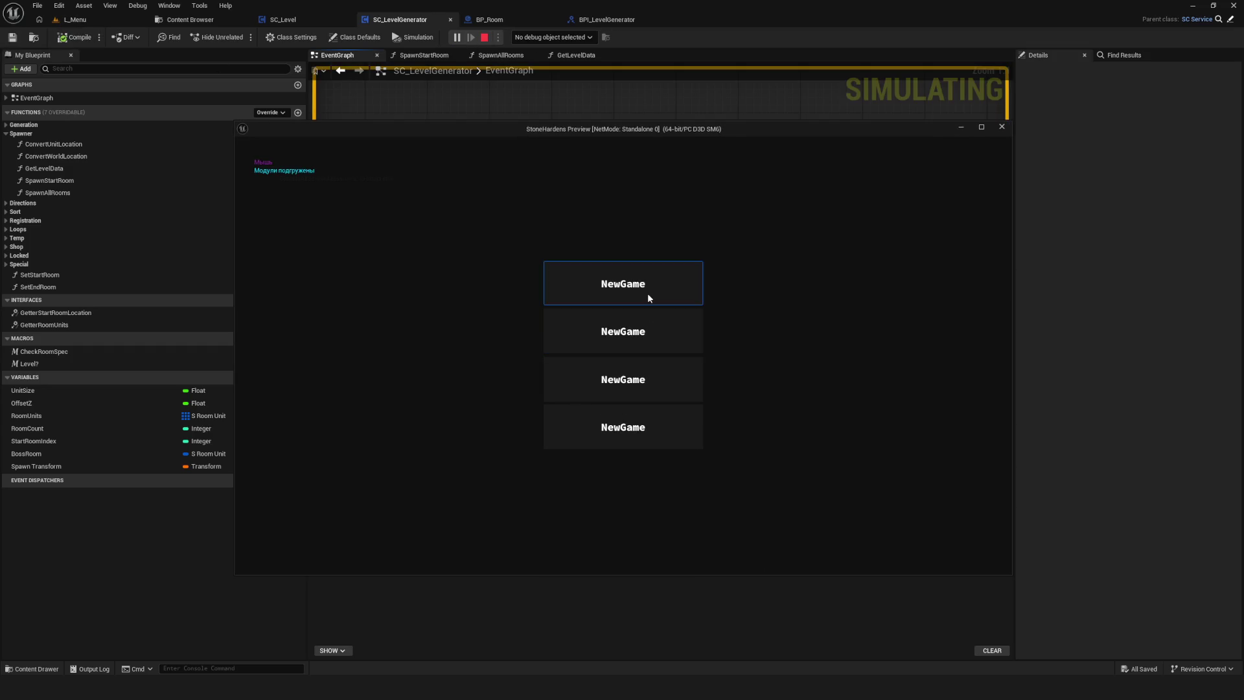
click(647, 293)
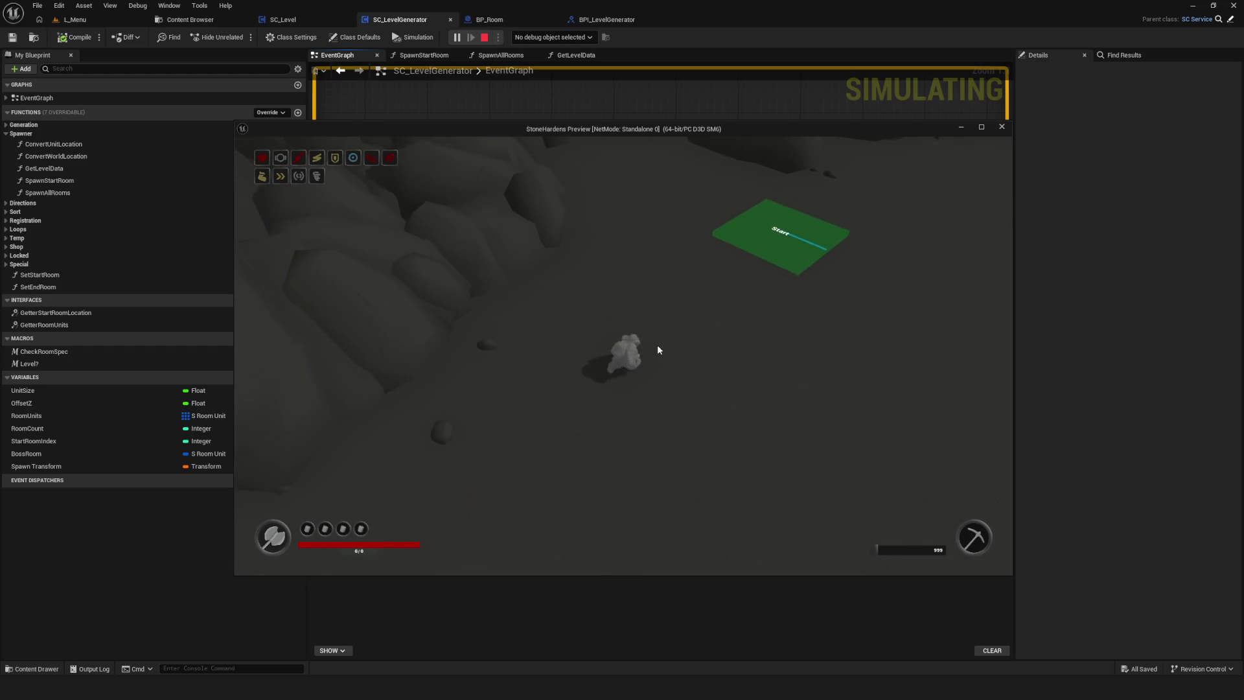
key(semicolon)
scroll(624, 355, up, 8)
key(e)
scroll(623, 355, up, 3)
key(e)
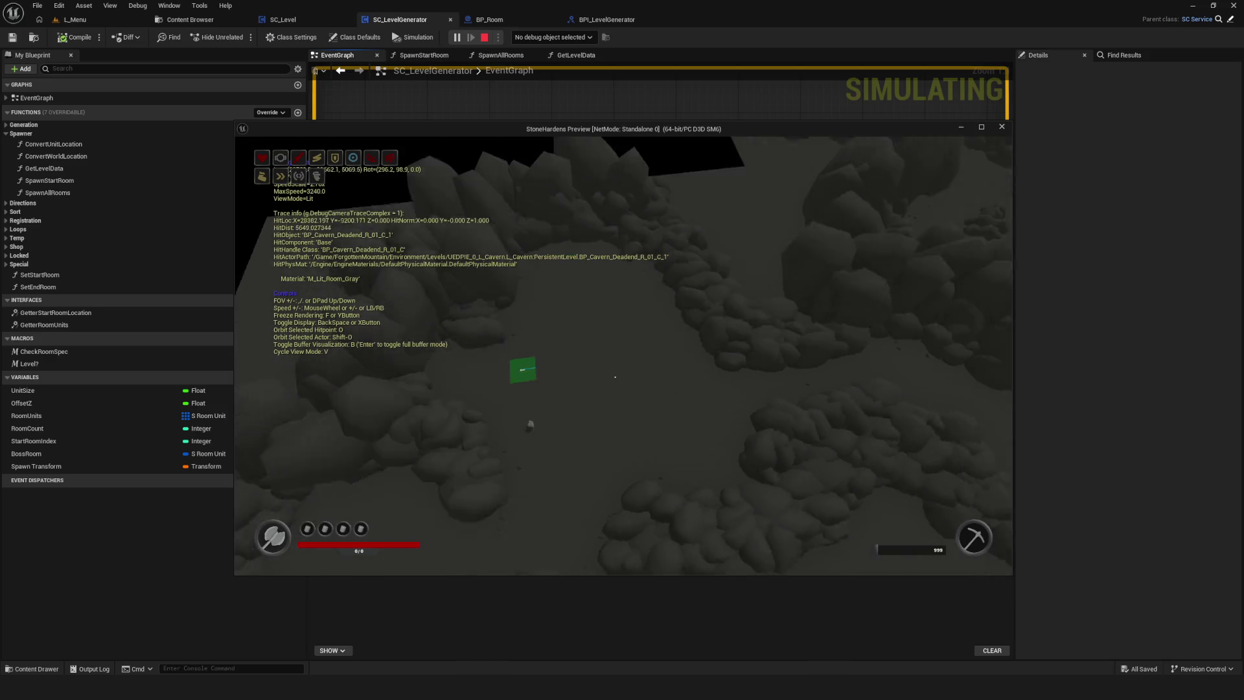
scroll(624, 355, up, 2)
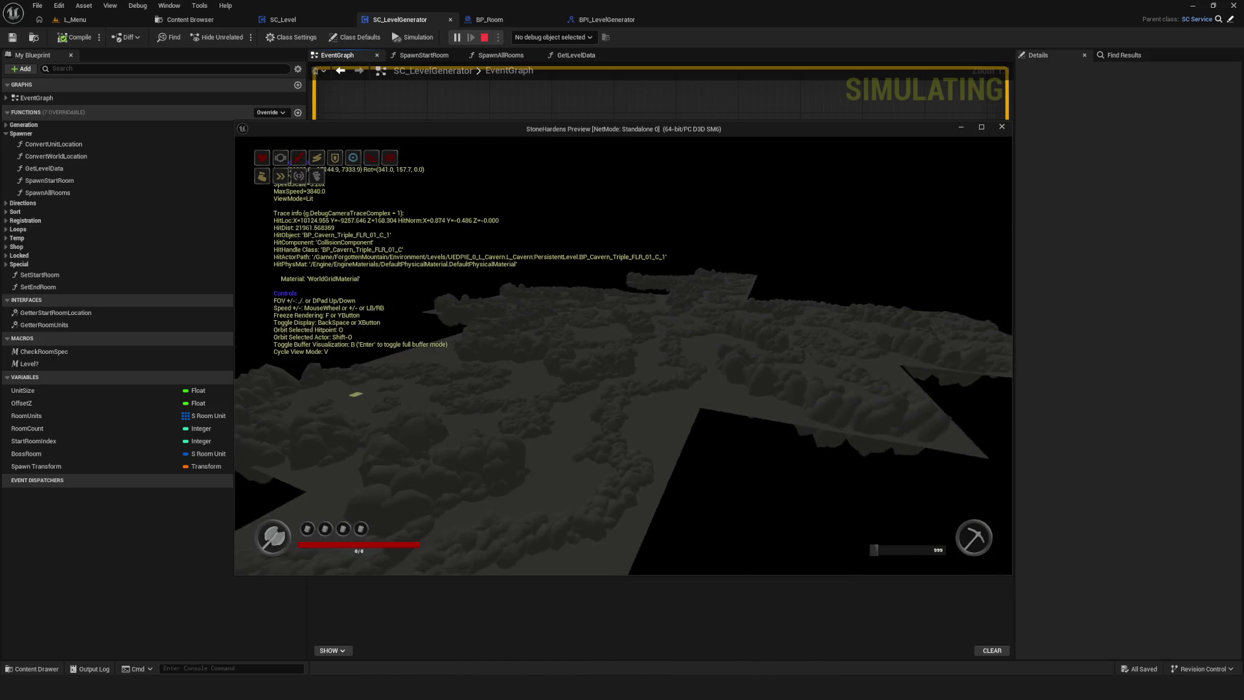
key(Escape)
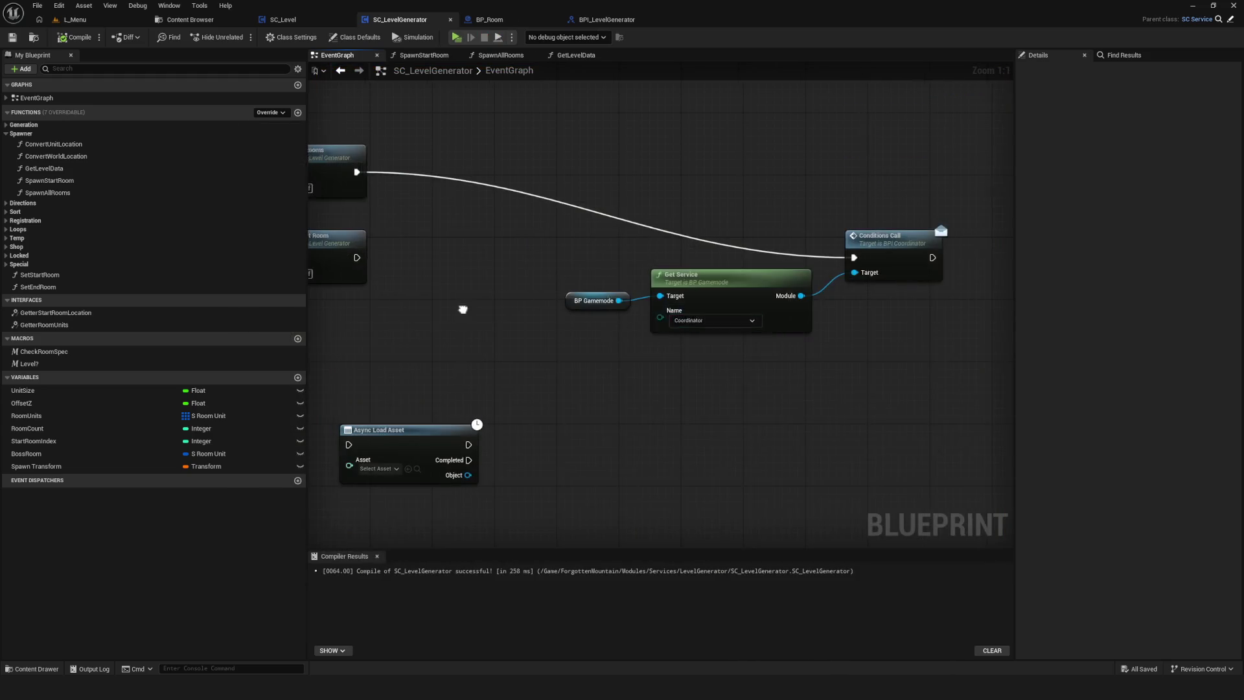
Inspect the RoomLoadAsync custom event node, then deselect it.
scroll(729, 301, down, 5)
scroll(647, 285, up, 5)
scroll(610, 271, down, 4)
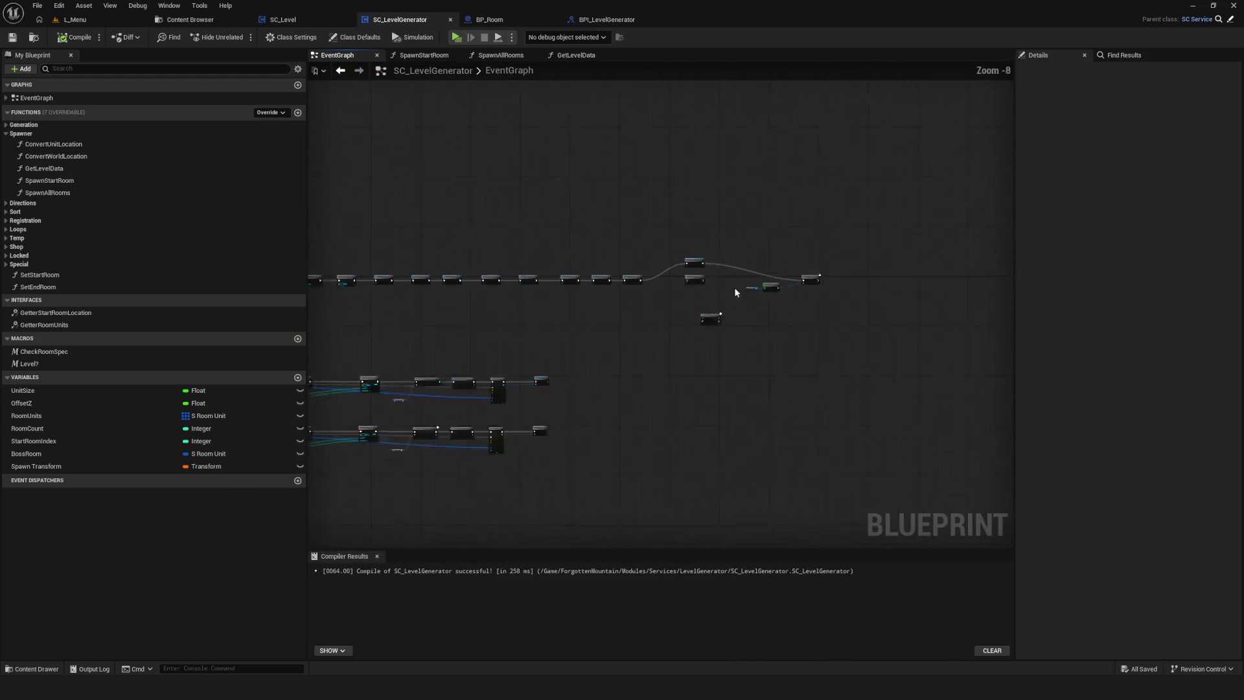
scroll(750, 392, up, 4)
click(482, 340)
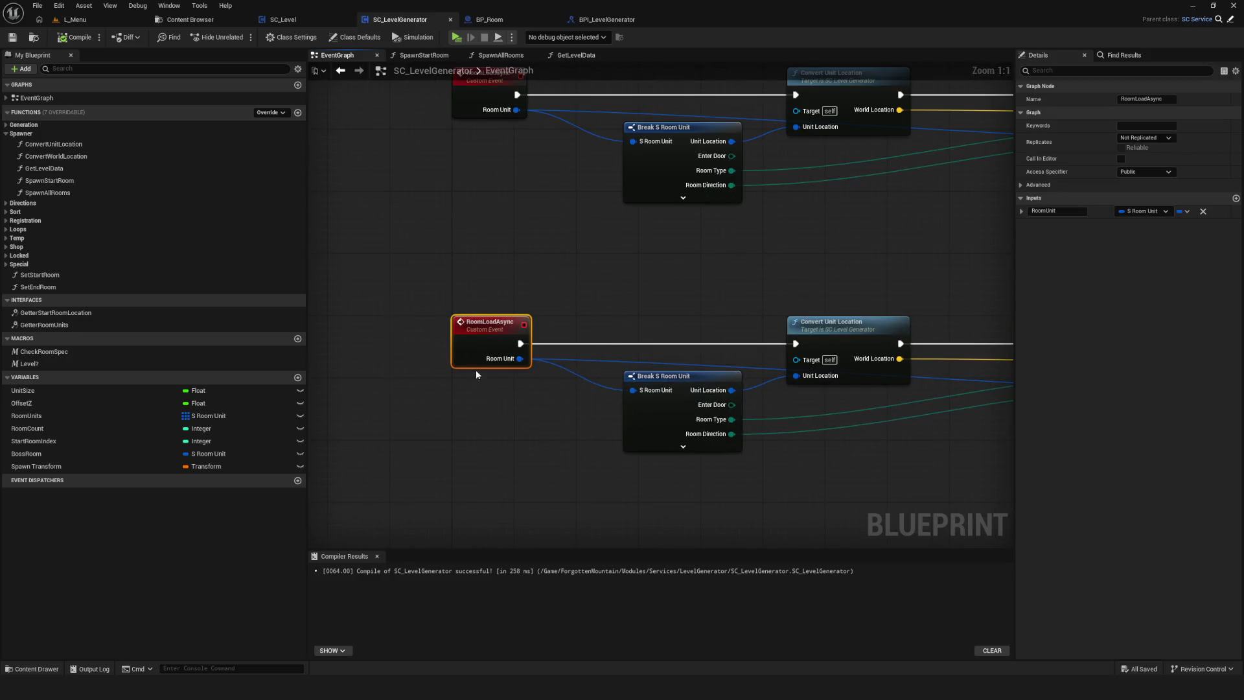
scroll(479, 369, down, 6)
scroll(642, 359, up, 6)
click(727, 281)
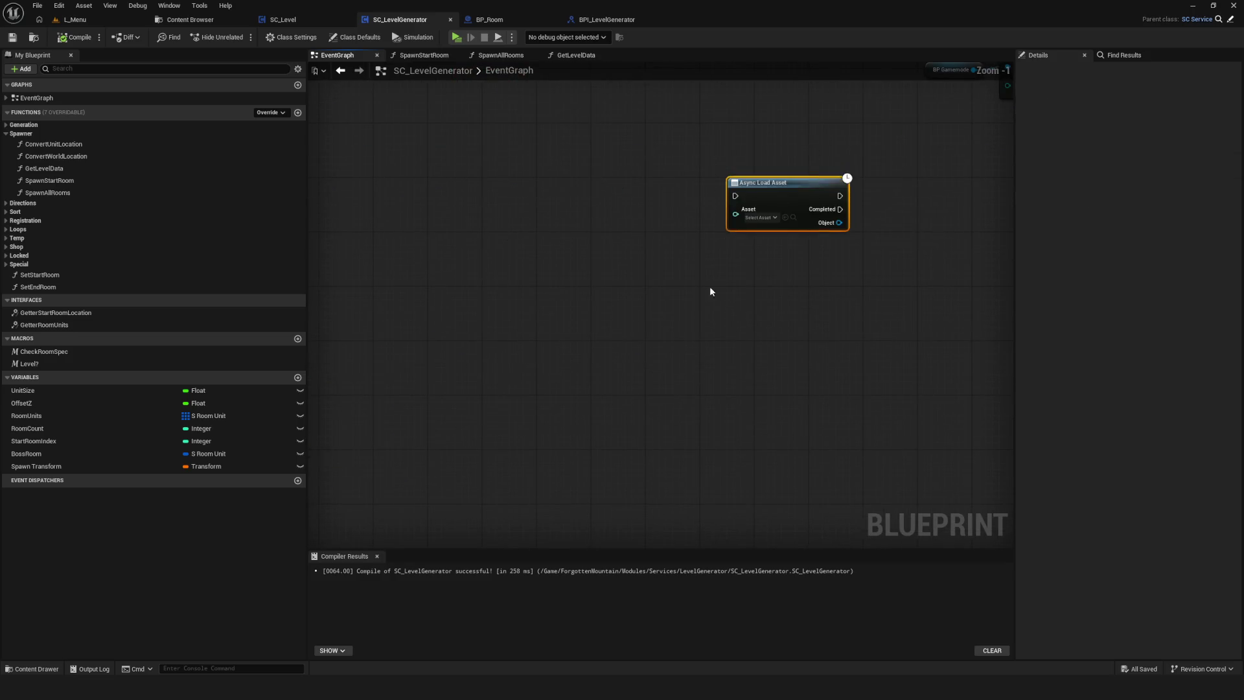
scroll(725, 281, down, 5)
Shift the lower node row slightly down, select the middle row, and save.
mouse_move(358, 326)
mouse_down()
mouse_move(869, 411)
mouse_move(1000, 410)
mouse_move(907, 426)
mouse_move(972, 420)
mouse_up()
drag(362, 333, 364, 376)
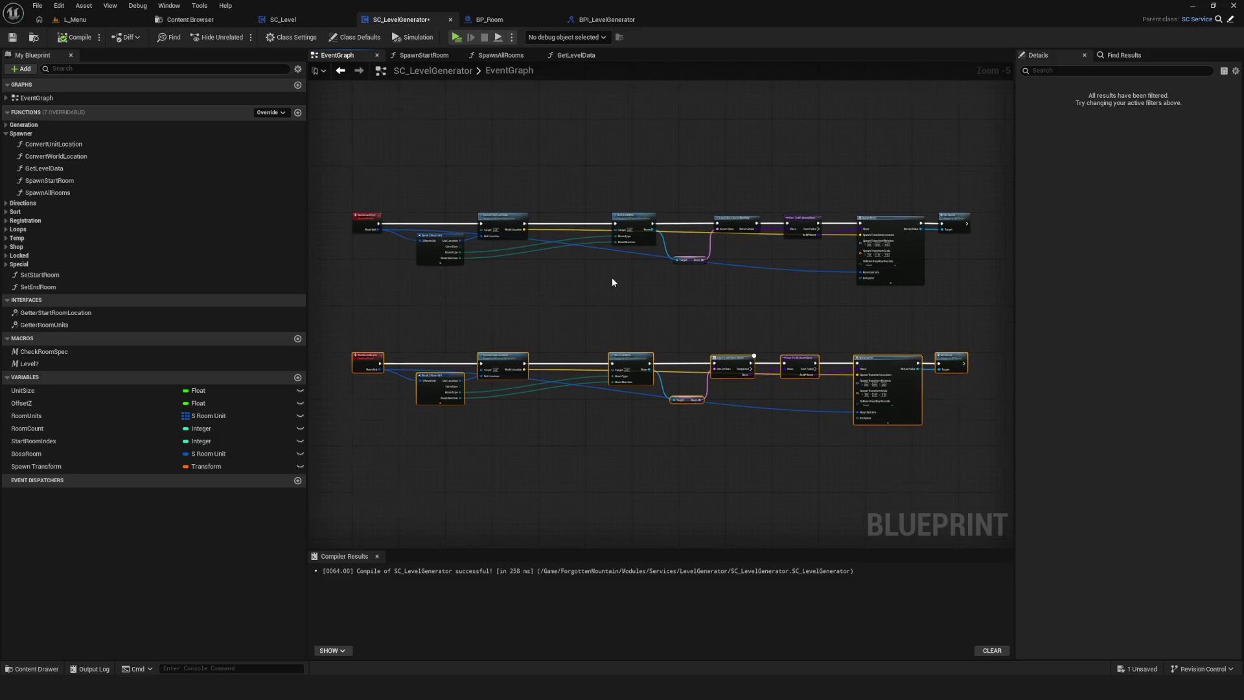
scroll(622, 279, down, 6)
scroll(616, 278, up, 7)
scroll(613, 278, down, 4)
mouse_move(859, 214)
mouse_down()
mouse_move(564, 311)
mouse_move(363, 313)
mouse_up()
scroll(440, 304, up, 7)
scroll(462, 298, down, 6)
scroll(799, 204, up, 8)
key(ctrl+s)
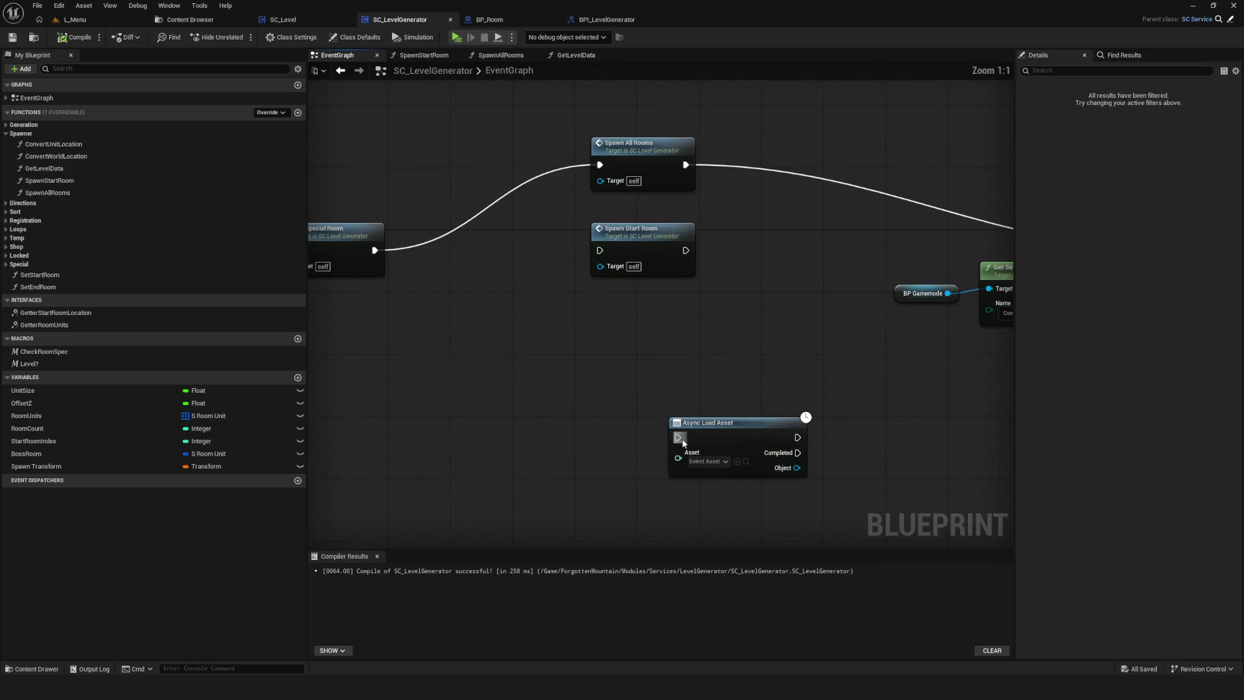
Delete the stray Async Load Asset node.
click(683, 443)
key(Delete)
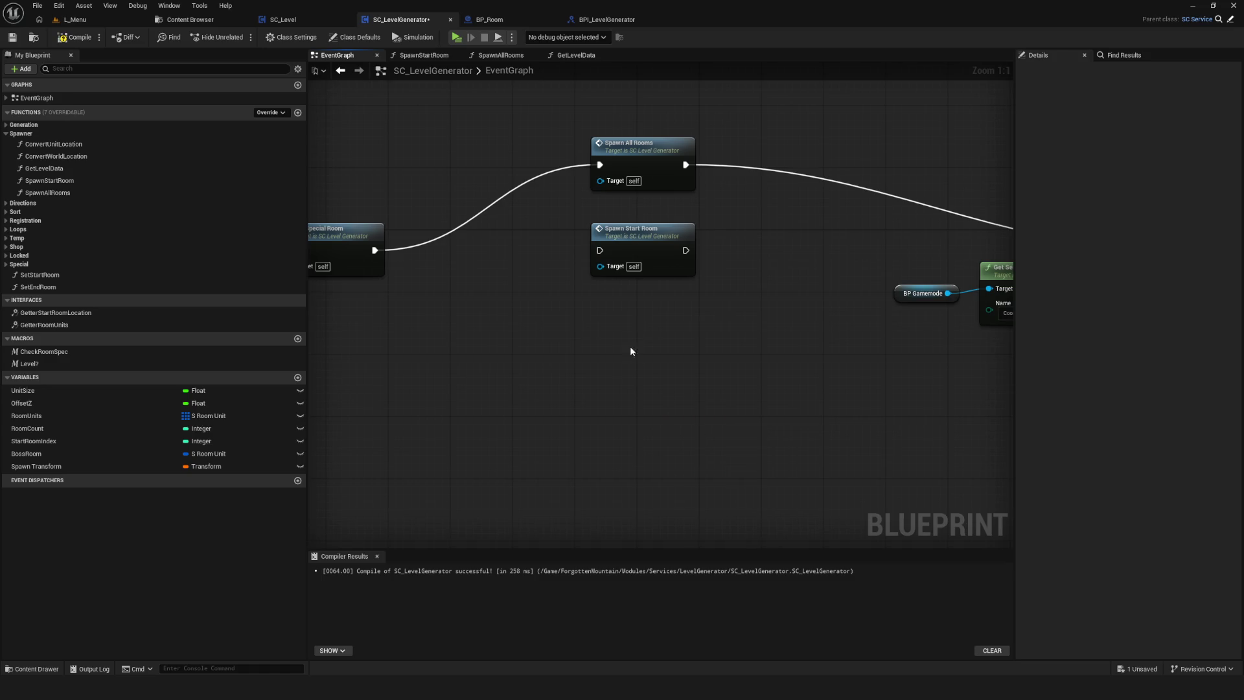
drag(636, 361, 747, 344)
scroll(776, 343, down, 8)
scroll(761, 327, up, 8)
Unhook Spawn All Rooms and wire Set Special Room directly into Conditions Call.
alt+click(652, 205)
alt+click(739, 205)
mouse_move(428, 290)
mouse_down()
mouse_move(1145, 265)
mouse_move(829, 290)
mouse_up()
scroll(693, 298, down, 8)
Compile and save the SC_LevelGenerator blueprint.
click(75, 37)
click(13, 37)
scroll(769, 309, up, 1)
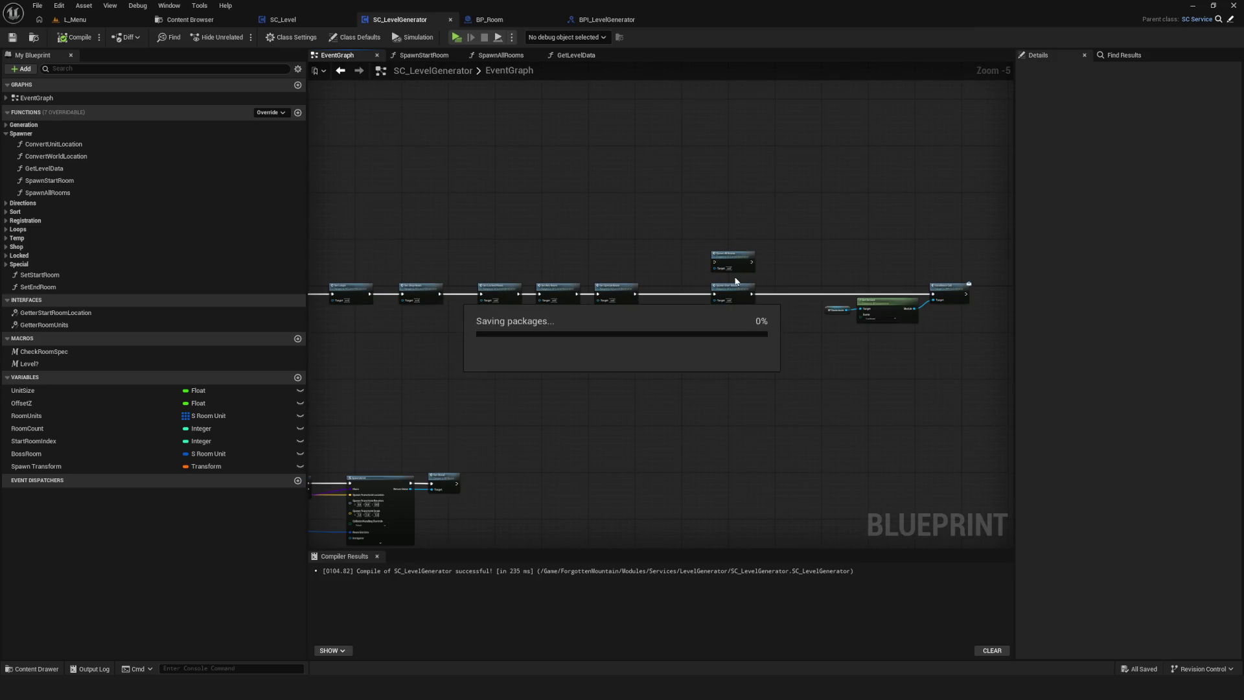
scroll(736, 278, up, 1)
scroll(736, 280, up, 1)
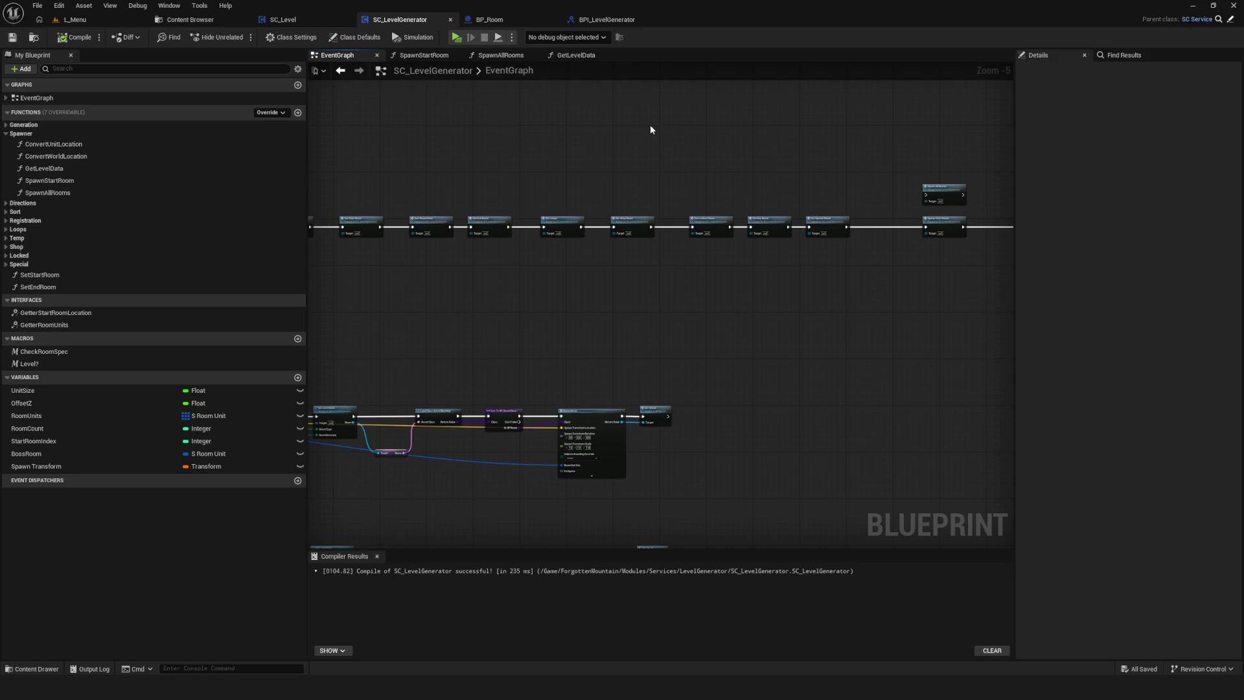
Lift both Target/Room getter nodes a little higher, save, and re-centre the node rows.
scroll(627, 329, down, 3)
scroll(669, 234, up, 1)
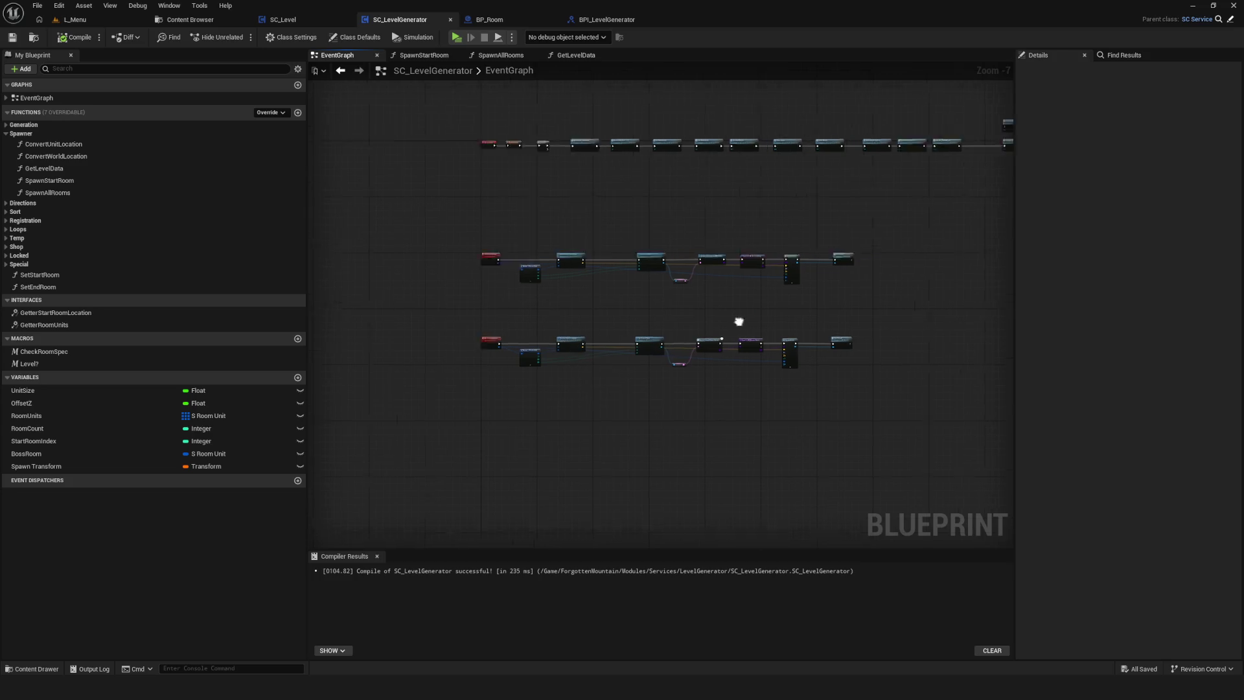
scroll(761, 289, up, 4)
drag(716, 224, 732, 503)
drag(755, 235, 753, 203)
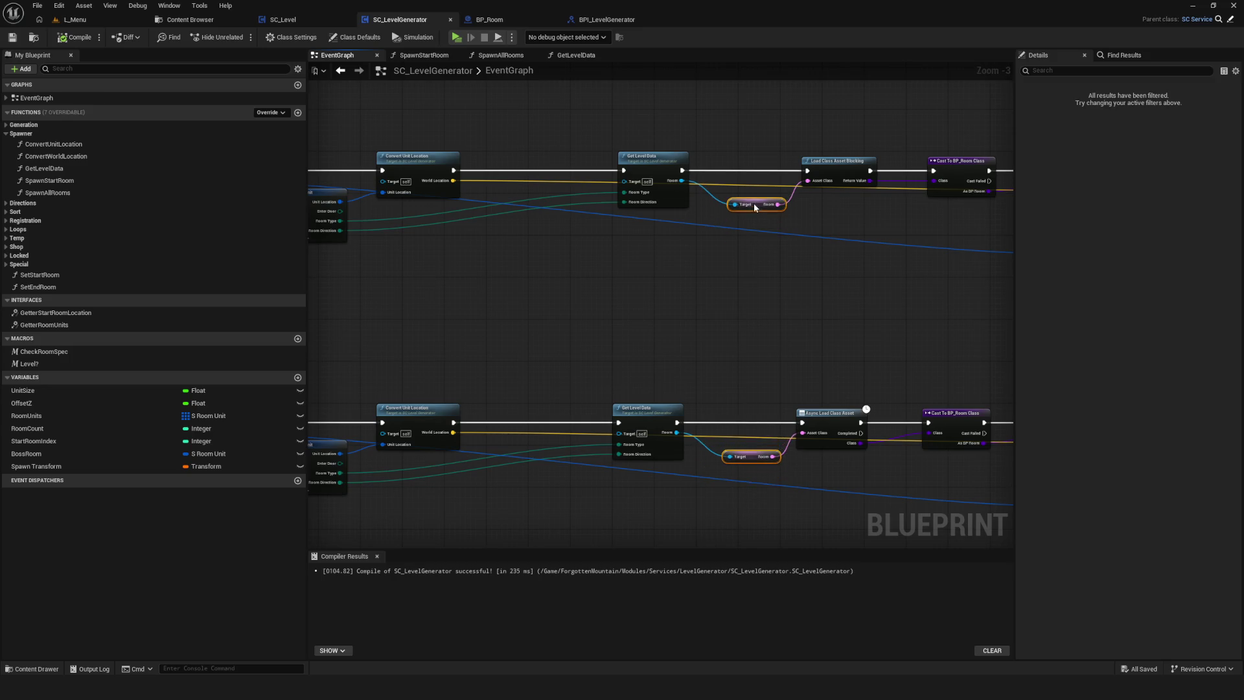
scroll(671, 308, down, 6)
click(13, 37)
drag(785, 333, 807, 334)
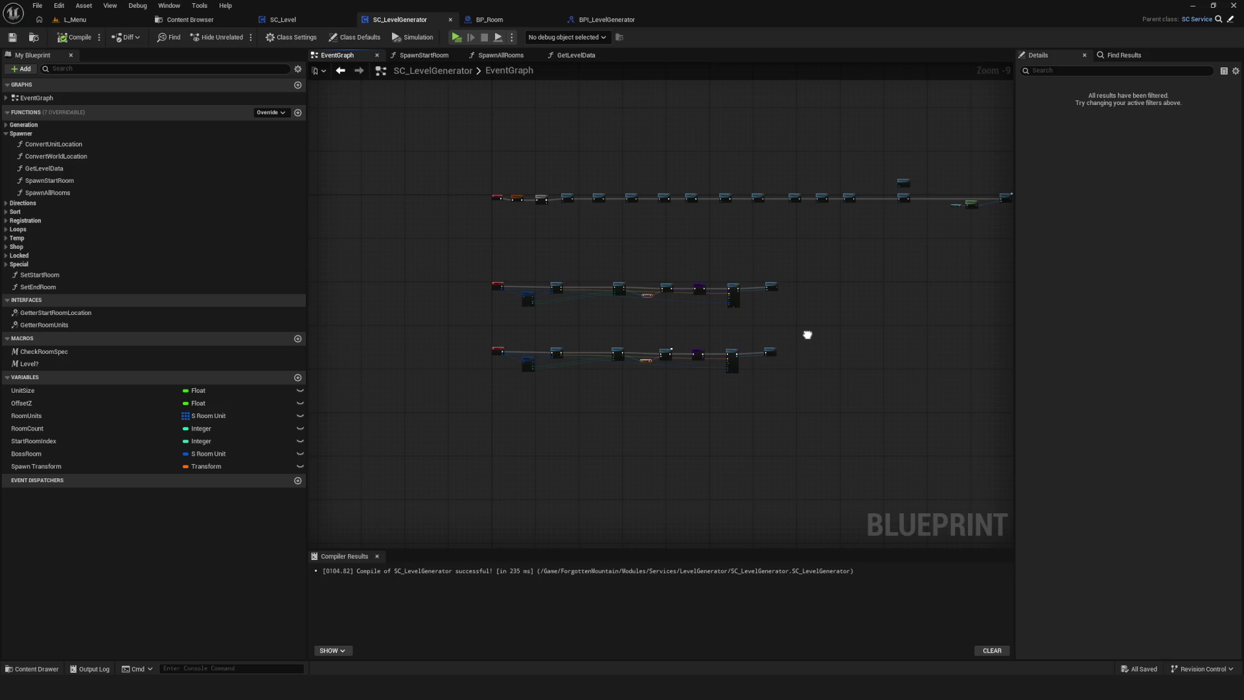
mouse_move(807, 335)
mouse_down()
mouse_move(794, 327)
mouse_move(789, 346)
mouse_move(627, 337)
mouse_up()
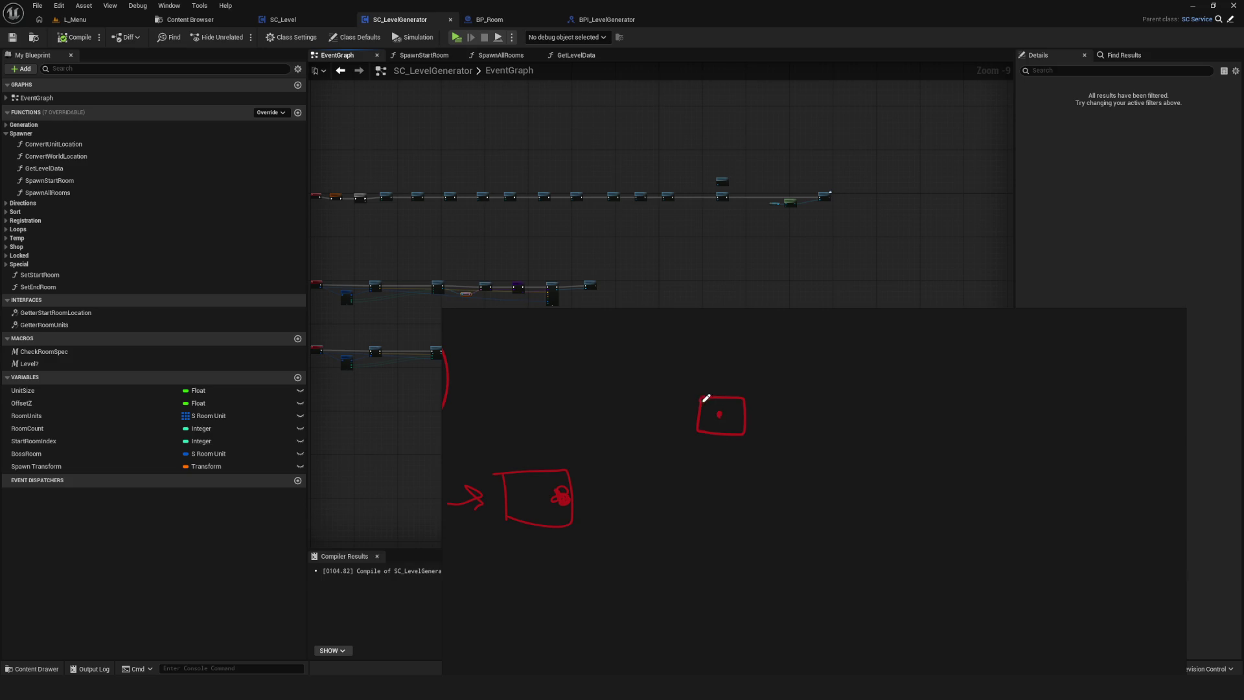
Sketch a box over the small box, trace the lower box, write 2) under 1), then minimise.
mouse_move(705, 396)
mouse_down()
mouse_move(699, 349)
mouse_move(741, 371)
mouse_move(745, 396)
mouse_move(784, 375)
mouse_move(792, 390)
mouse_up()
drag(722, 410, 669, 441)
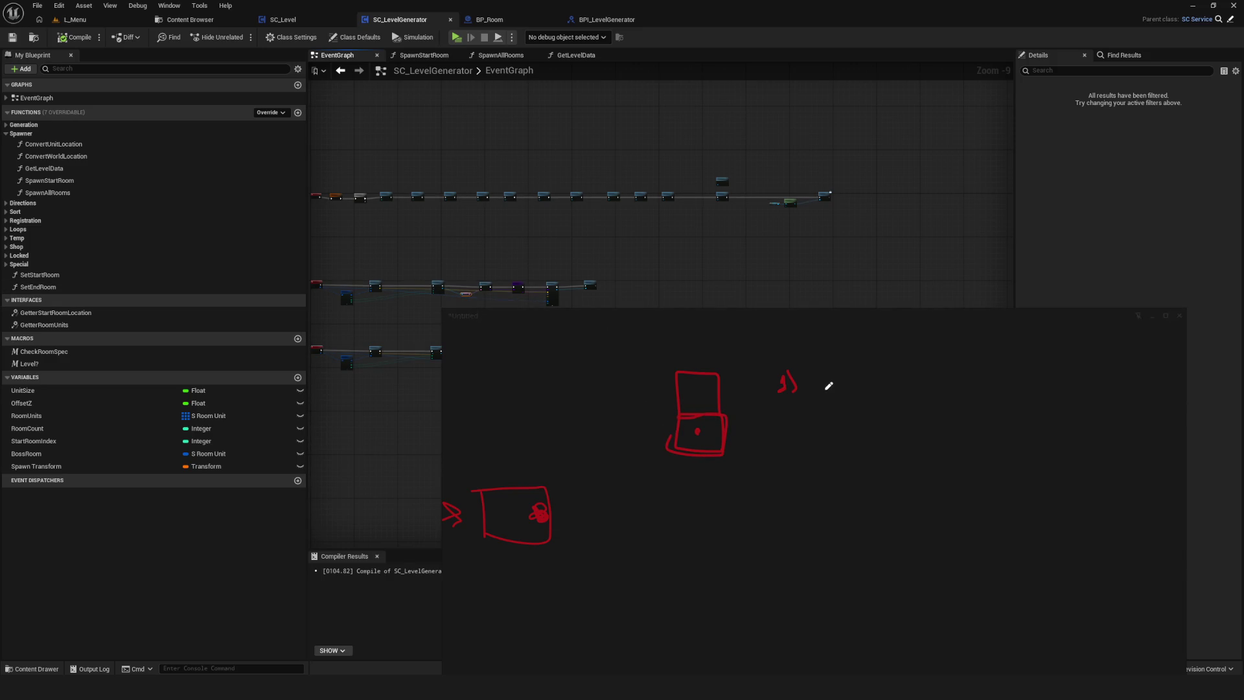
scroll(791, 381, up, 2)
mouse_move(780, 416)
mouse_down()
mouse_move(809, 437)
mouse_move(795, 439)
mouse_up()
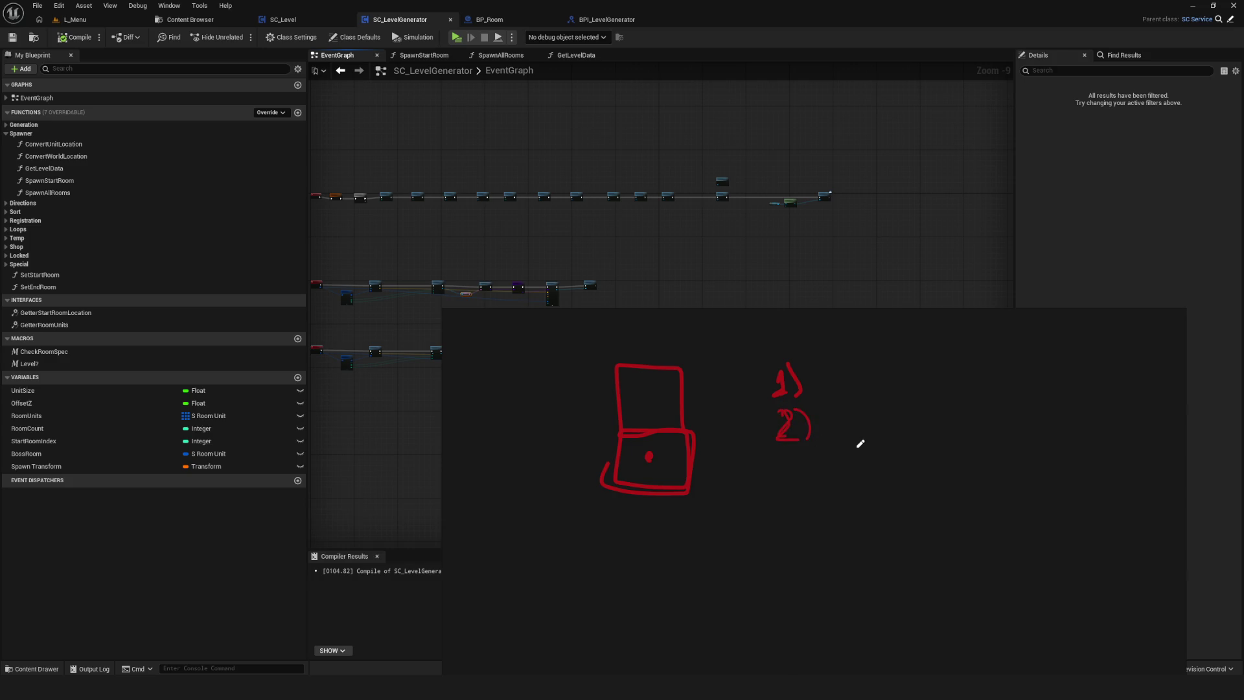
scroll(727, 430, down, 2)
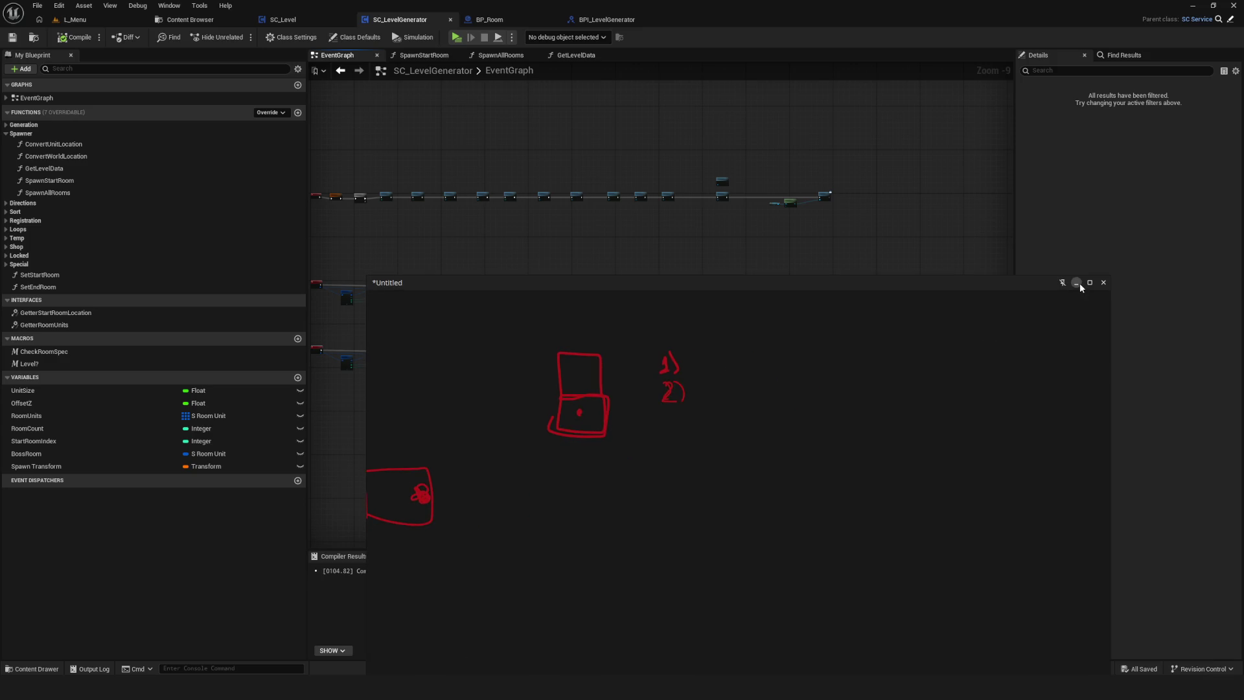
click(1077, 283)
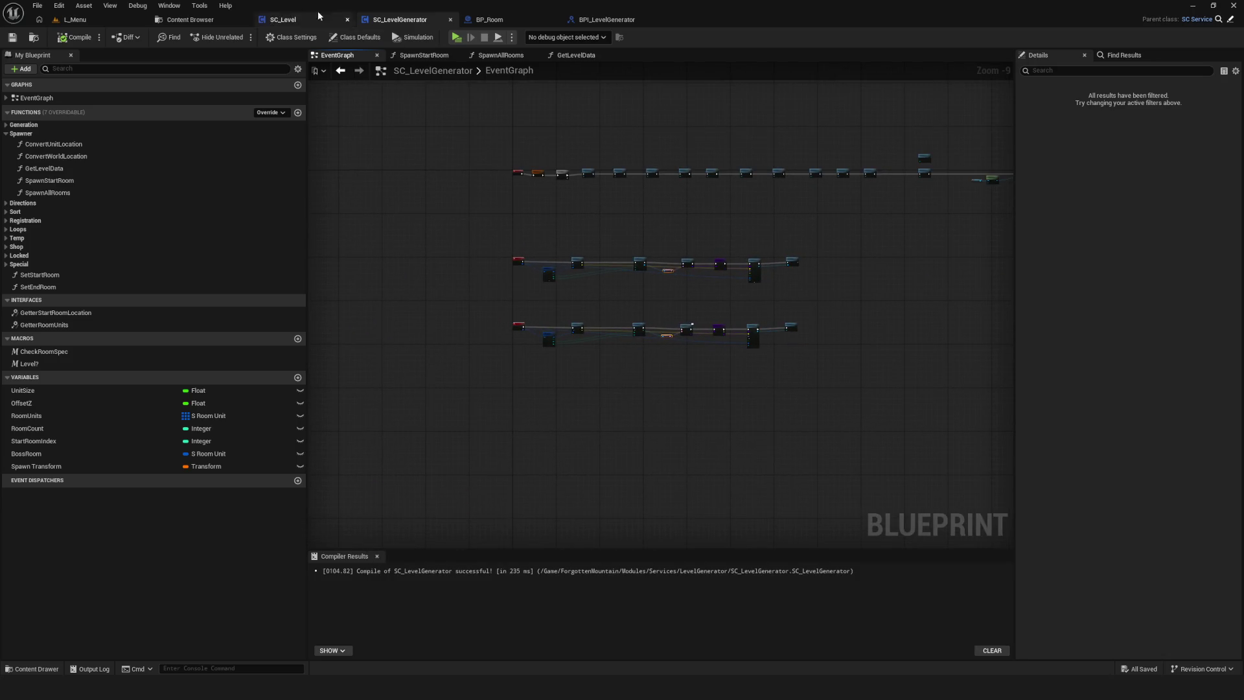
Switch to SC_Level and bring its ConditionsReady fader, delay and print chain into view.
click(283, 19)
scroll(836, 340, up, 8)
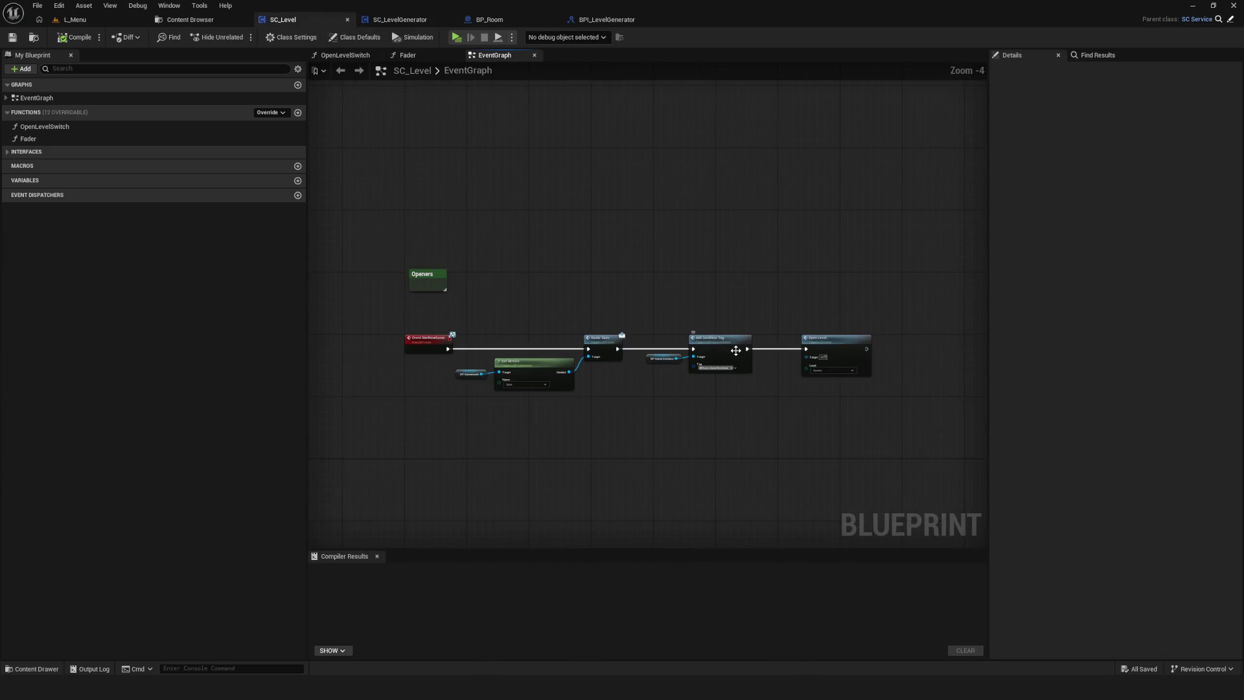
mouse_move(766, 351)
mouse_down()
mouse_move(430, 297)
mouse_move(677, 296)
mouse_move(612, 186)
mouse_up()
scroll(632, 268, up, 4)
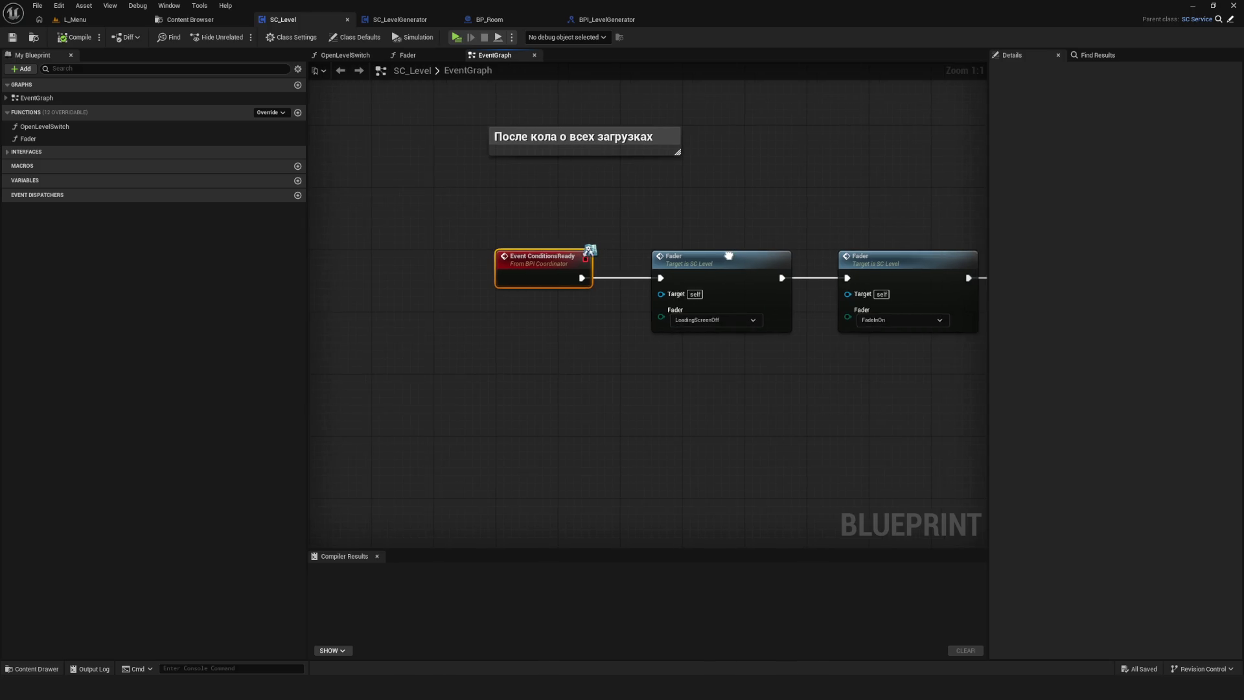
scroll(541, 320, down, 6)
scroll(697, 306, up, 4)
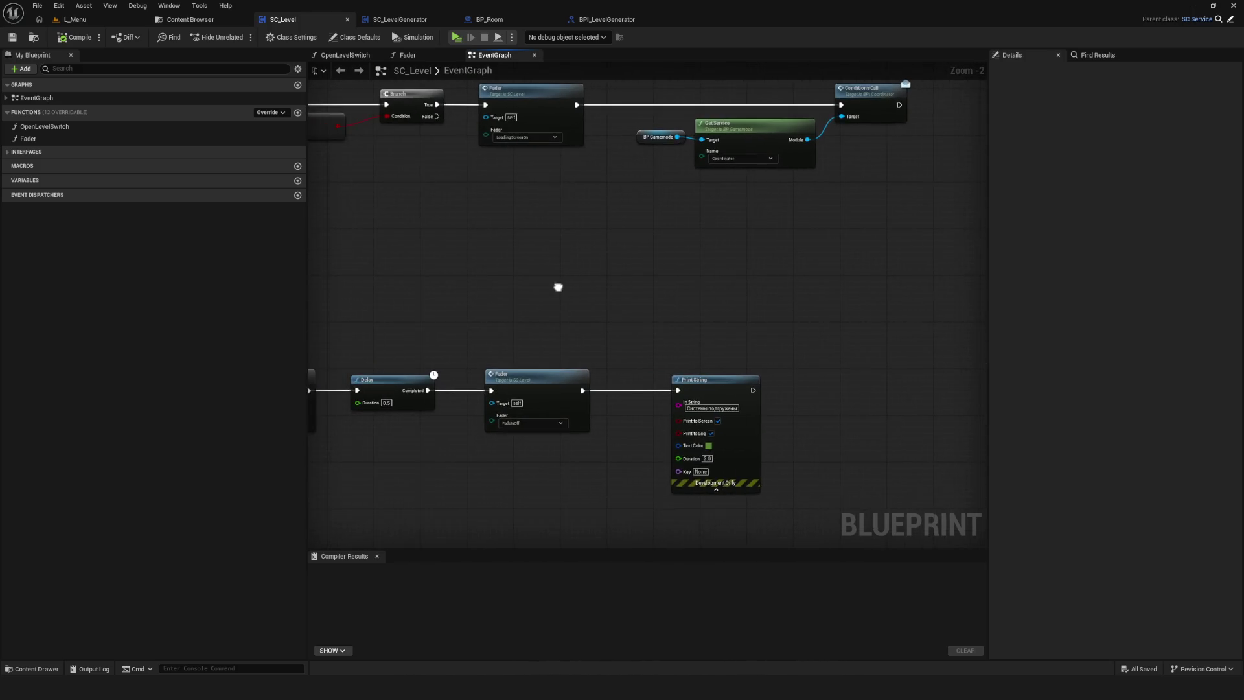
scroll(458, 301, up, 4)
drag(457, 300, 488, 291)
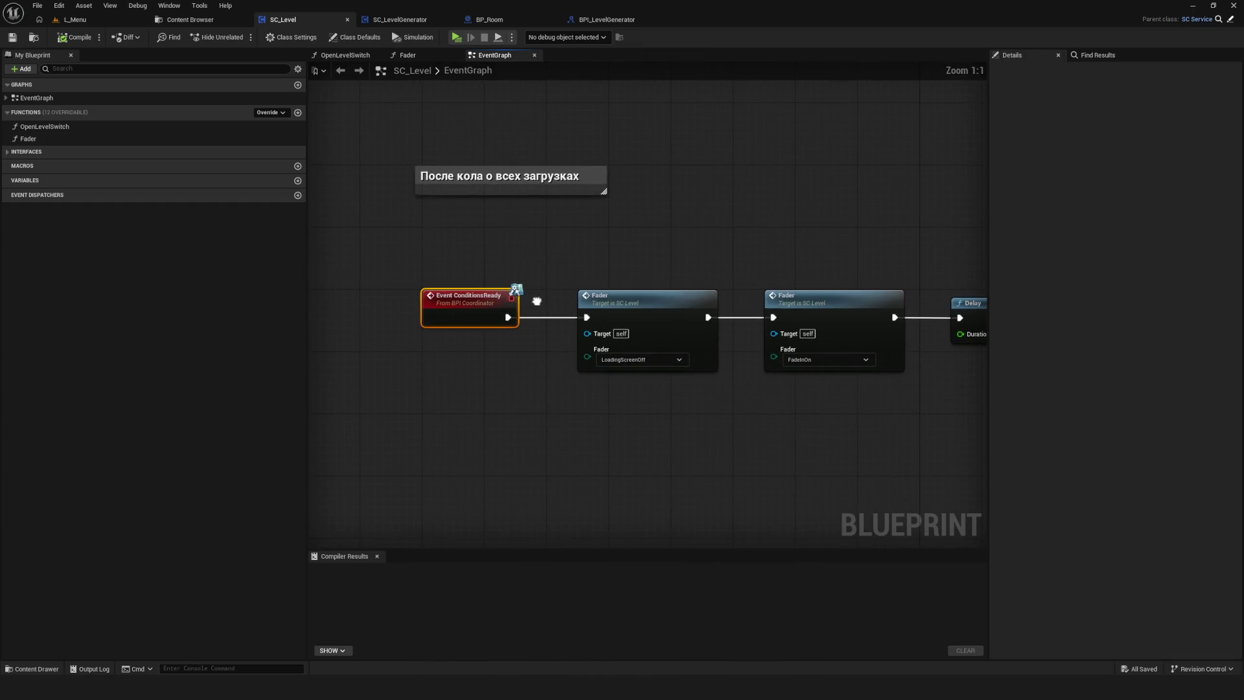
drag(660, 293, 552, 294)
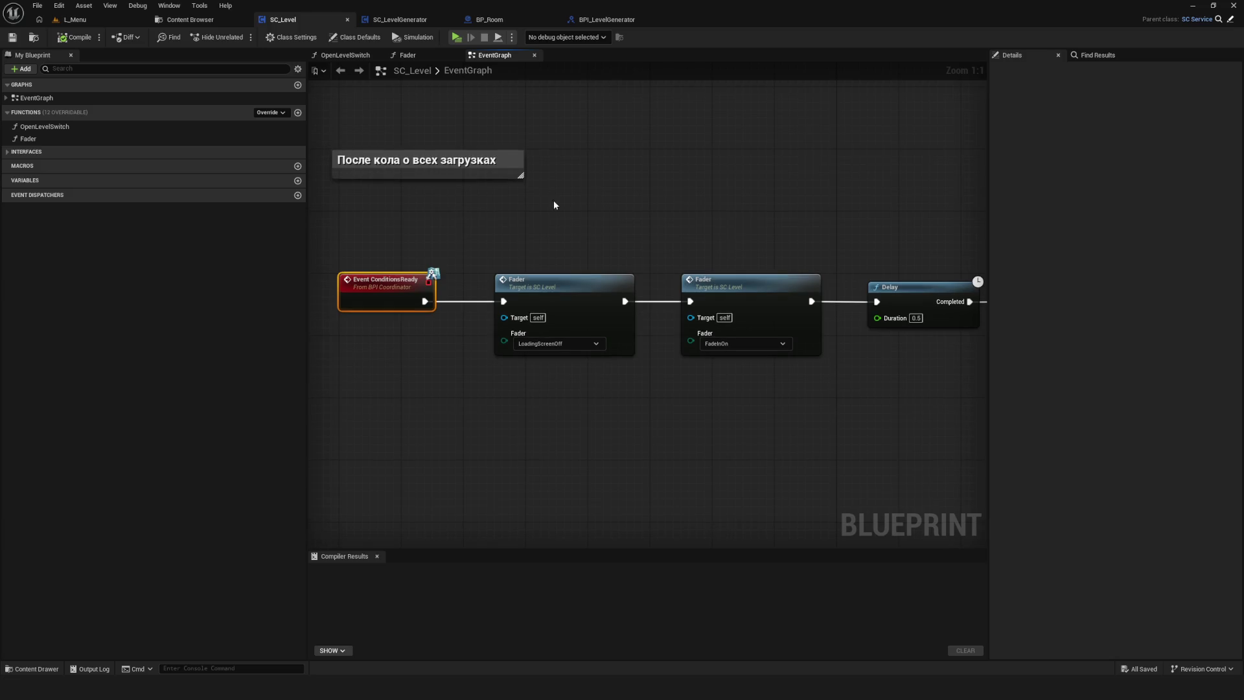
Select the first Fader node, then undo and redo to restore the Delay and Fader nodes.
drag(642, 277, 635, 271)
mouse_move(534, 197)
mouse_down()
mouse_move(575, 438)
mouse_move(609, 448)
mouse_up()
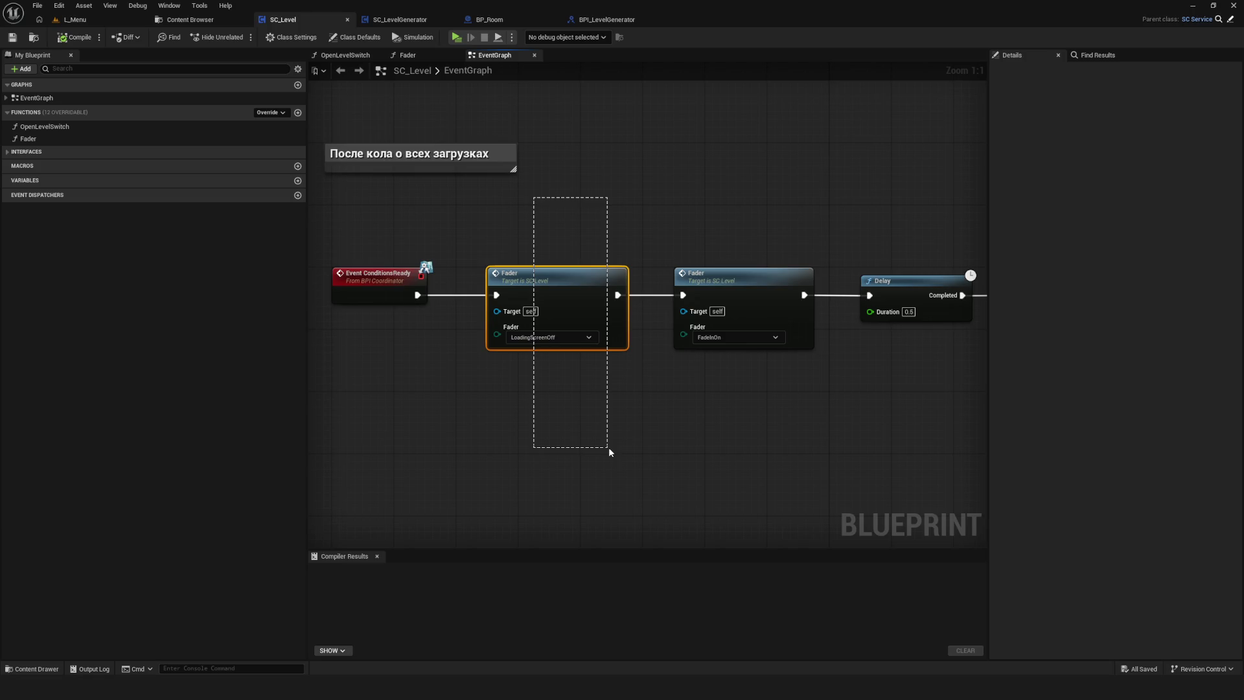
drag(608, 447, 609, 447)
drag(836, 400, 321, 369)
key(ctrl+z)
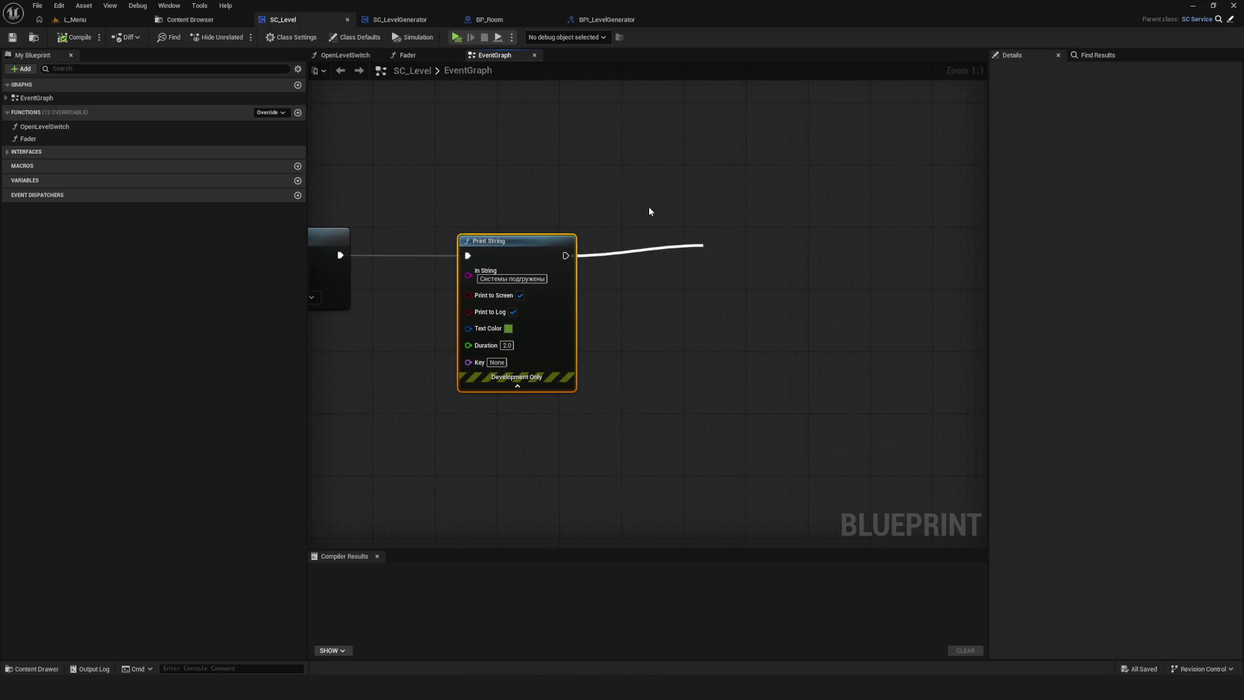
key(ctrl+y)
scroll(611, 208, down, 6)
scroll(531, 298, up, 4)
mouse_move(830, 284)
mouse_down()
mouse_move(724, 301)
mouse_move(862, 305)
mouse_up()
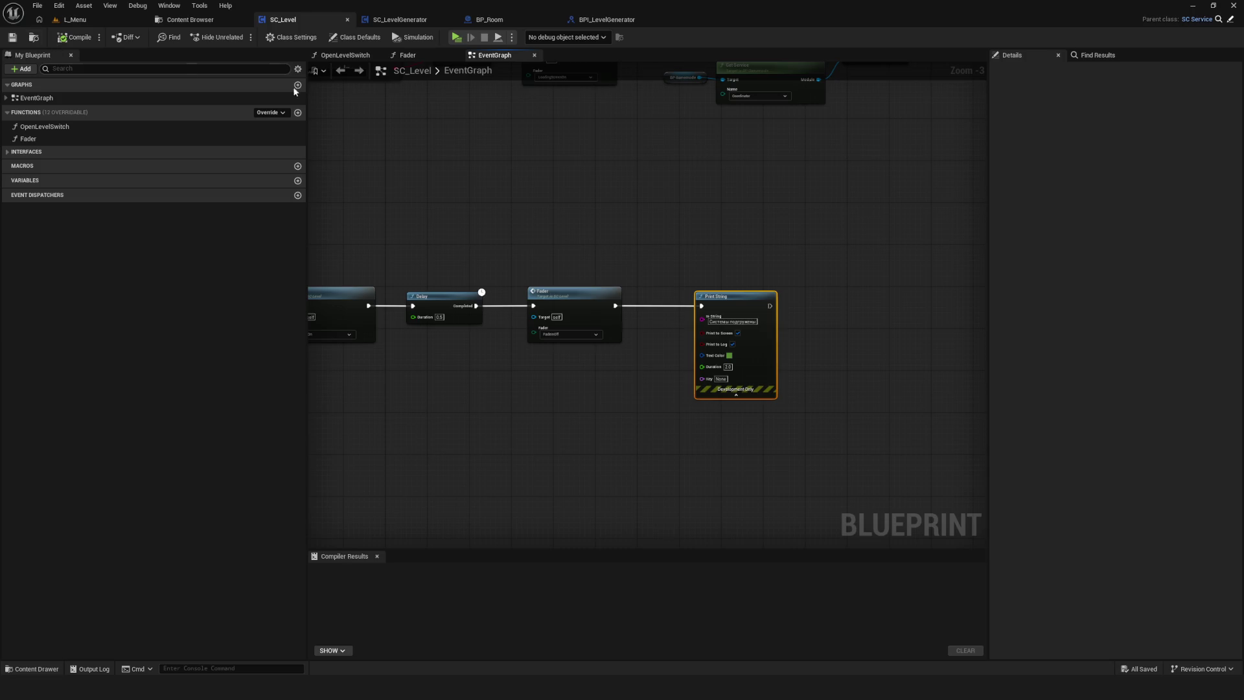
drag(621, 204, 639, 201)
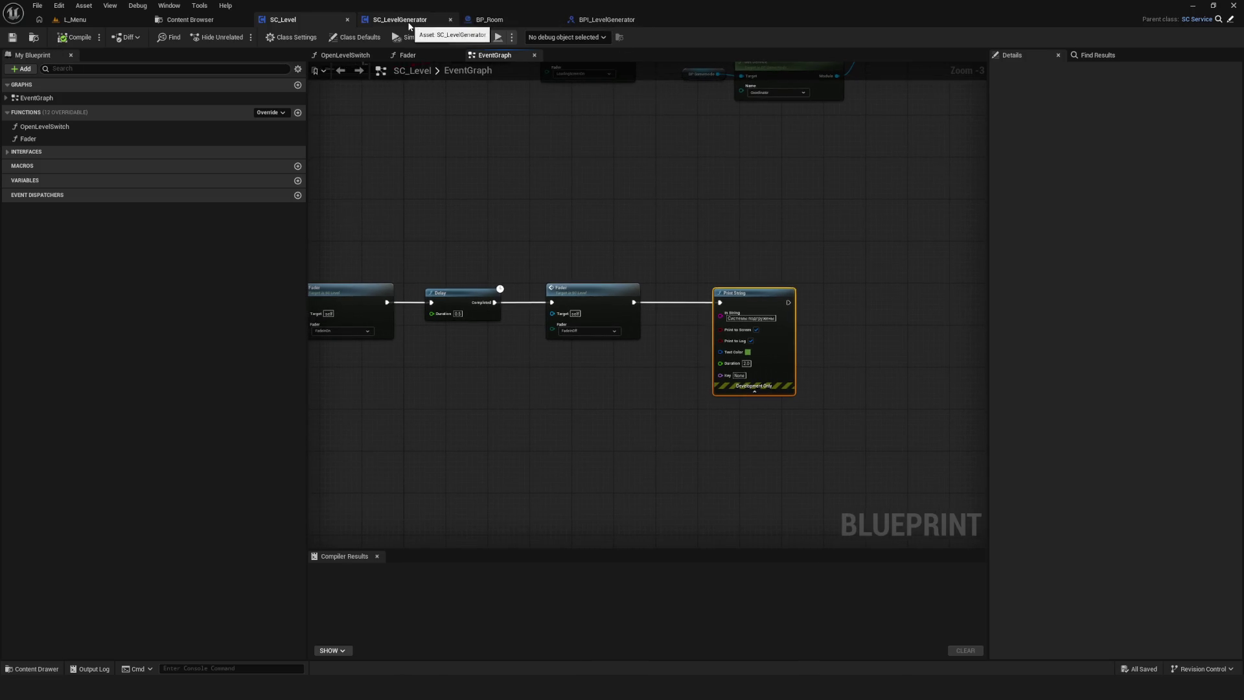
click(615, 19)
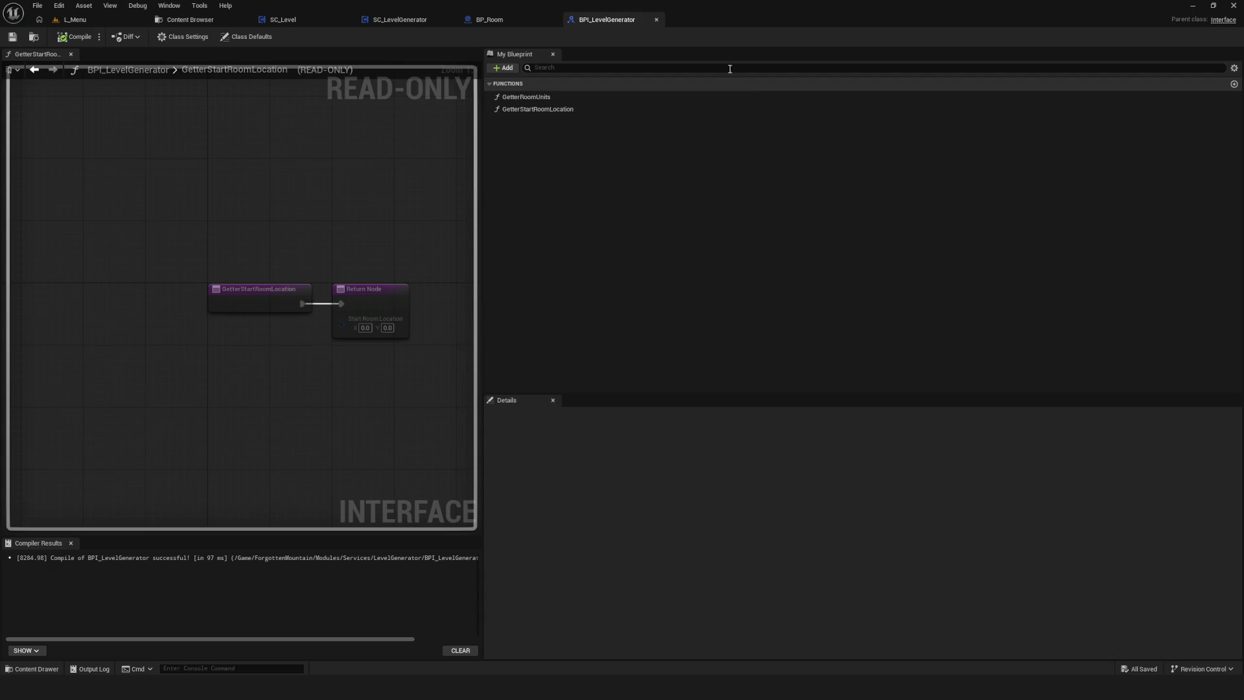
Add a new function to the BPI_LevelGenerator interface.
click(504, 67)
click(545, 108)
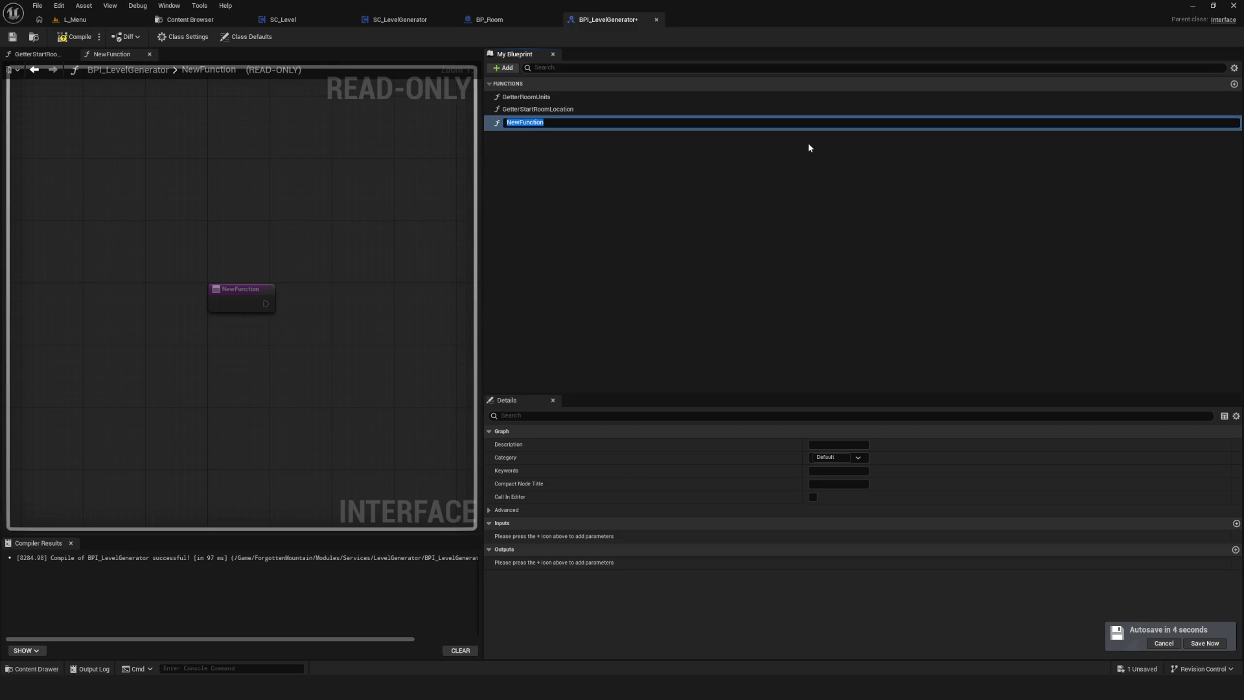
key(BackSpace)
text(Load)
key(BackSpace)
key(BackSpace)
key(BackSpace)
text(L)
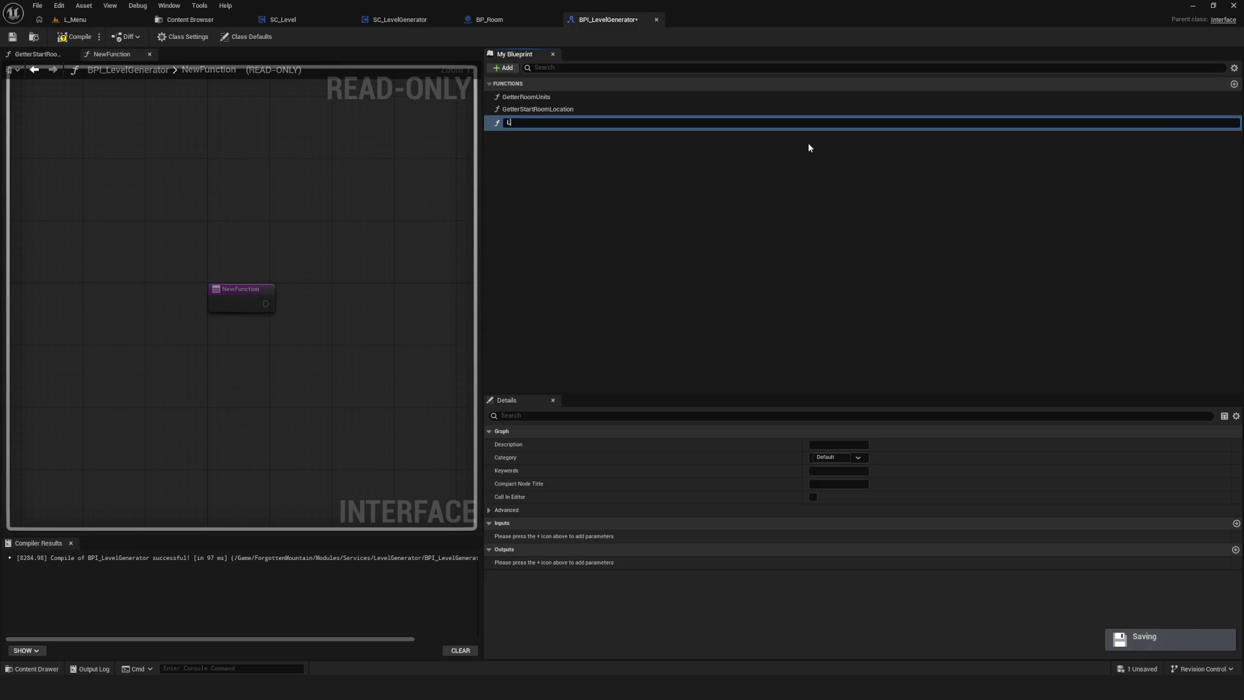
Name the new interface function LoadNeighbourRooms.
click(508, 127)
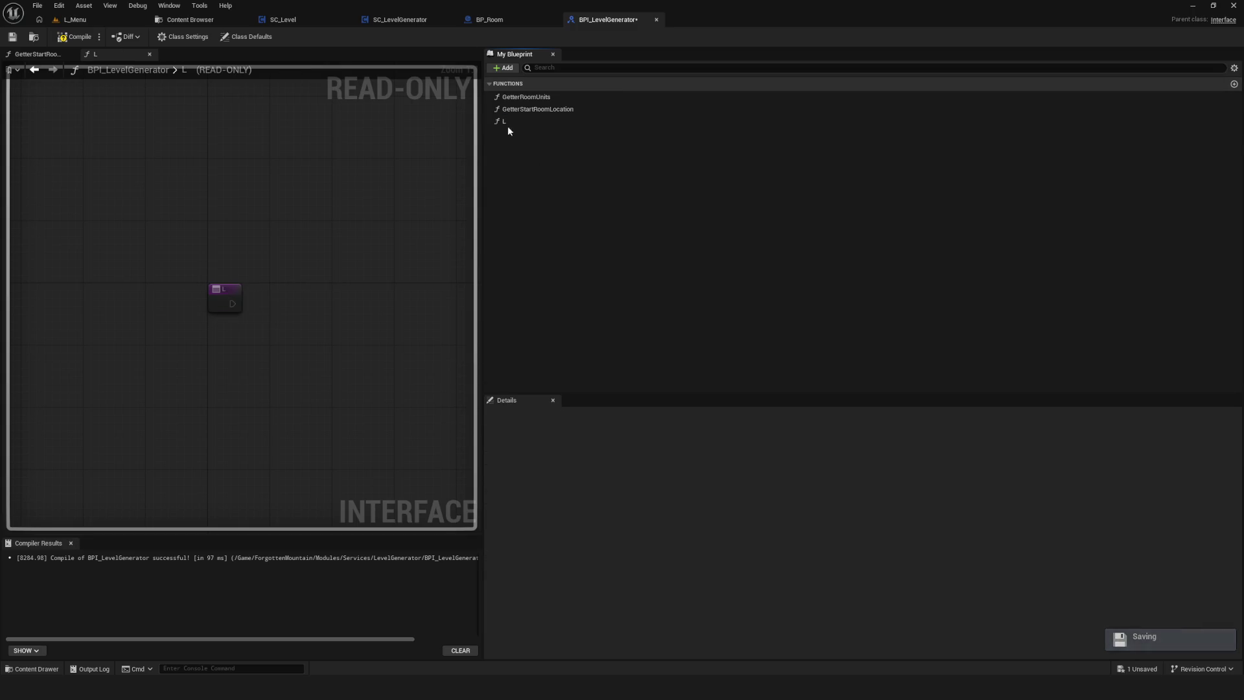
click(583, 123)
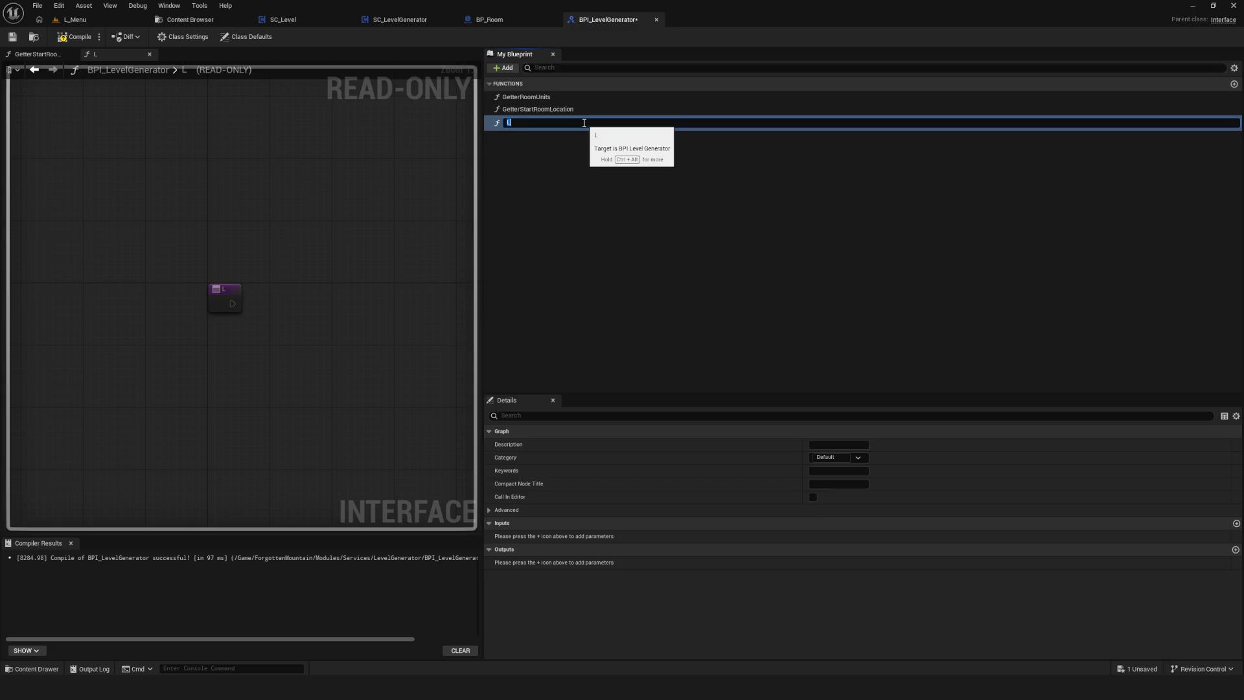
text(oa)
key(BackSpace)
text(LoadNe)
text(ighbourRooms)
key(Return)
click(639, 172)
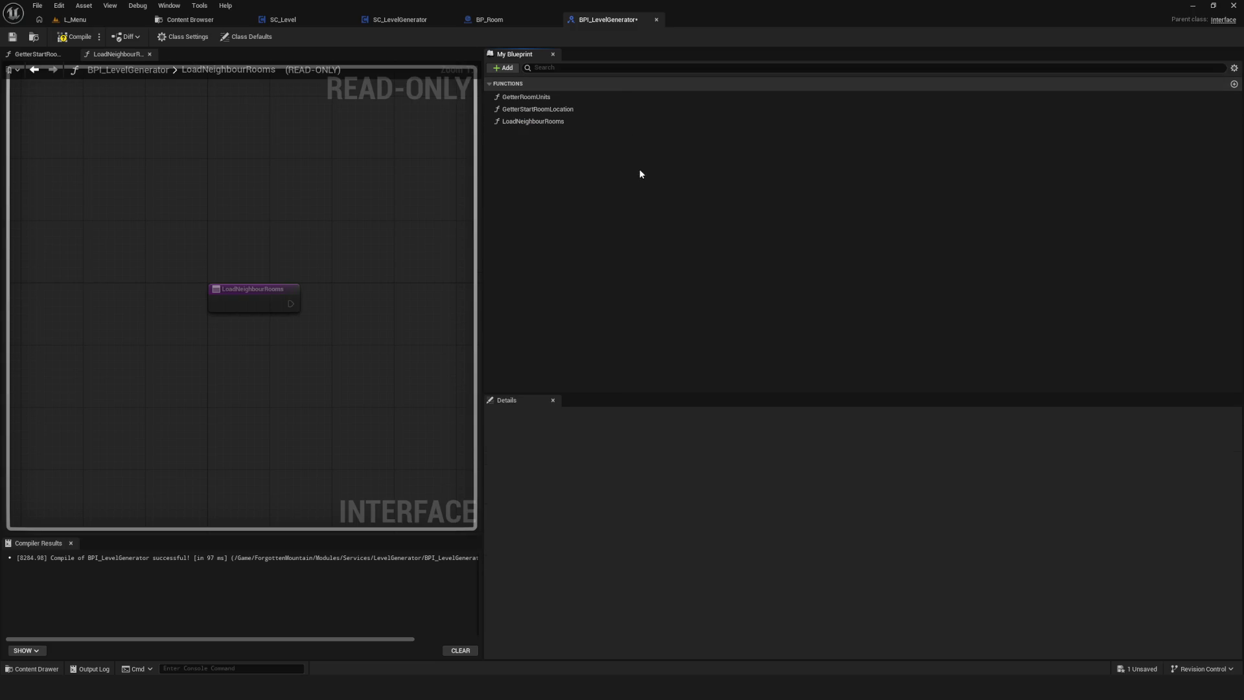
Compile and save the interface and select the LoadNeighbourRooms function.
key(F7)
key(ctrl+s)
click(530, 126)
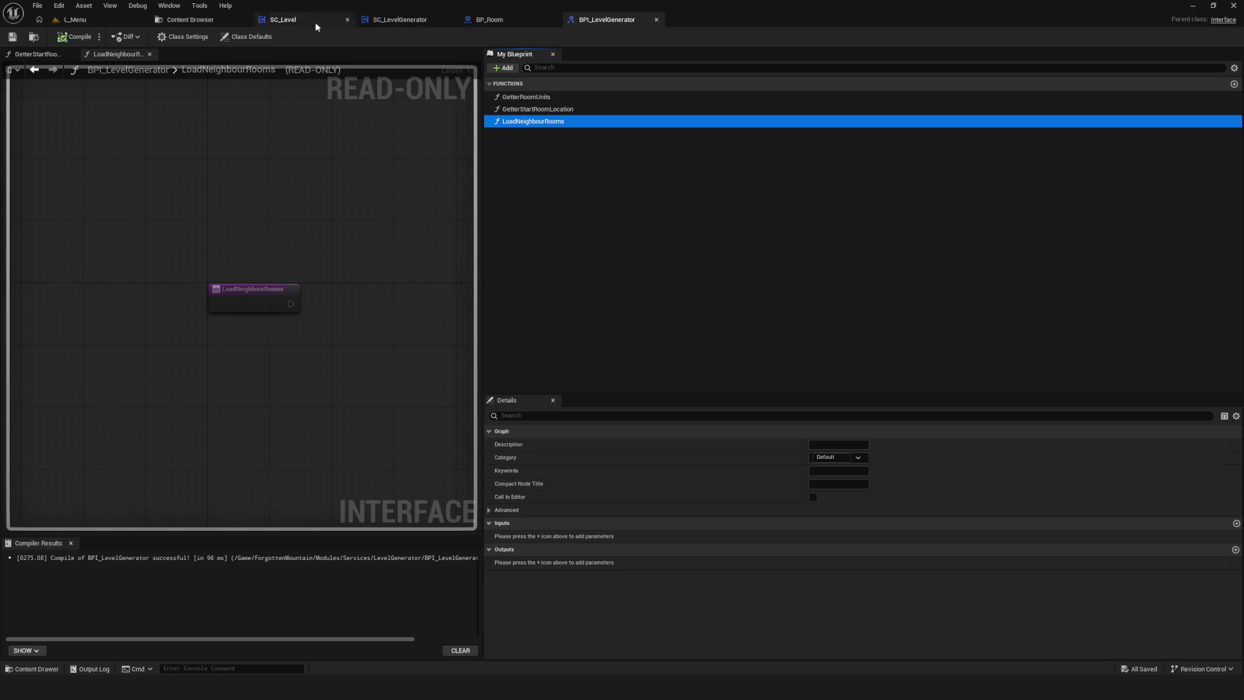
click(285, 19)
Paste copies of Get Service and BP Gamemode and set the service name to LevelGenerator.
scroll(662, 257, up, 7)
scroll(749, 307, down, 7)
scroll(458, 184, up, 7)
drag(458, 184, 713, 203)
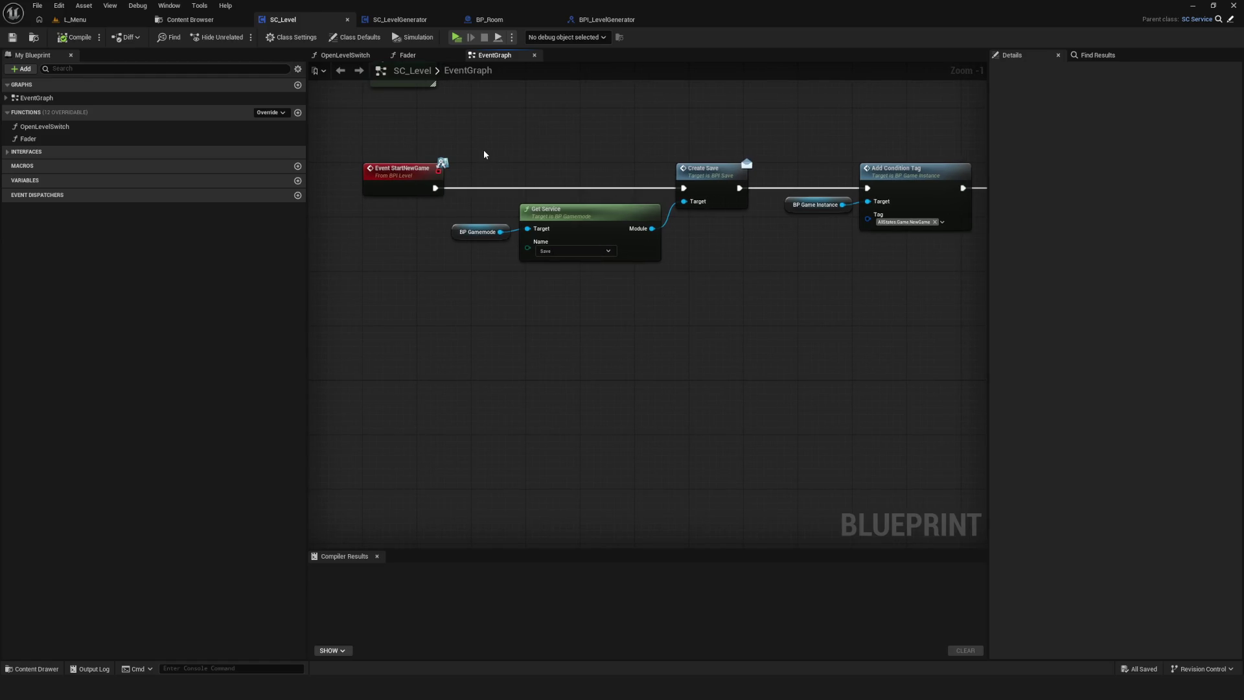
drag(484, 155, 557, 240)
scroll(797, 297, down, 7)
scroll(745, 324, up, 7)
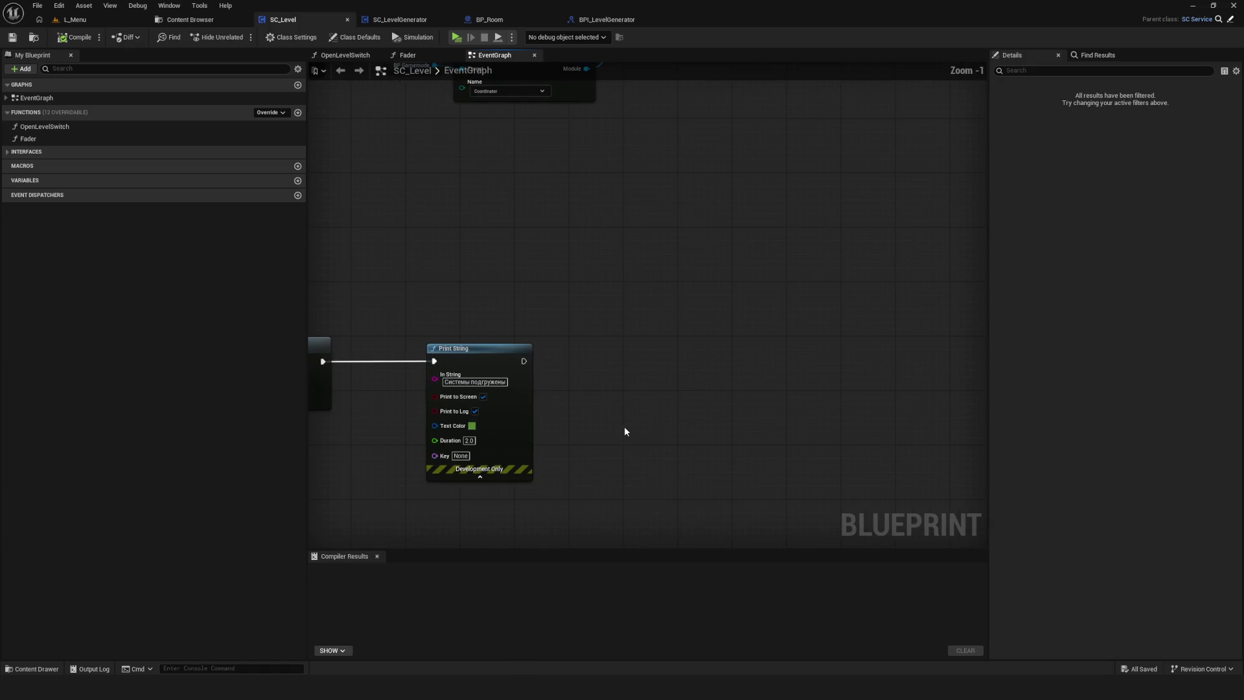
key(ctrl+v)
click(807, 445)
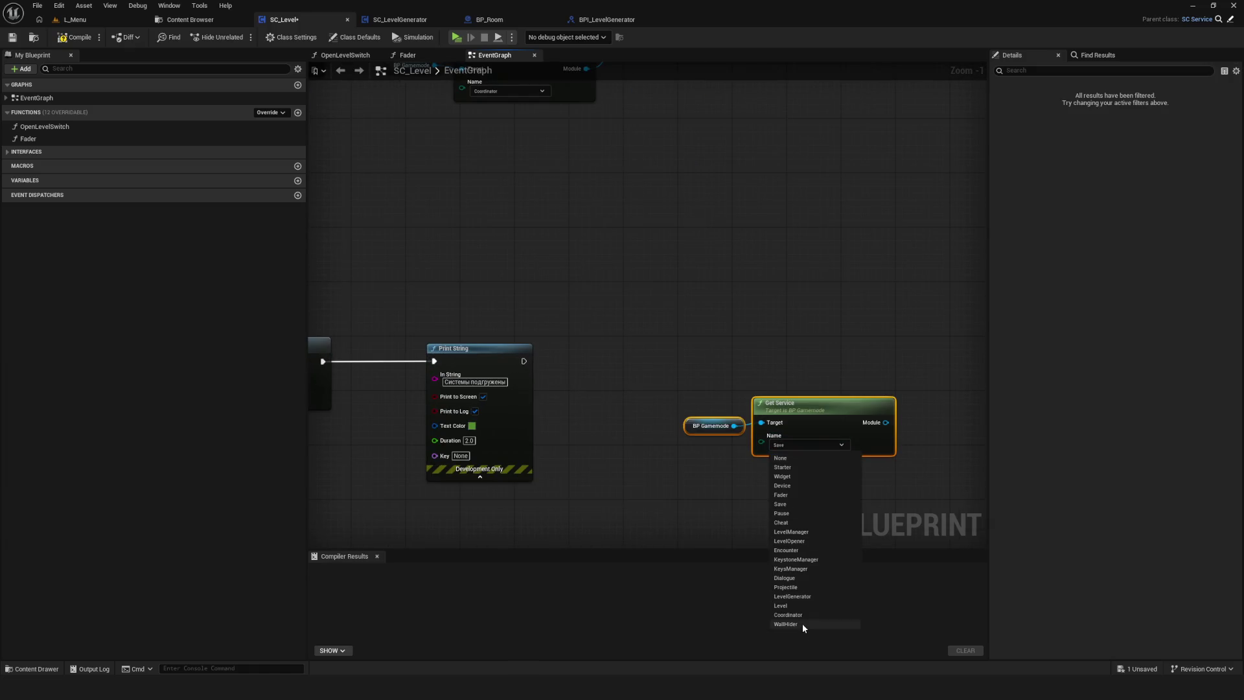
click(792, 596)
Add a Load Neighbour Rooms message call from Module and wire it after Print String.
mouse_move(771, 409)
mouse_down()
mouse_move(832, 421)
mouse_move(824, 365)
mouse_up()
text(load)
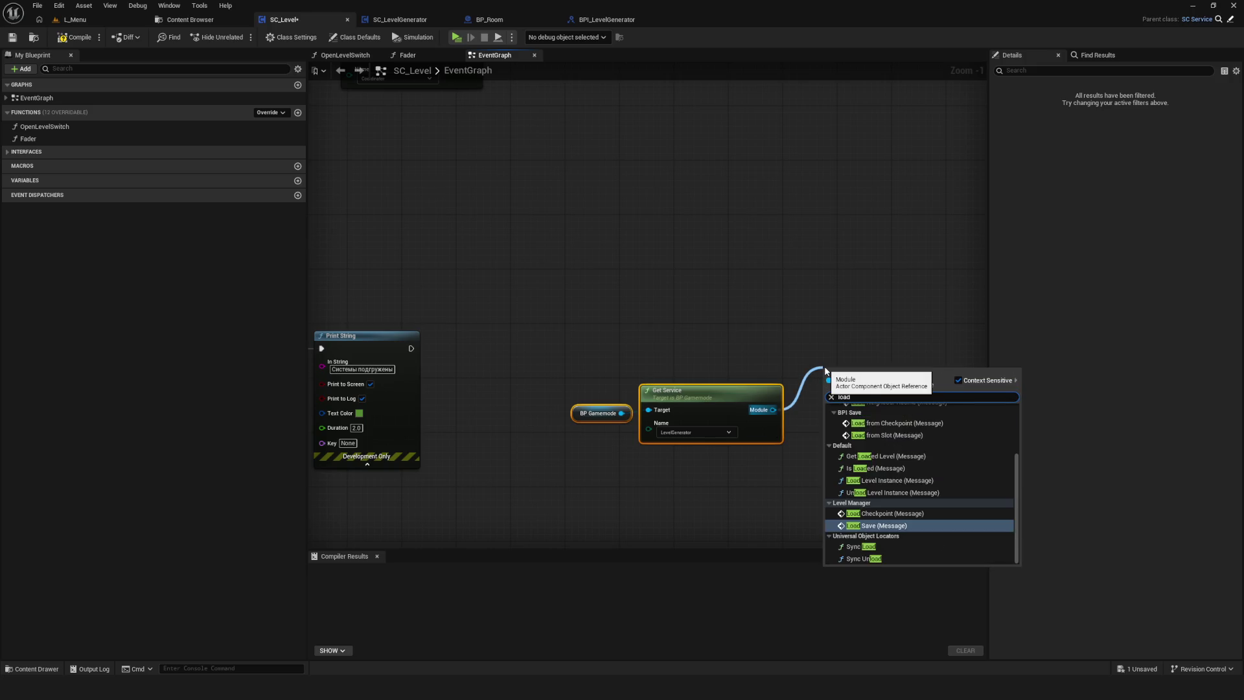
text(neighbo)
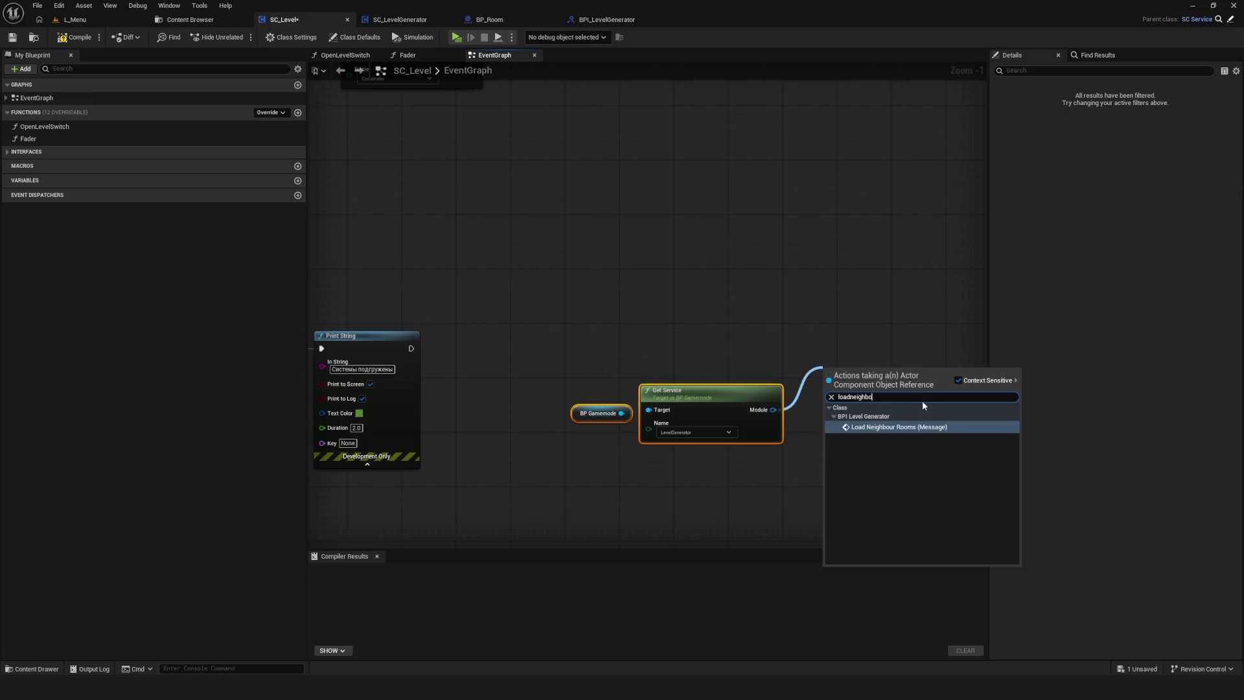
click(900, 427)
mouse_move(430, 352)
mouse_down()
mouse_move(818, 370)
mouse_move(828, 341)
mouse_up()
Compile and save SC_Level.
mouse_move(557, 389)
mouse_down()
mouse_move(715, 445)
mouse_move(681, 418)
mouse_up()
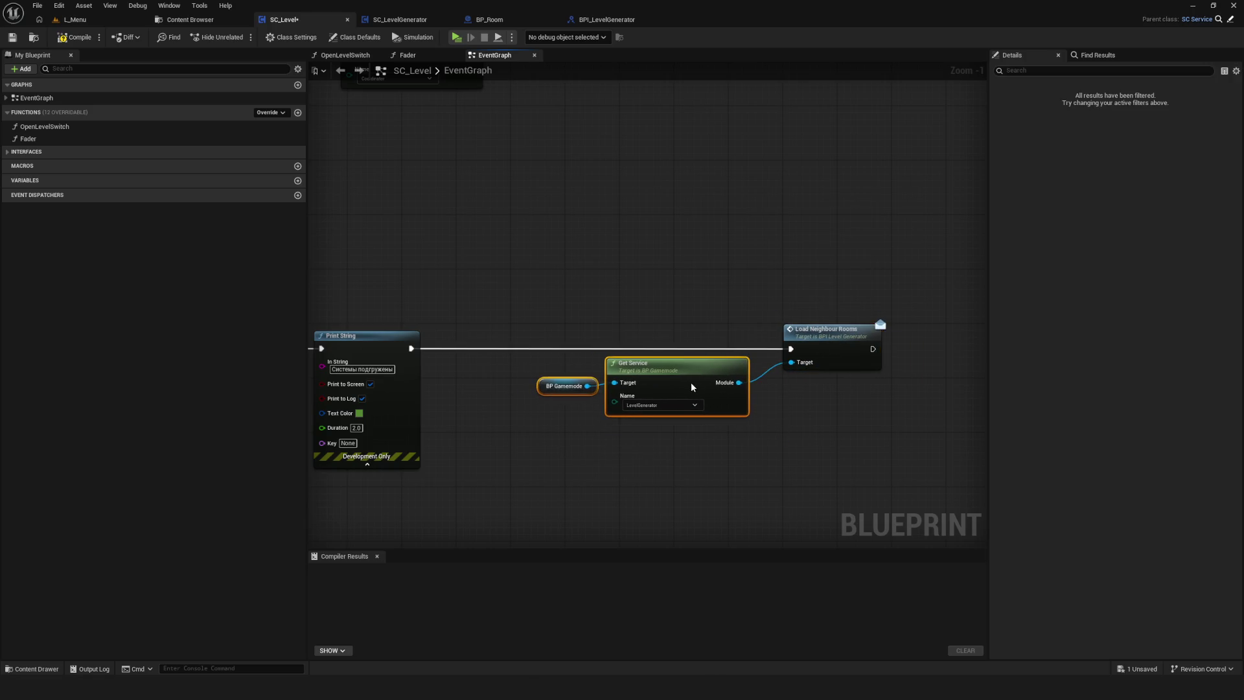
click(75, 37)
click(13, 37)
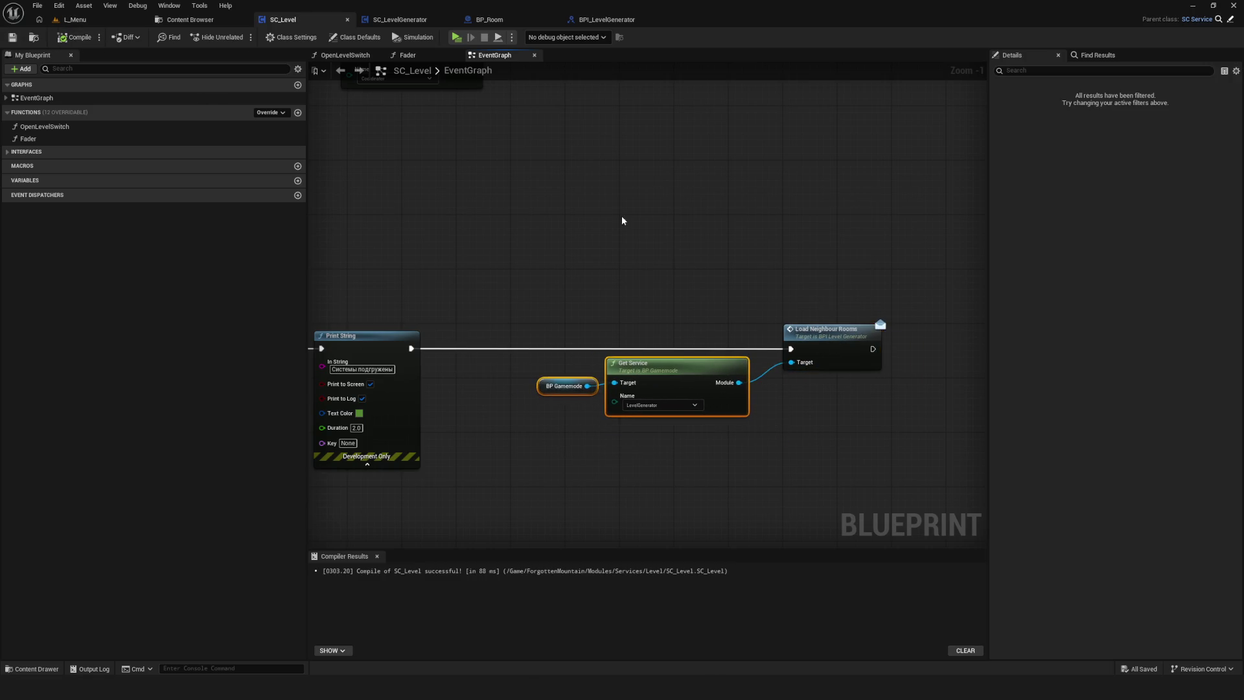
scroll(600, 214, down, 1)
scroll(447, 158, down, 1)
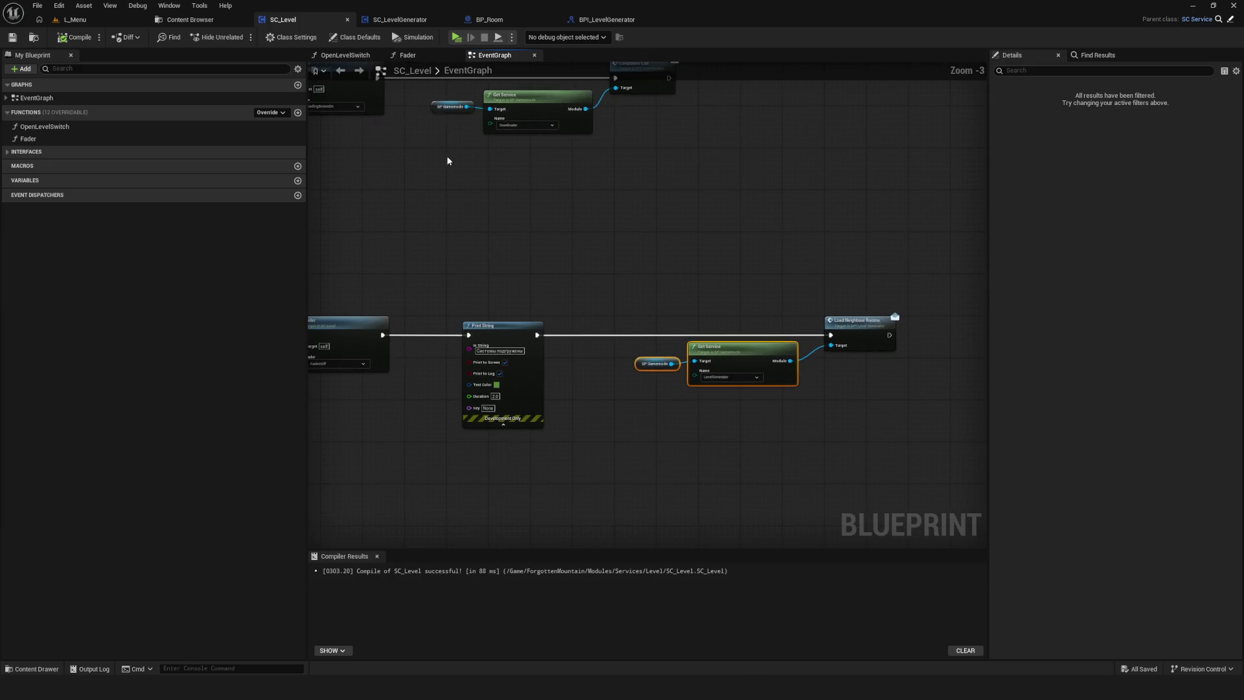
click(411, 20)
Add an Event LoadNeighbourRooms node and move it away from the other chains.
scroll(563, 271, up, 5)
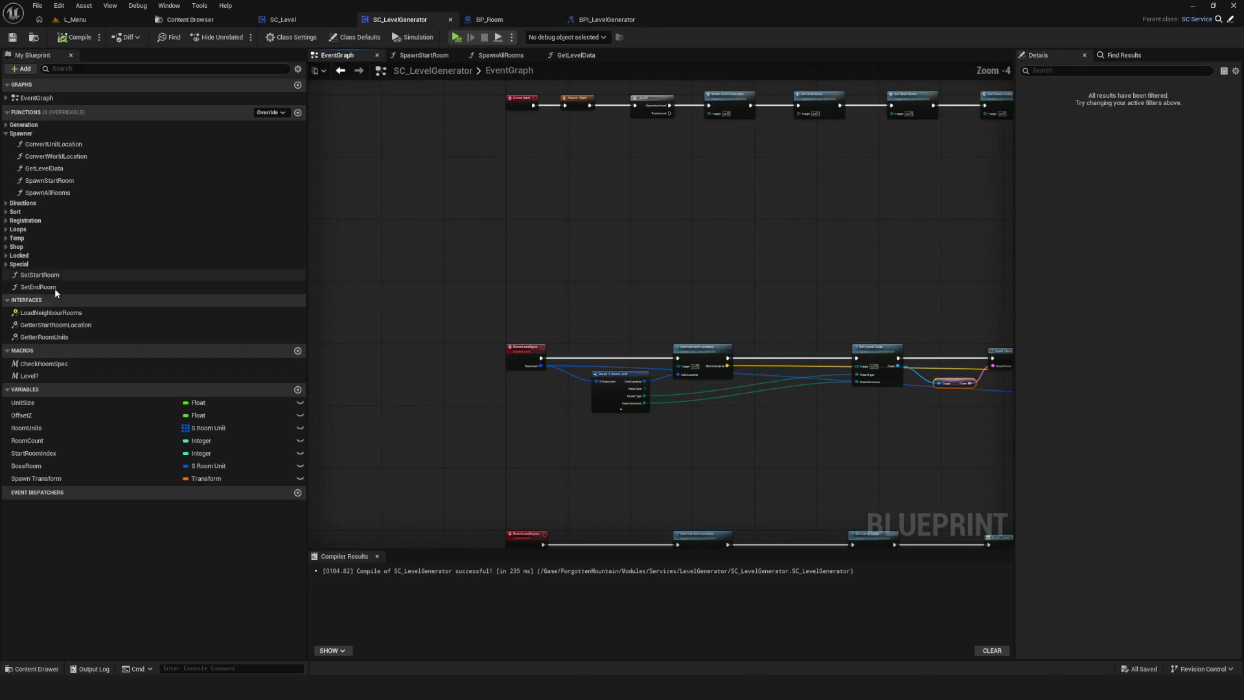
double_click(74, 315)
scroll(542, 344, down, 2)
scroll(541, 344, up, 3)
mouse_move(503, 314)
mouse_down()
mouse_move(511, 481)
mouse_move(499, 274)
mouse_up()
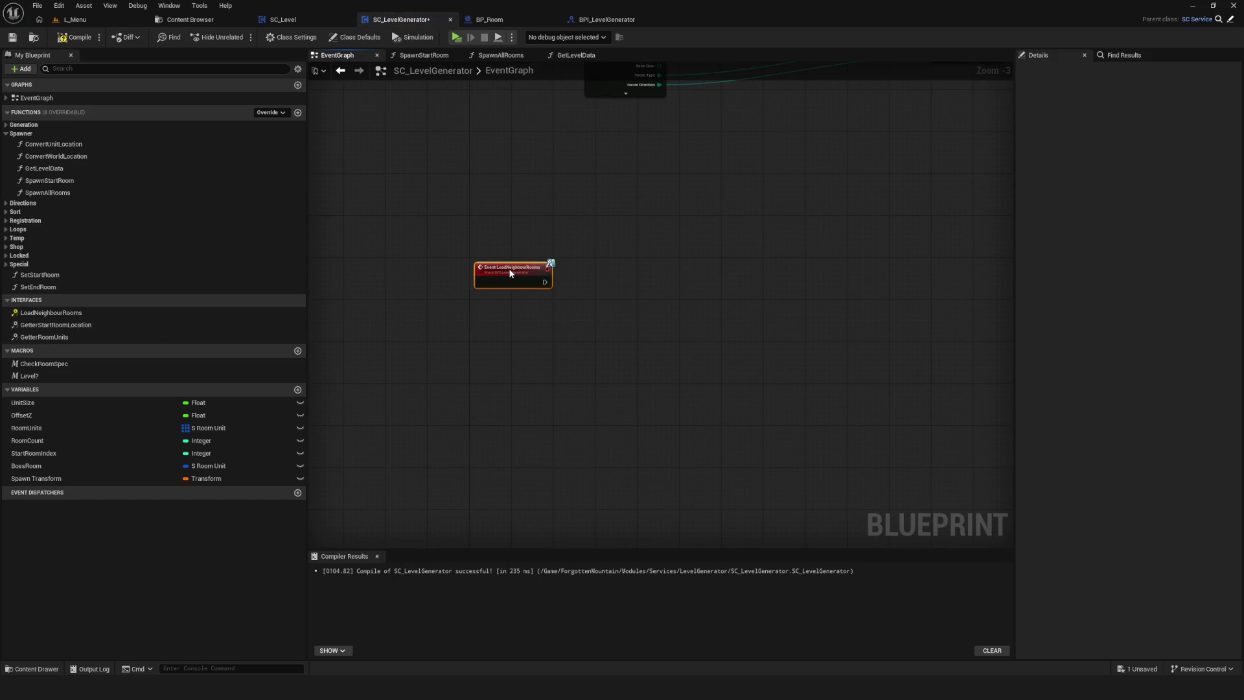
scroll(570, 368, down, 7)
scroll(591, 344, up, 4)
Move the two middle node chains and the lower chain up, saving the blueprint.
drag(397, 180, 1005, 386)
drag(468, 224, 468, 162)
key(ctrl+s)
scroll(448, 285, up, 3)
drag(448, 285, 440, 199)
scroll(663, 338, down, 6)
scroll(662, 338, up, 3)
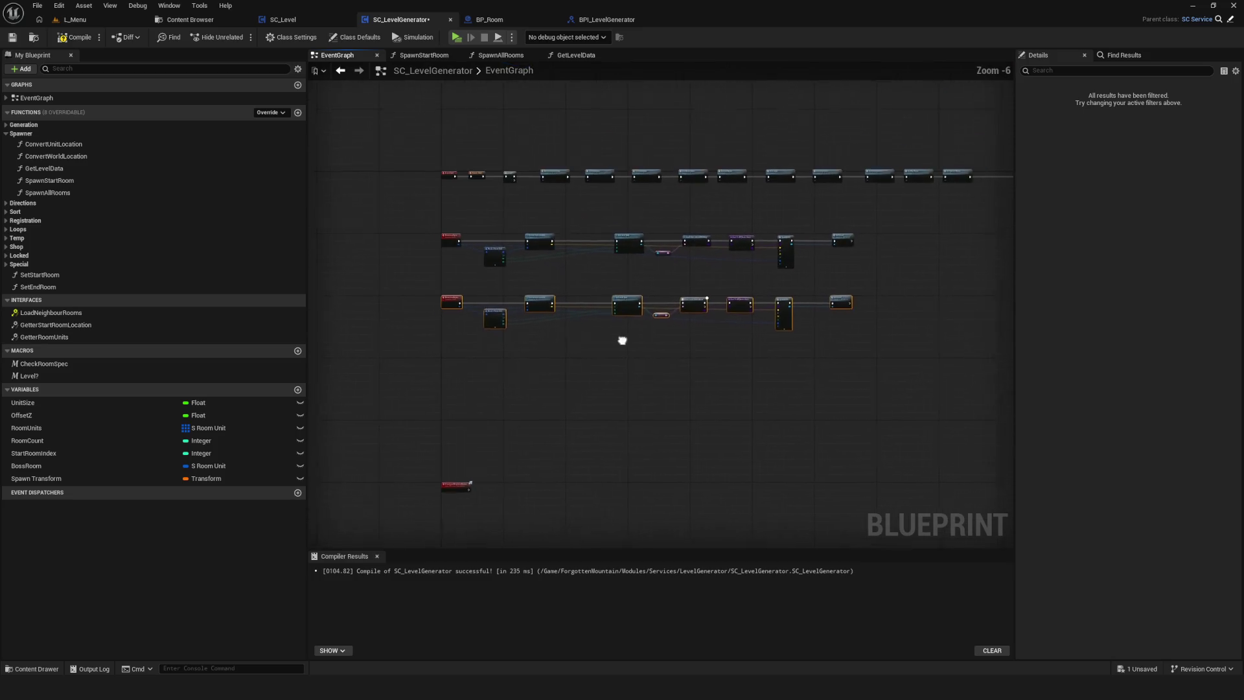
key(ctrl+s)
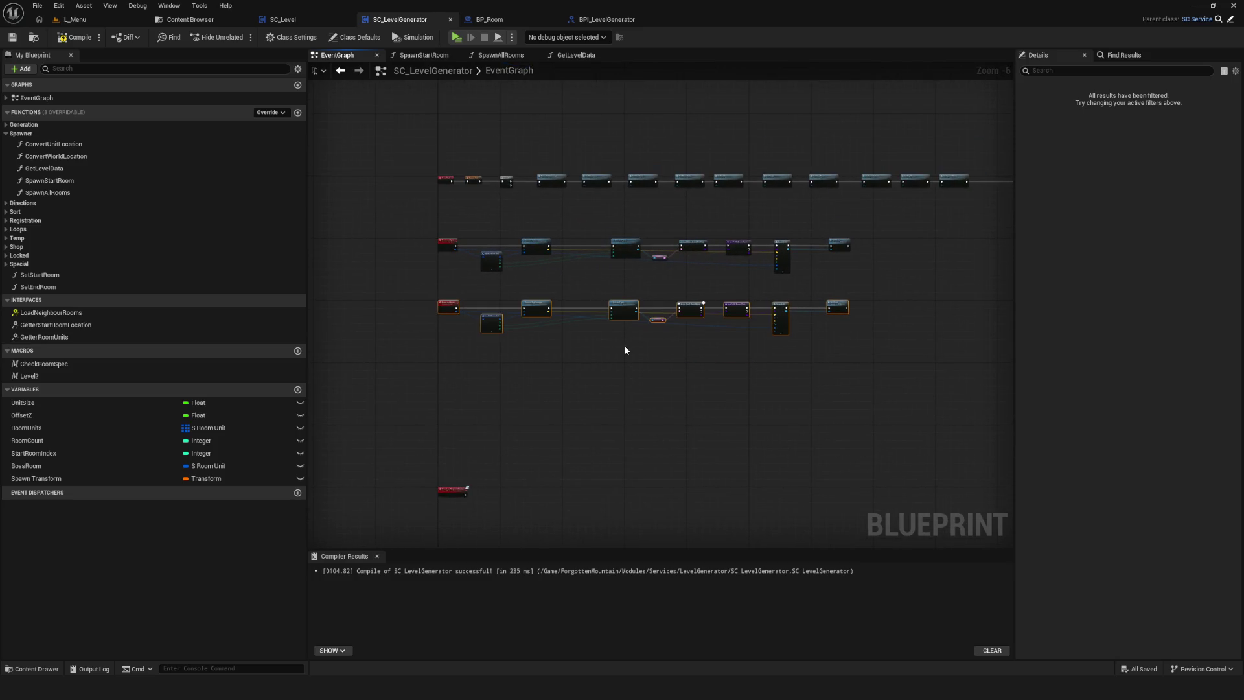
Compile, raise the Event LoadNeighbourRooms node higher, then compile and save again.
scroll(624, 350, down, 6)
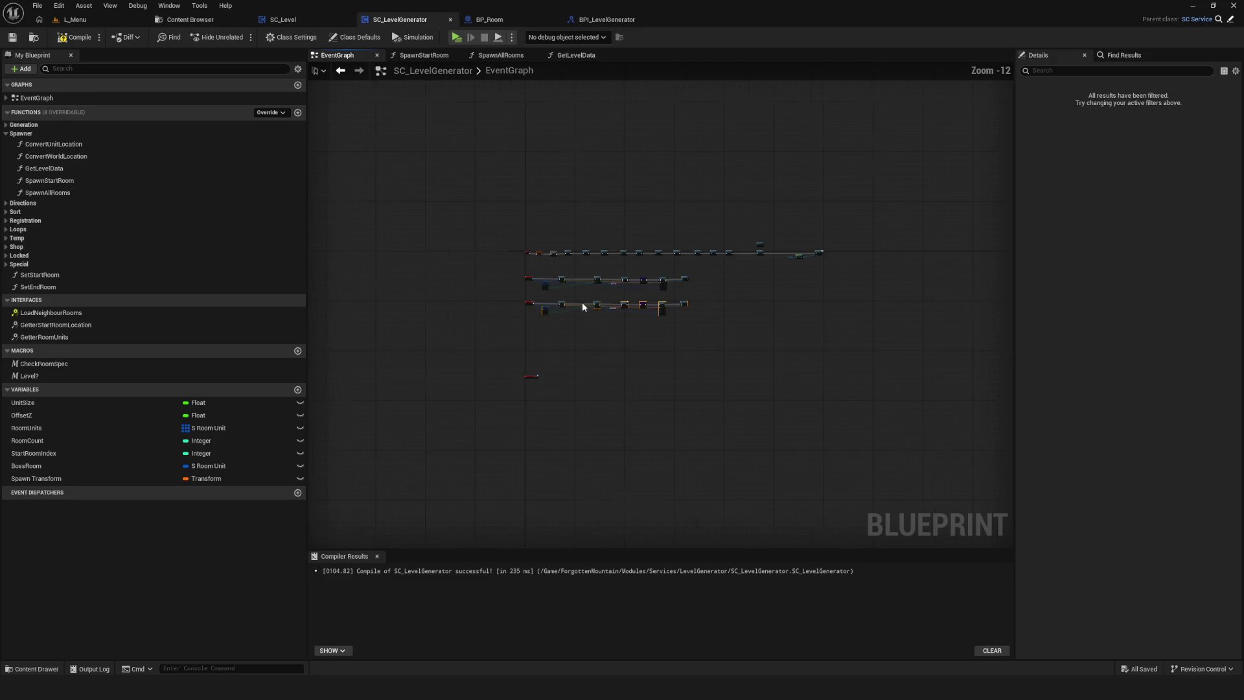
mouse_move(653, 297)
mouse_down()
mouse_move(806, 300)
mouse_move(559, 296)
mouse_up()
scroll(805, 300, up, 7)
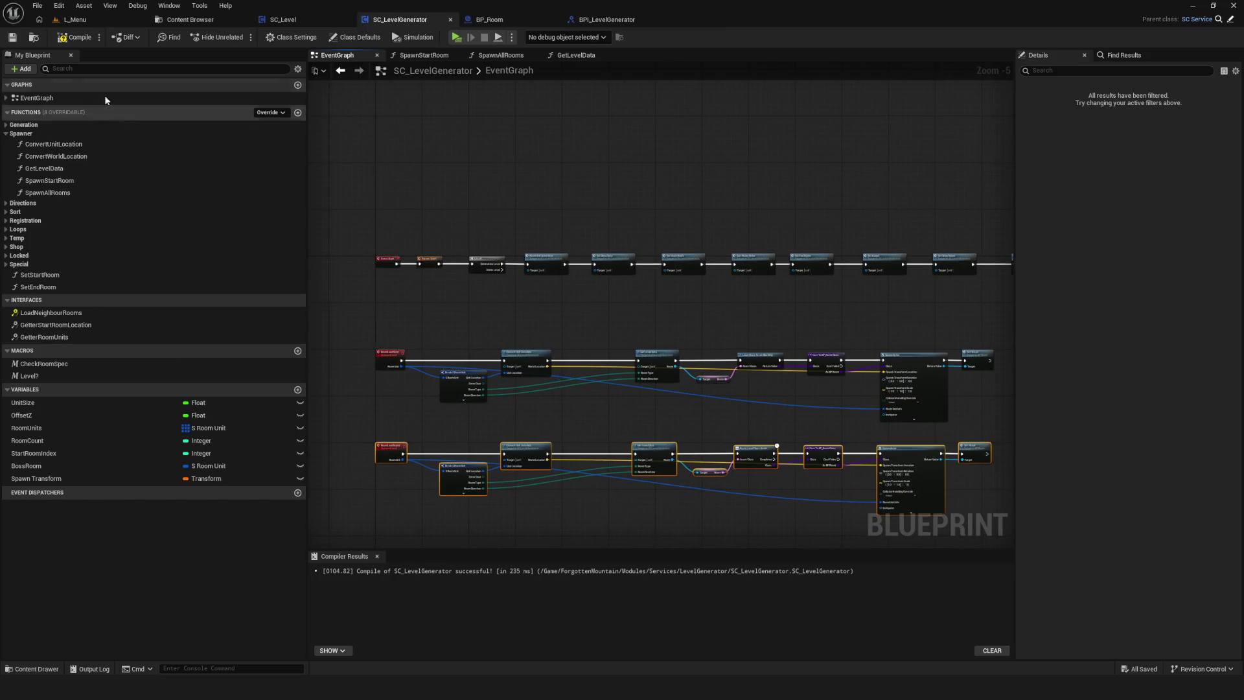
click(76, 37)
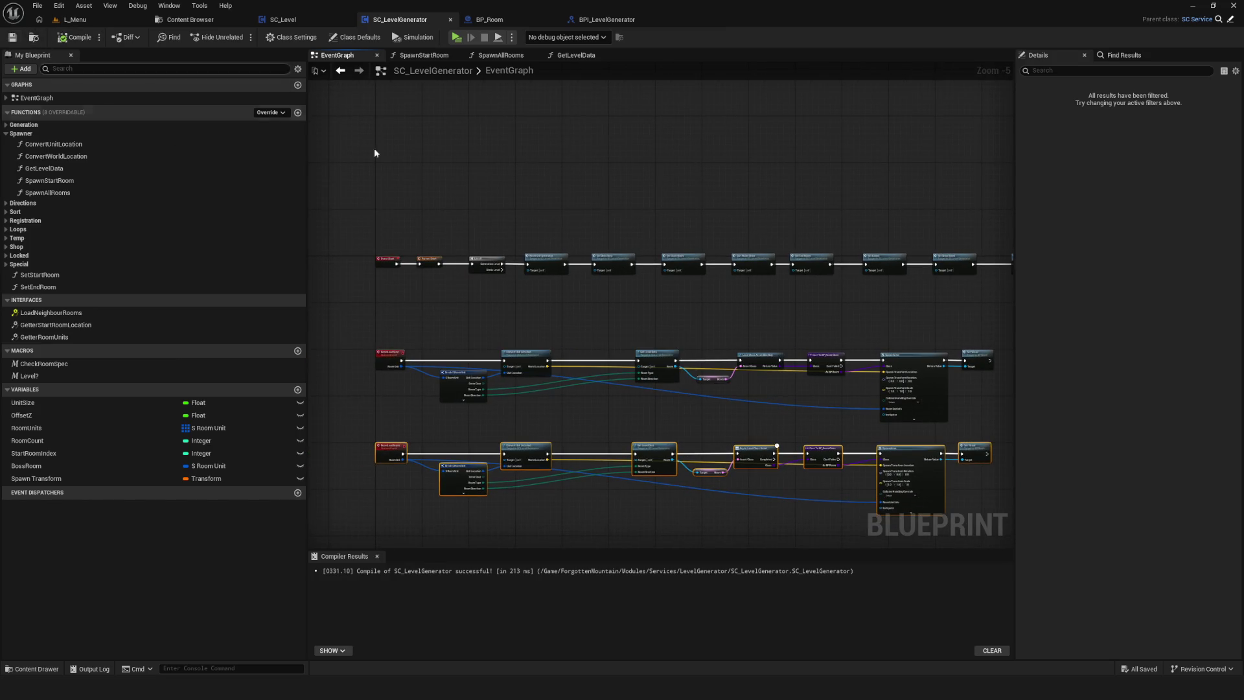
scroll(581, 286, down, 3)
scroll(647, 313, up, 2)
mouse_move(648, 314)
mouse_down()
mouse_move(667, 259)
mouse_move(690, 250)
mouse_up()
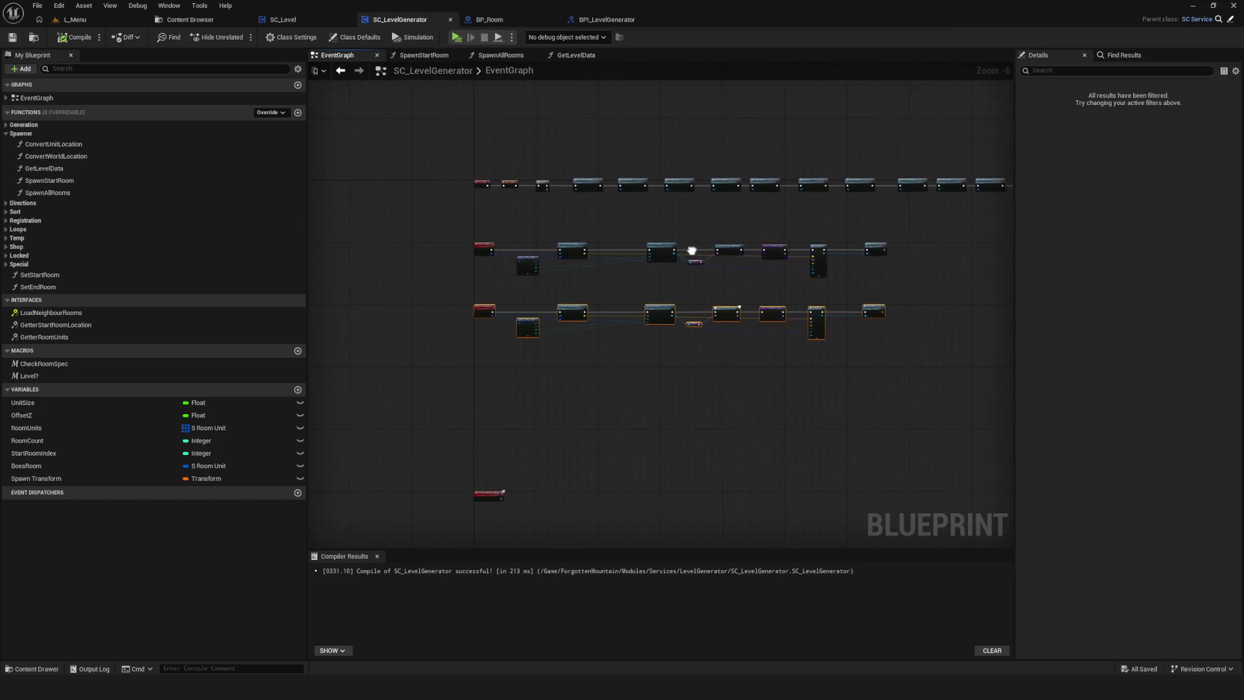
scroll(495, 492, up, 5)
drag(495, 526, 495, 308)
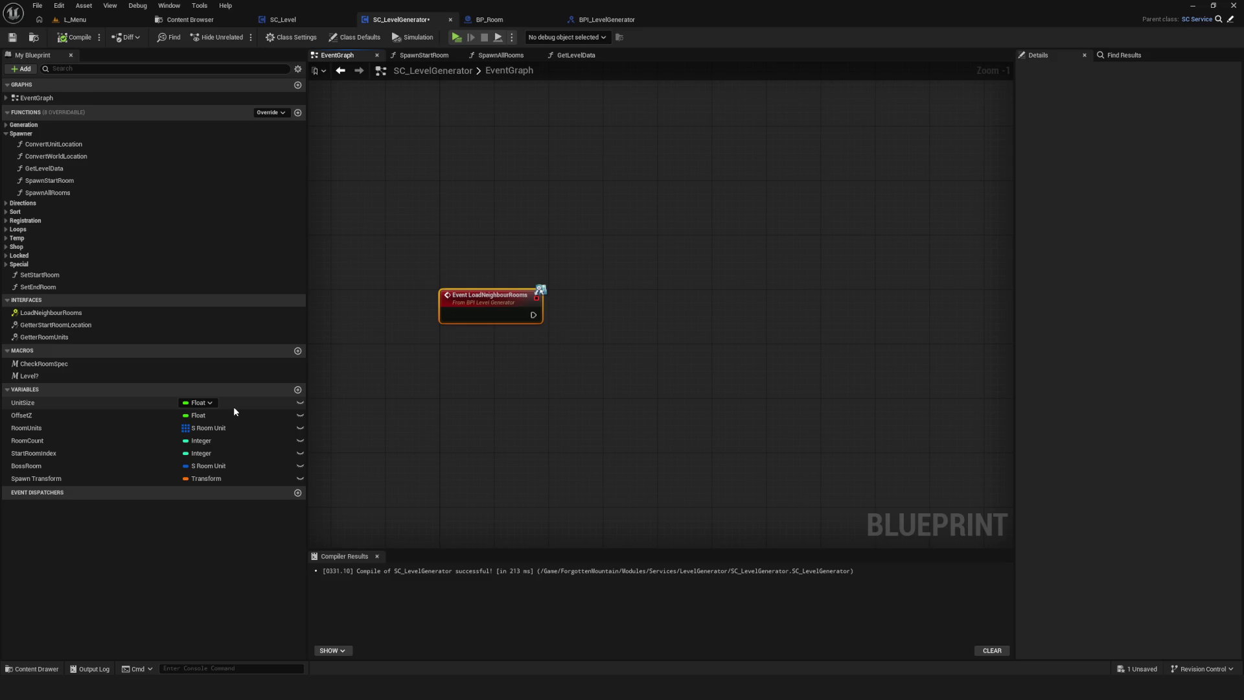
click(76, 36)
click(12, 37)
mouse_move(523, 272)
mouse_down()
mouse_move(739, 267)
mouse_move(726, 251)
mouse_up()
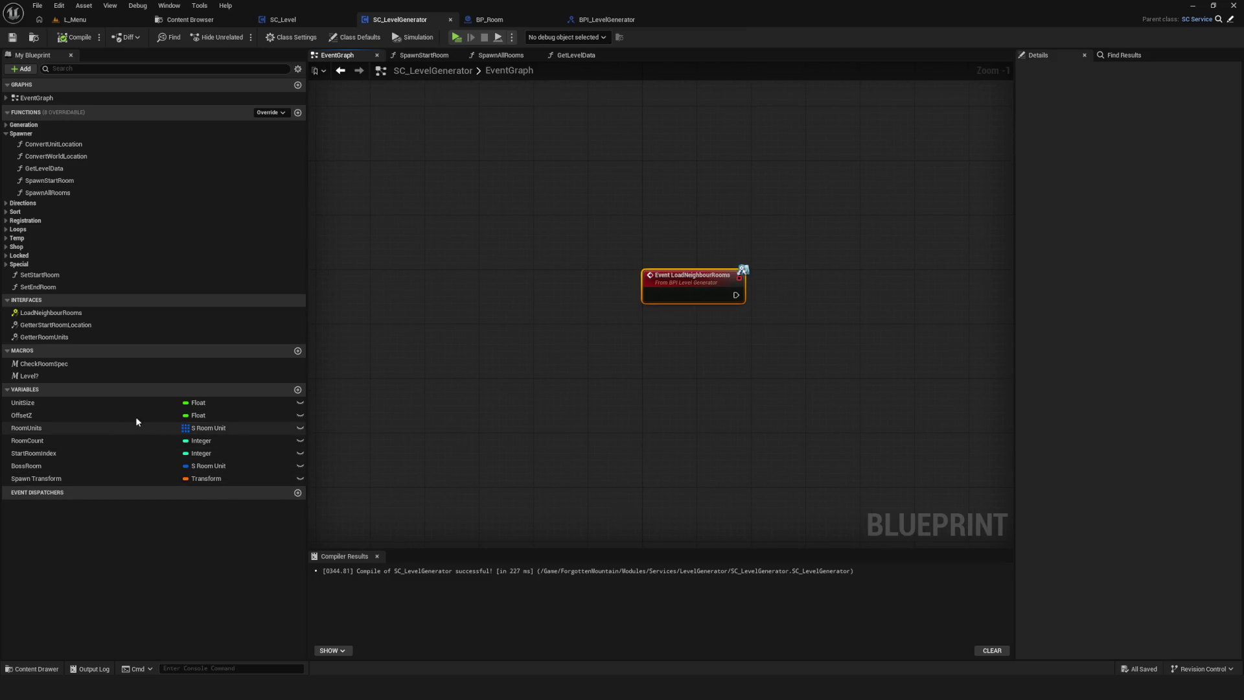
Create a new S Room Unit variable named CurrentRoom and save SC_LevelGenerator.
click(298, 389)
click(215, 491)
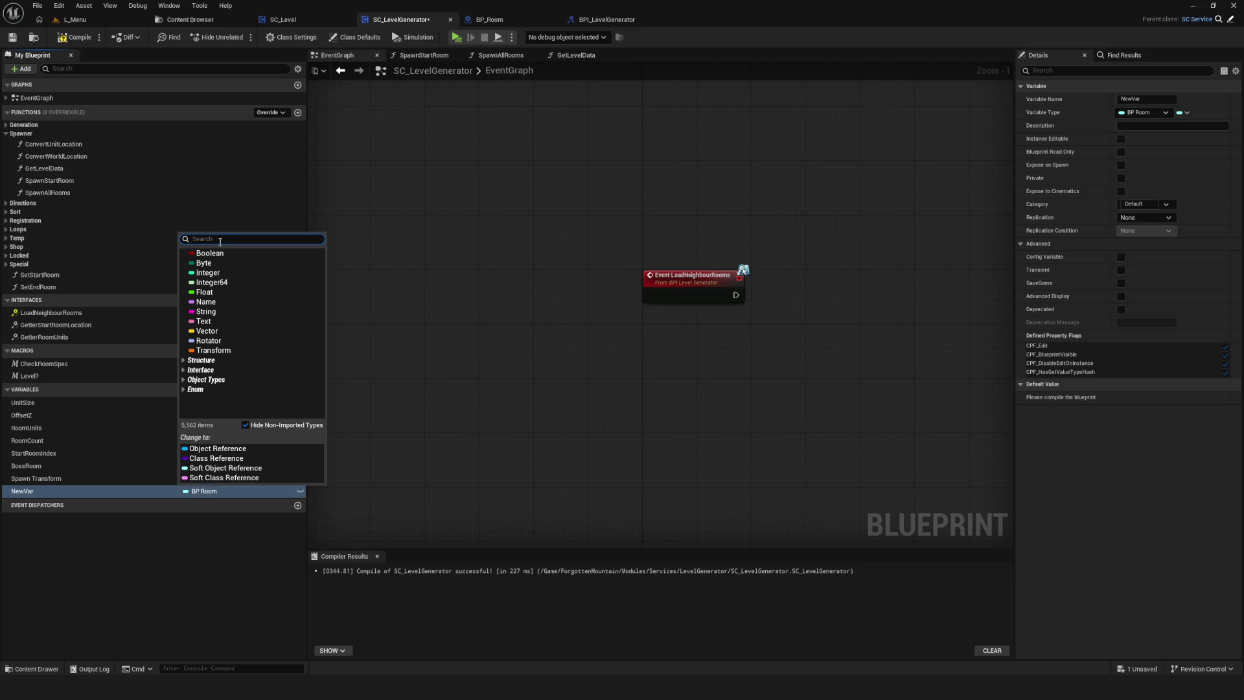
text(Room)
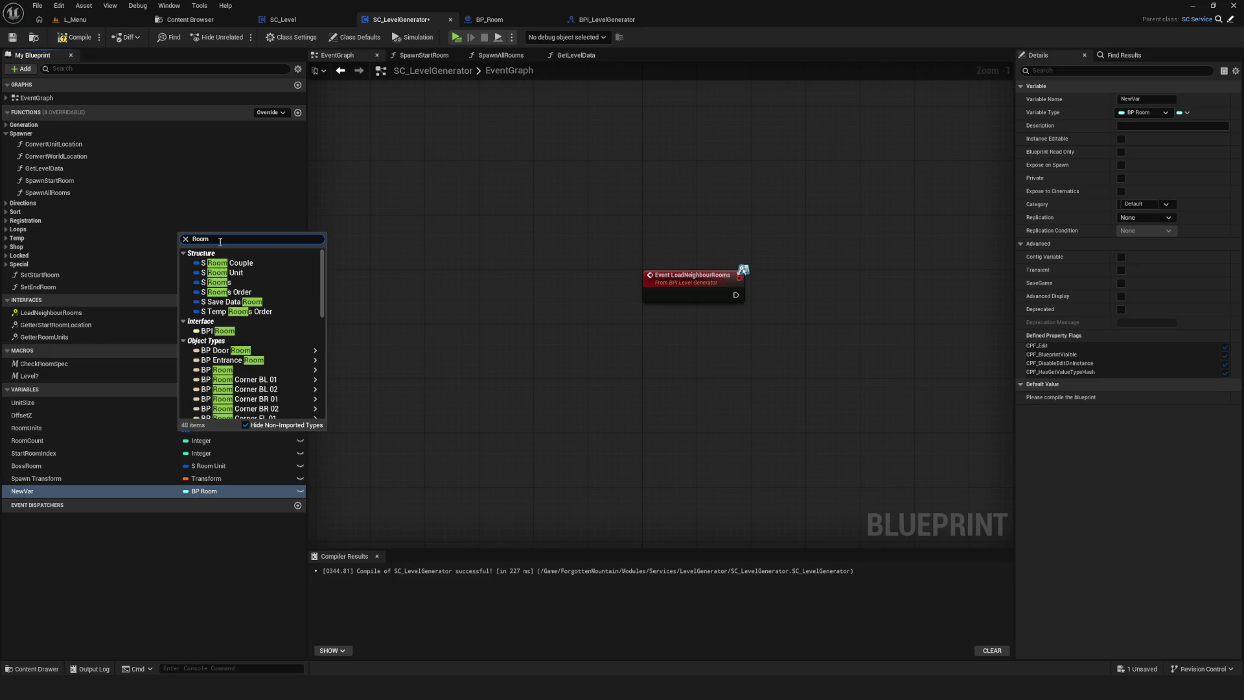
click(227, 272)
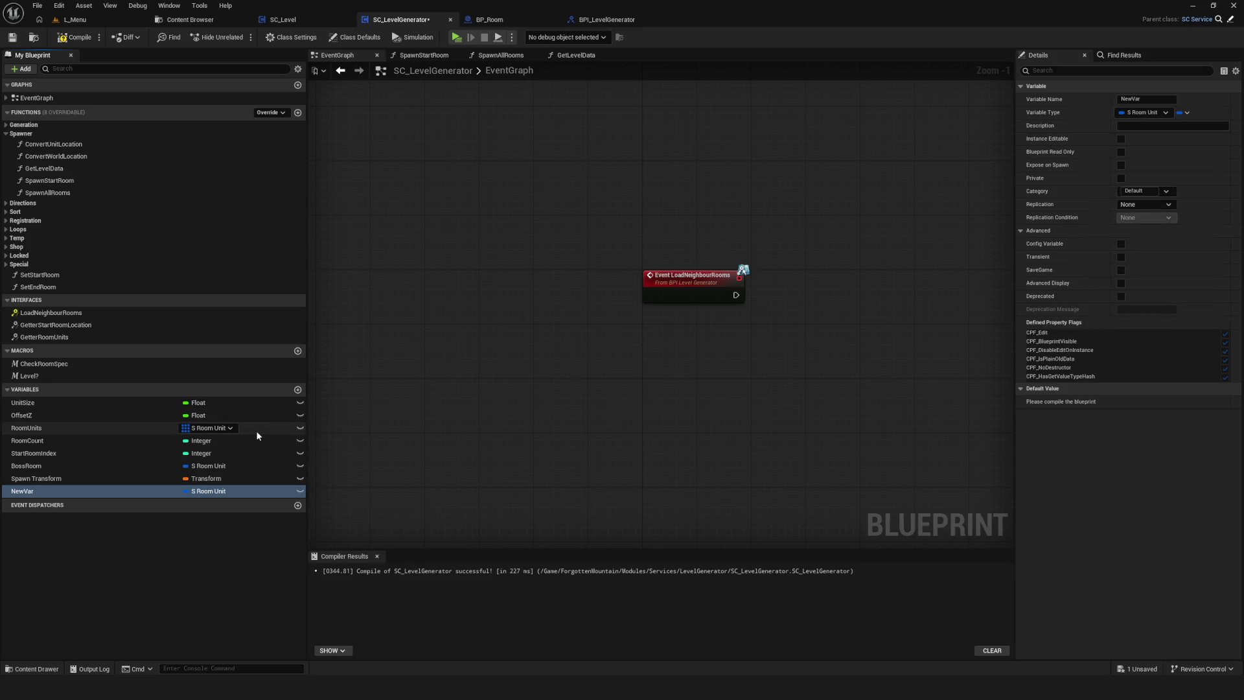
click(151, 492)
text(Curre)
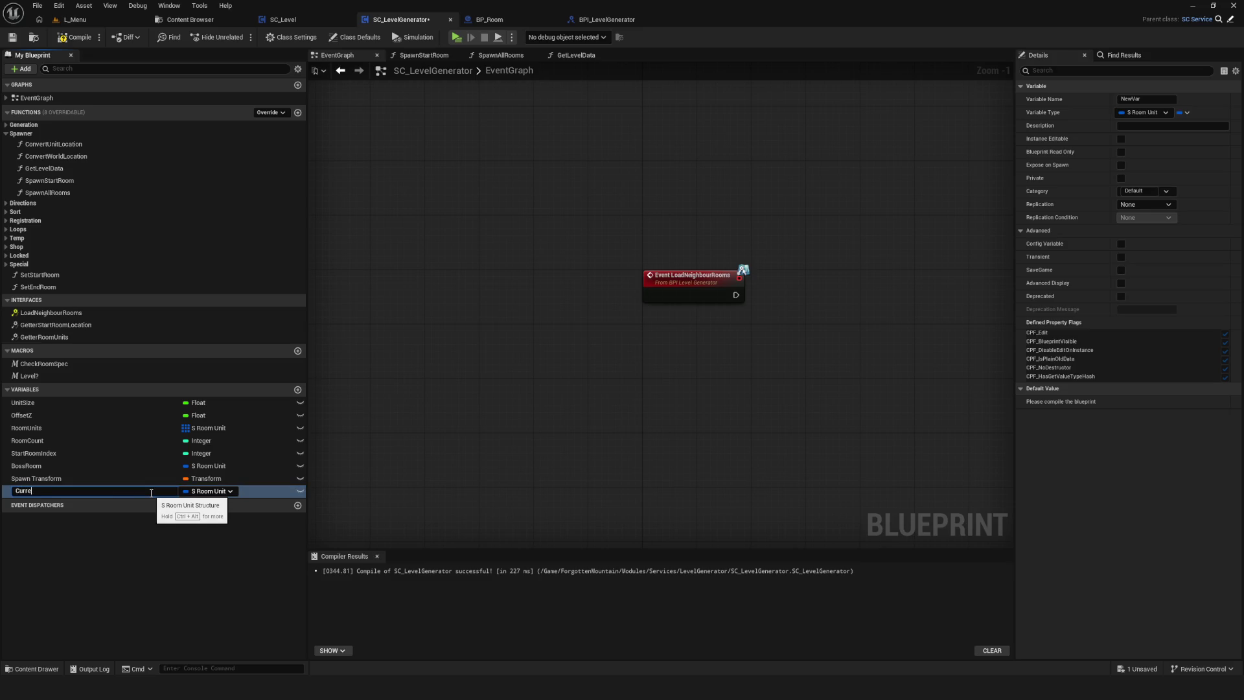
text(ntRoom)
key(Return)
key(ctrl+s)
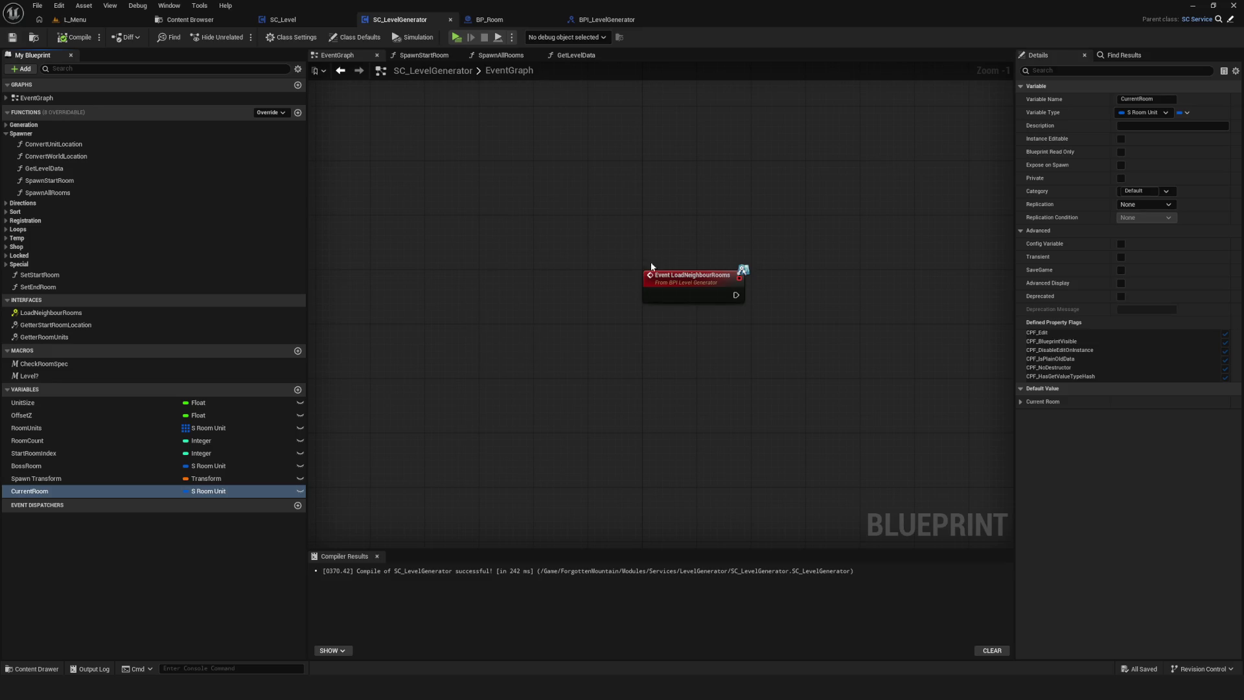
drag(658, 257, 625, 294)
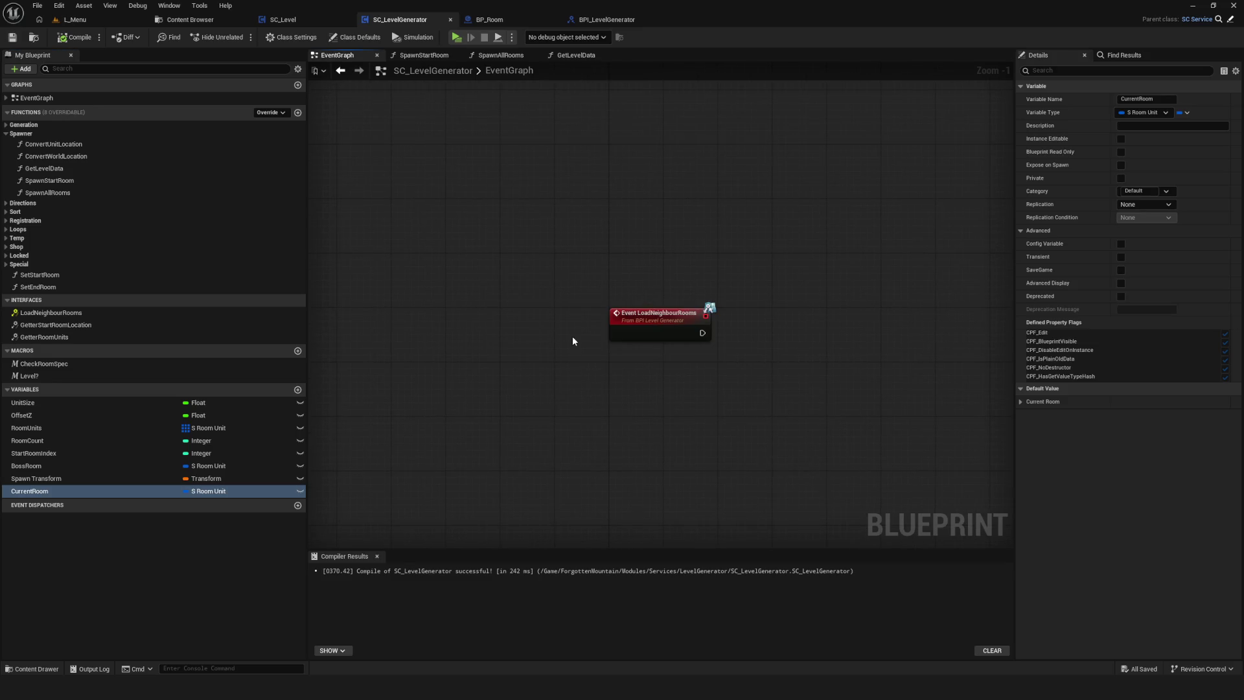
Compile and save SC_LevelGenerator, panning across the node chains.
scroll(572, 340, down, 9)
scroll(569, 382, up, 4)
drag(598, 361, 458, 434)
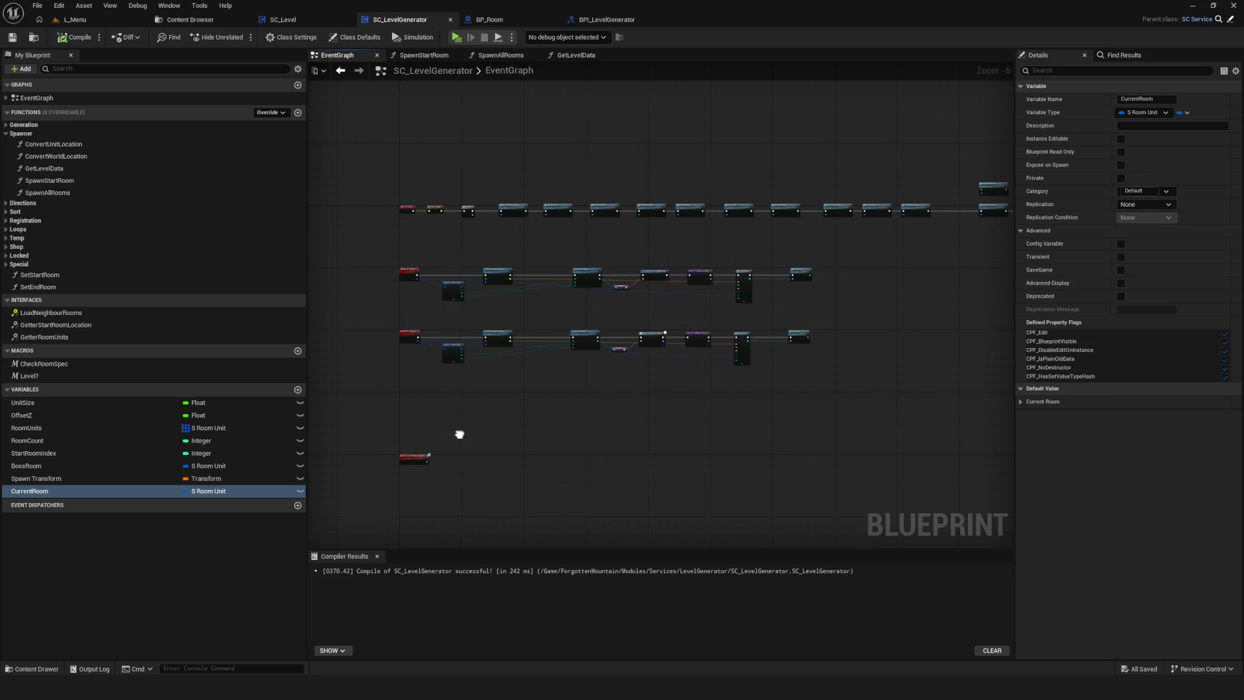
click(73, 37)
click(12, 38)
drag(622, 269, 652, 276)
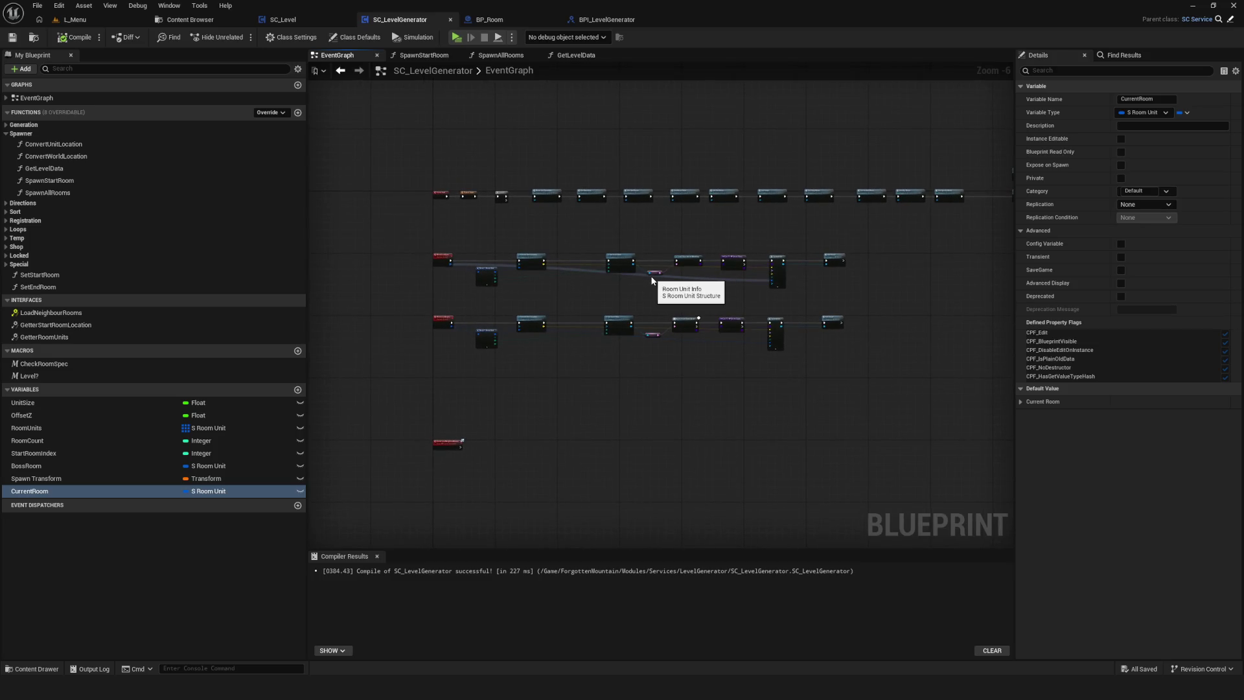
mouse_move(651, 280)
mouse_down()
mouse_move(675, 298)
mouse_move(627, 311)
mouse_move(635, 332)
mouse_move(894, 329)
mouse_up()
scroll(716, 241, up, 7)
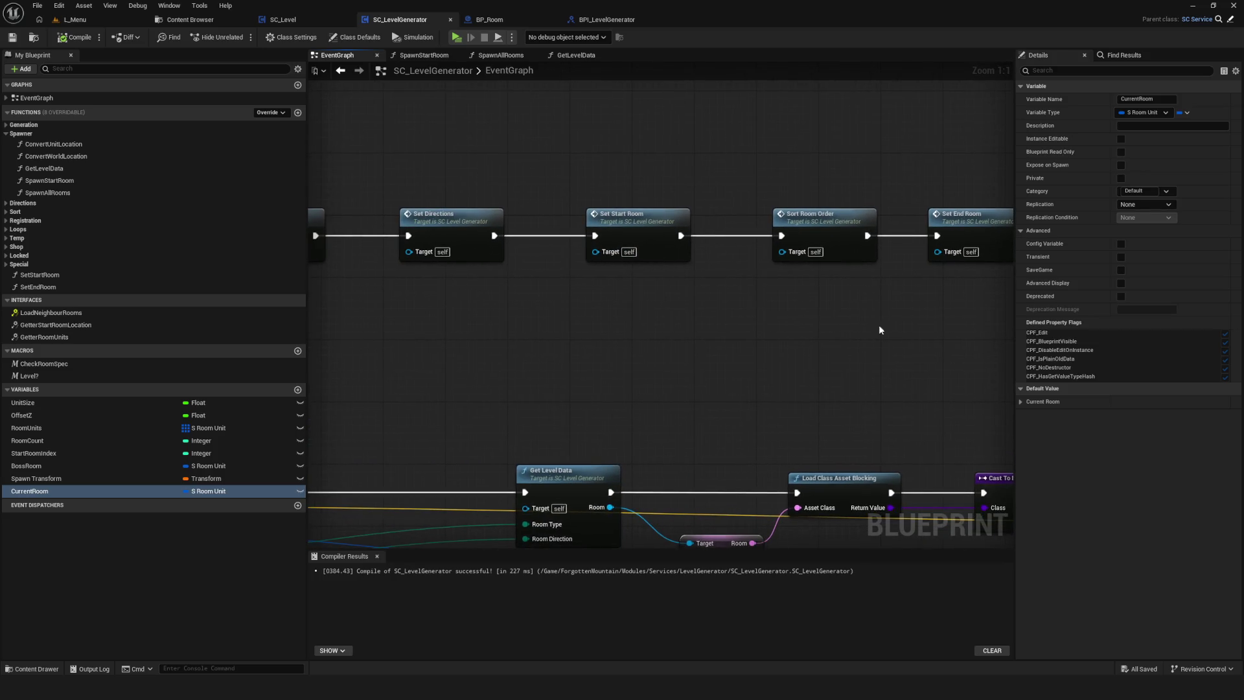
Open the SetStartRoom graph to review its SET, Find Free Space and Length nodes.
click(624, 211)
double_click(624, 211)
scroll(749, 410, up, 5)
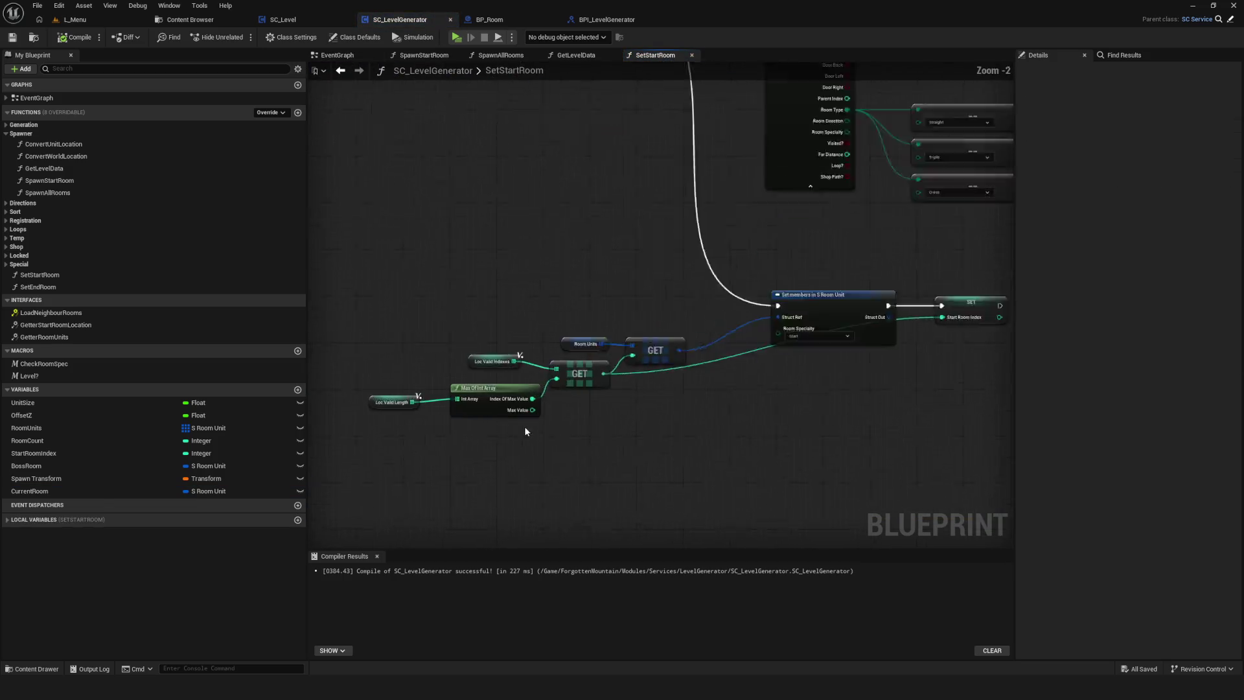
mouse_move(749, 409)
mouse_down()
mouse_move(425, 414)
mouse_move(684, 416)
mouse_up()
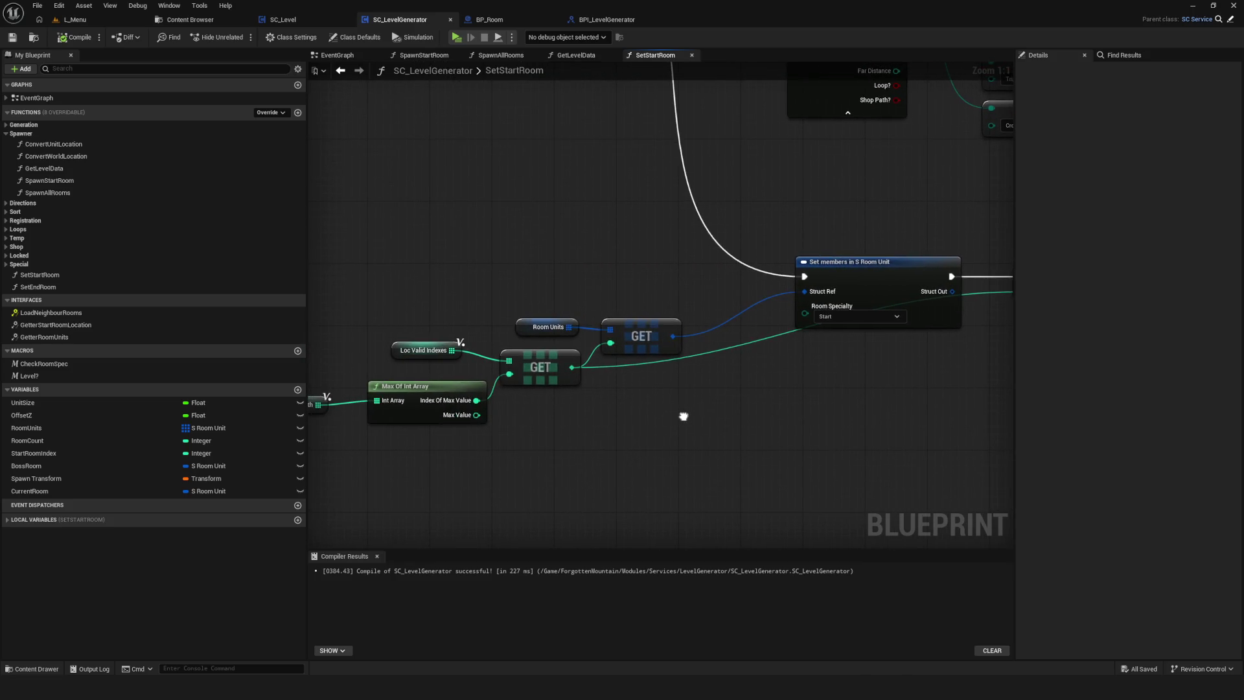
scroll(658, 467, down, 6)
scroll(653, 445, up, 4)
mouse_move(604, 324)
mouse_down()
mouse_move(622, 425)
mouse_move(620, 394)
mouse_move(571, 390)
mouse_up()
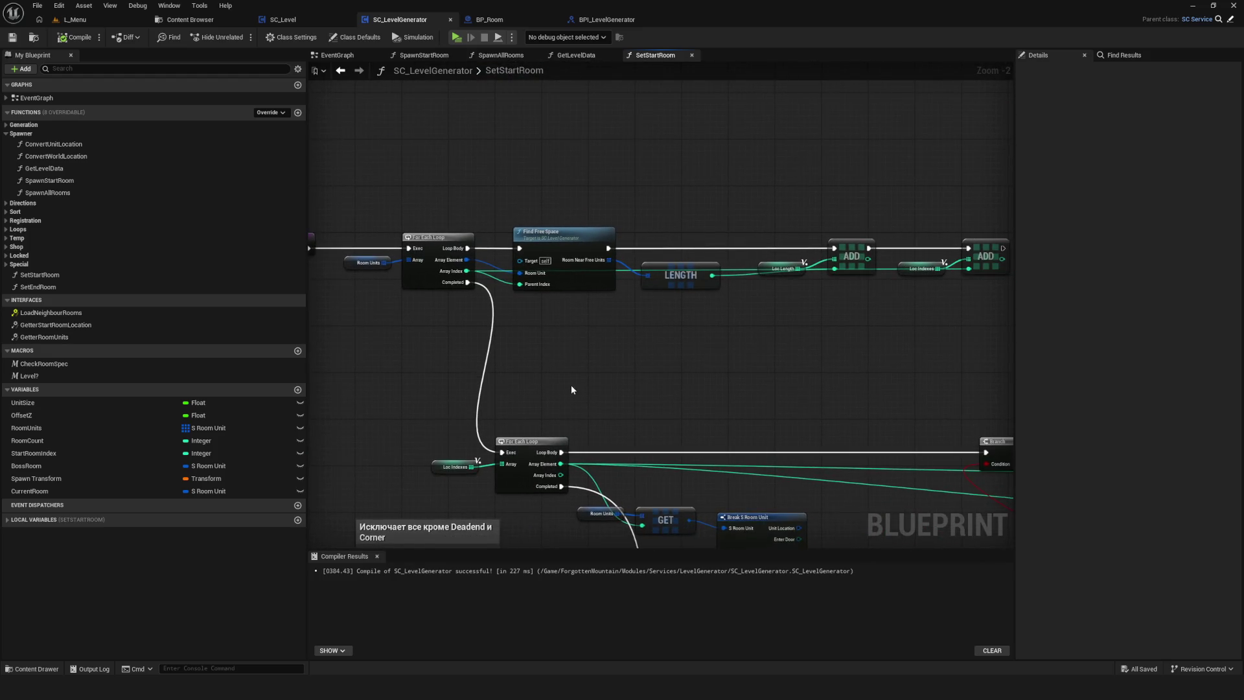
Review the Set Loops and SpawnActor rows in the EventGraph and save the blueprint.
click(337, 55)
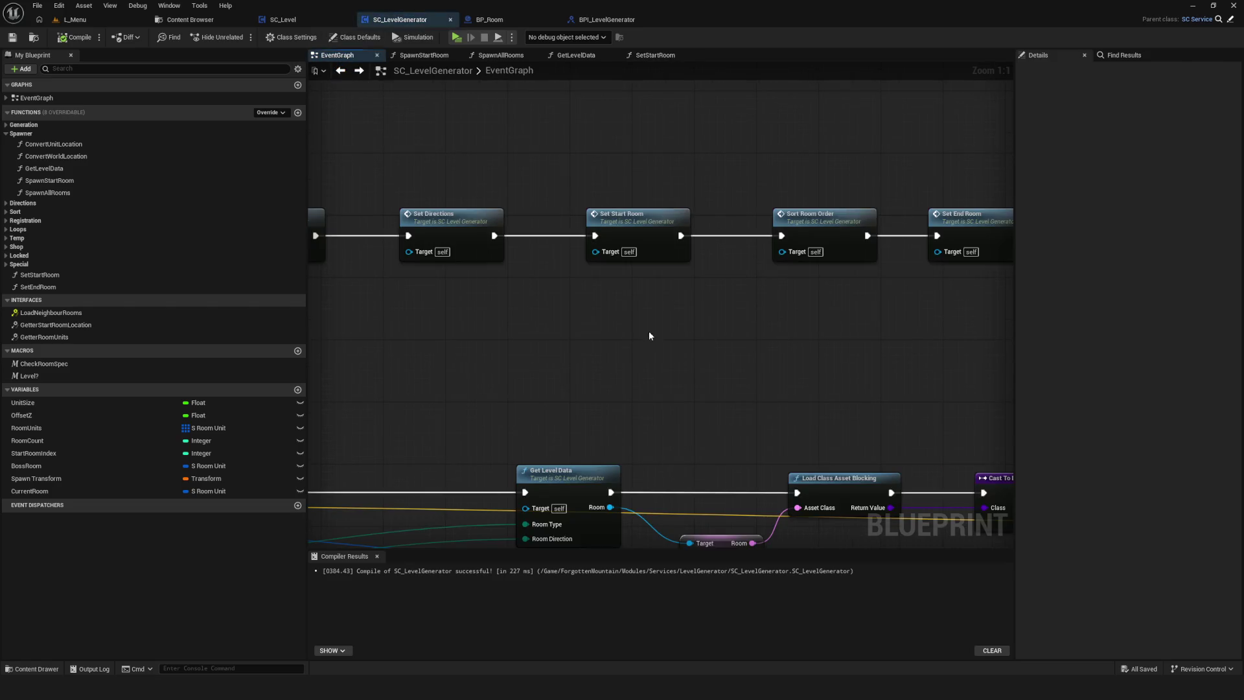
mouse_move(578, 324)
mouse_down()
mouse_move(307, 313)
mouse_move(681, 318)
mouse_move(534, 297)
mouse_move(312, 293)
mouse_move(472, 289)
mouse_up()
scroll(682, 317, down, 5)
scroll(677, 301, up, 3)
scroll(627, 277, down, 5)
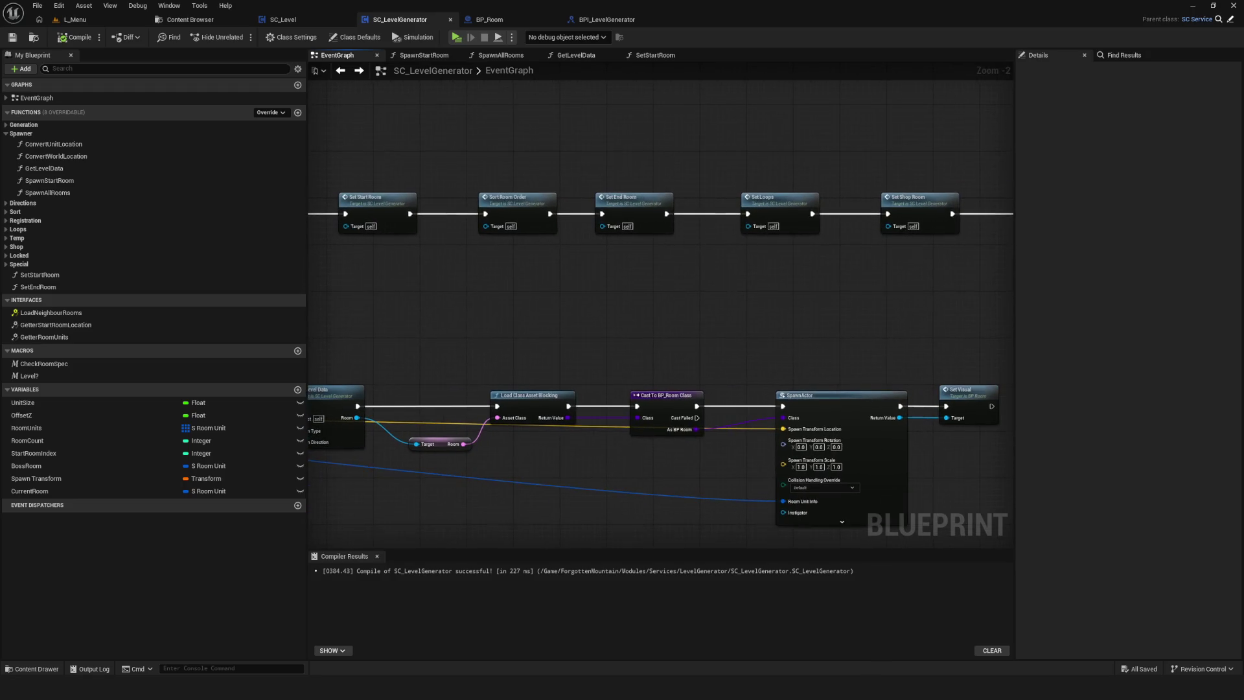
scroll(627, 277, up, 4)
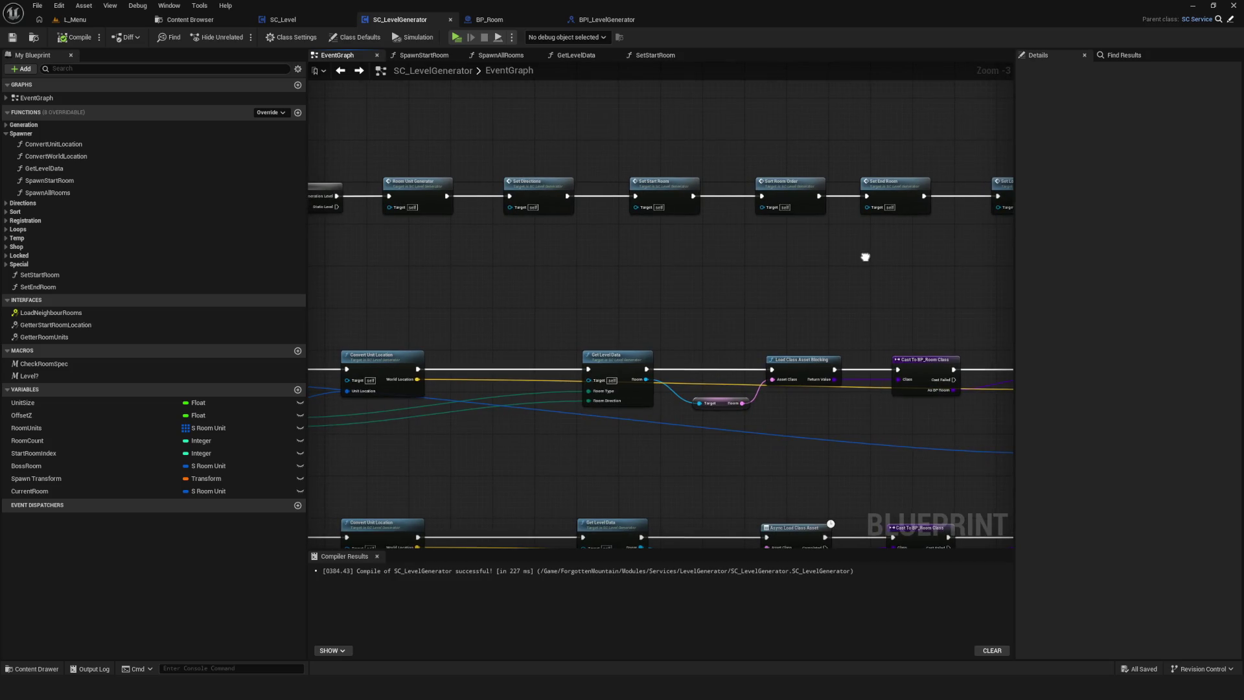
scroll(710, 188, down, 3)
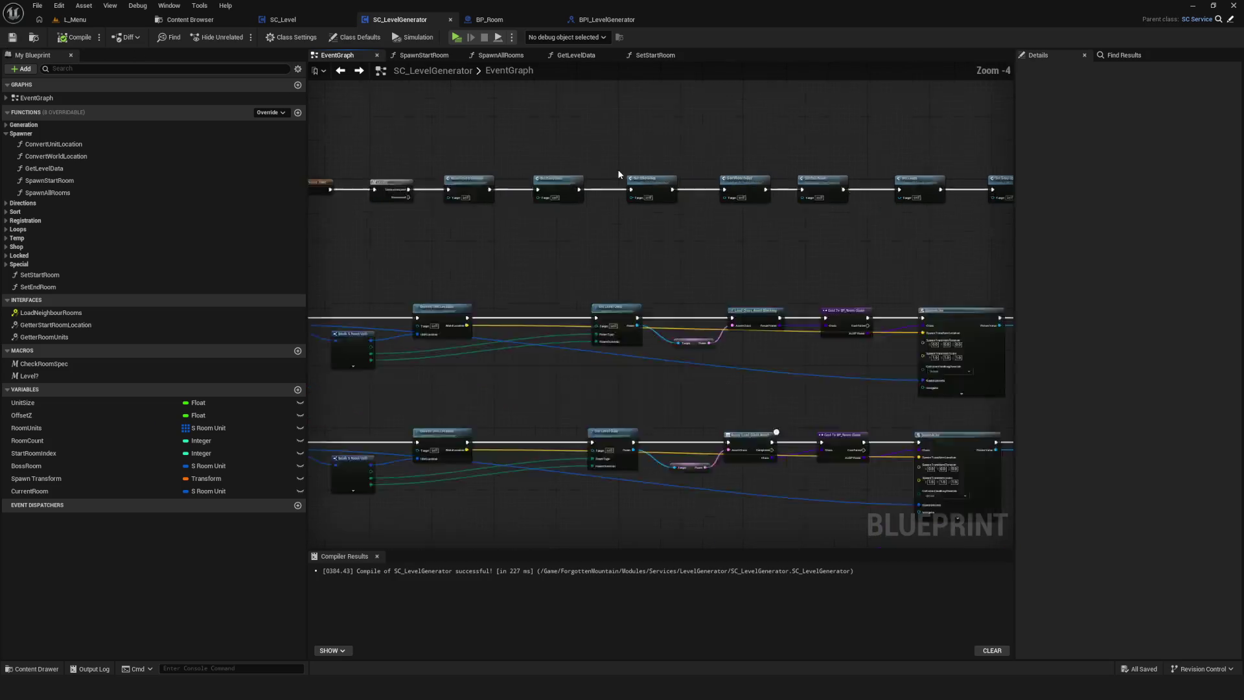
scroll(732, 212, up, 6)
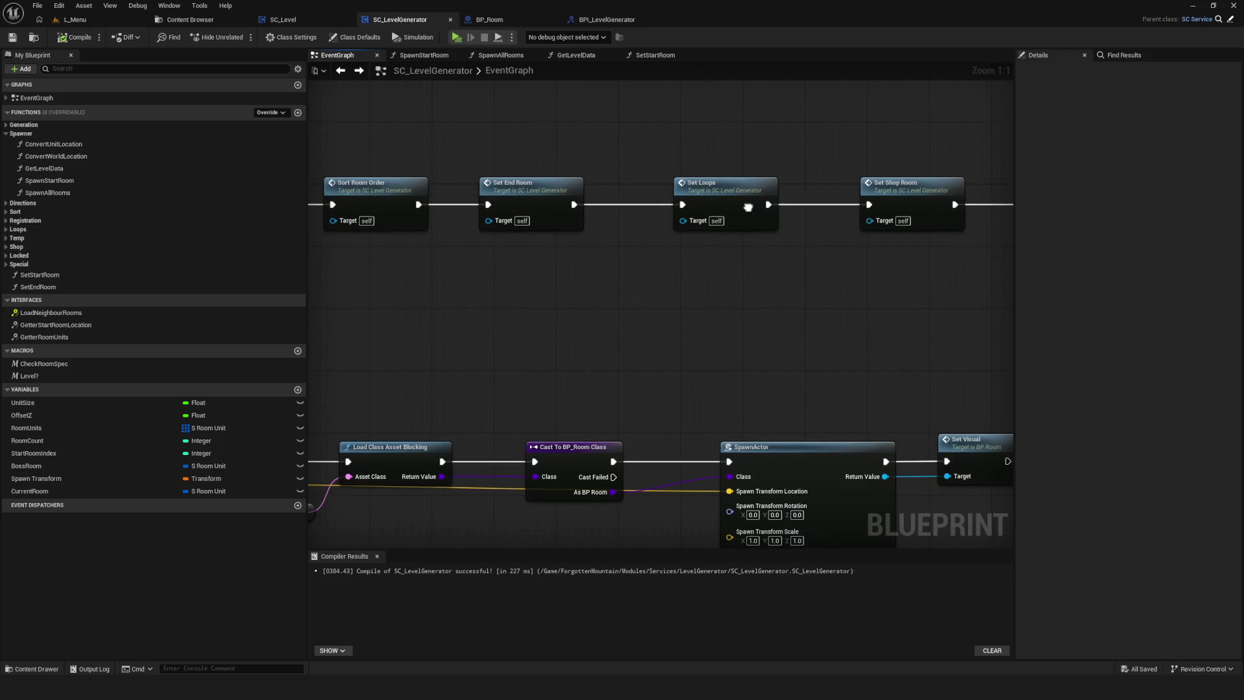
scroll(747, 207, down, 7)
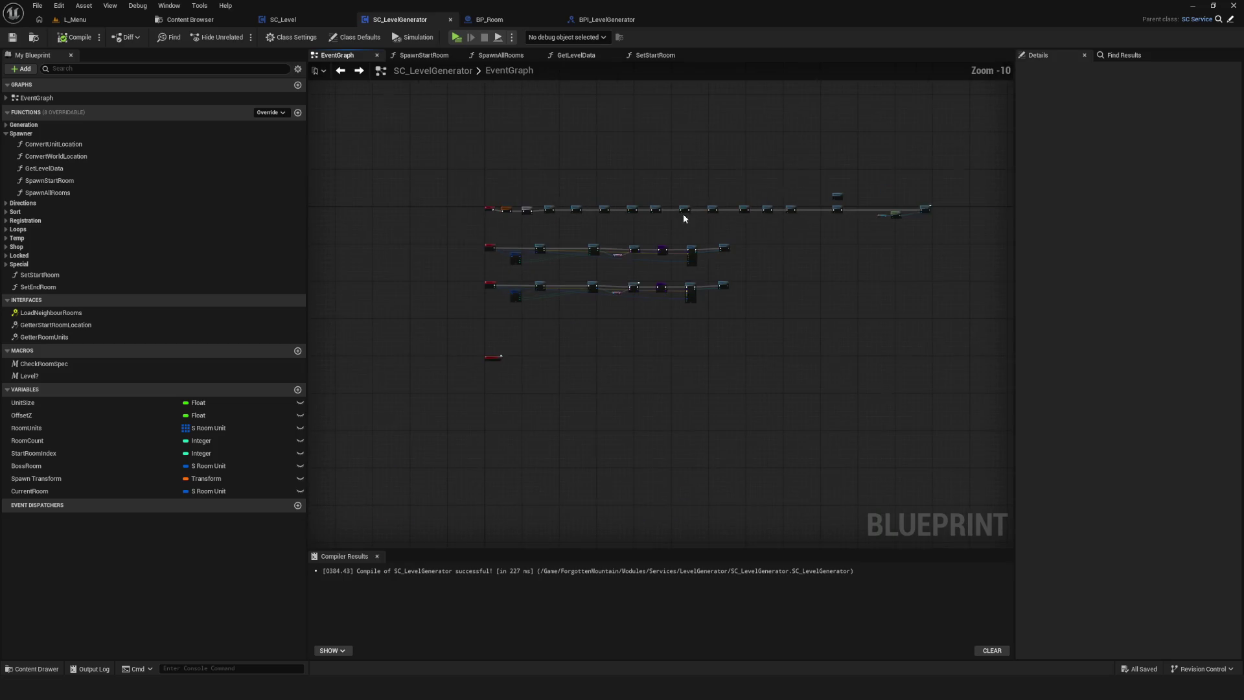
key(ctrl+s)
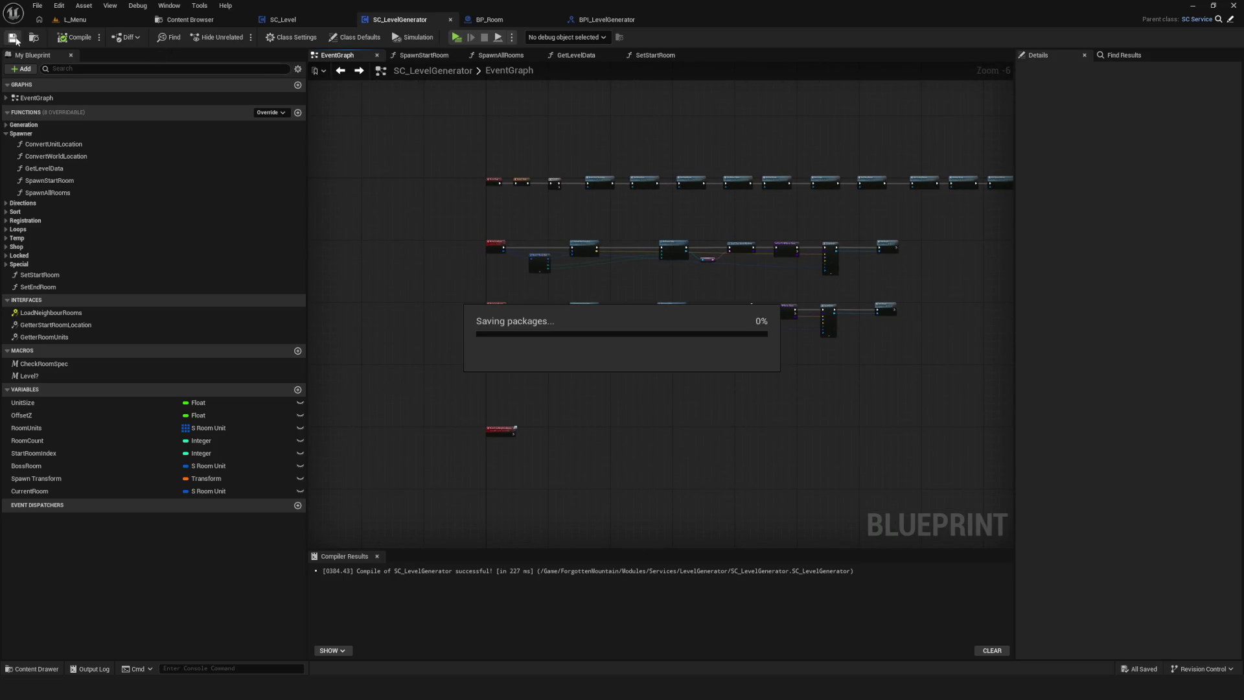
Recenter the EventGraph overview and draw a new red room square on the sketch.
mouse_move(625, 371)
mouse_down()
mouse_move(557, 358)
mouse_move(662, 319)
mouse_up()
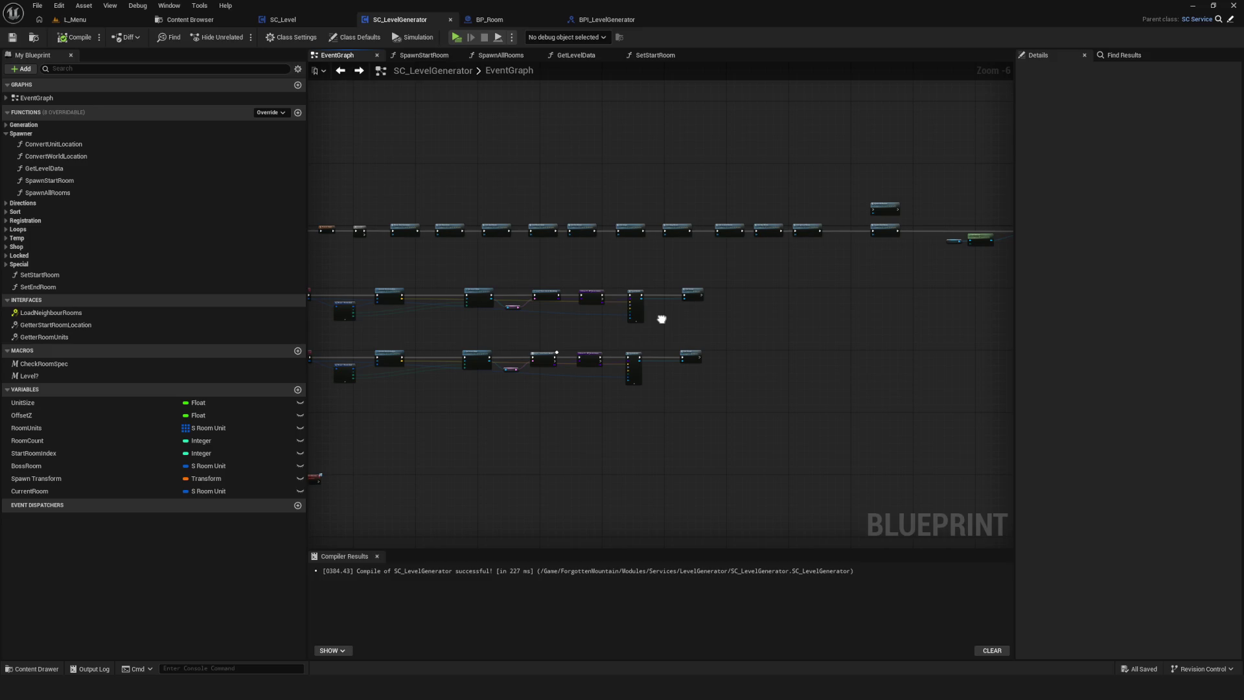
mouse_move(662, 319)
mouse_down()
mouse_move(527, 331)
mouse_move(690, 325)
mouse_up()
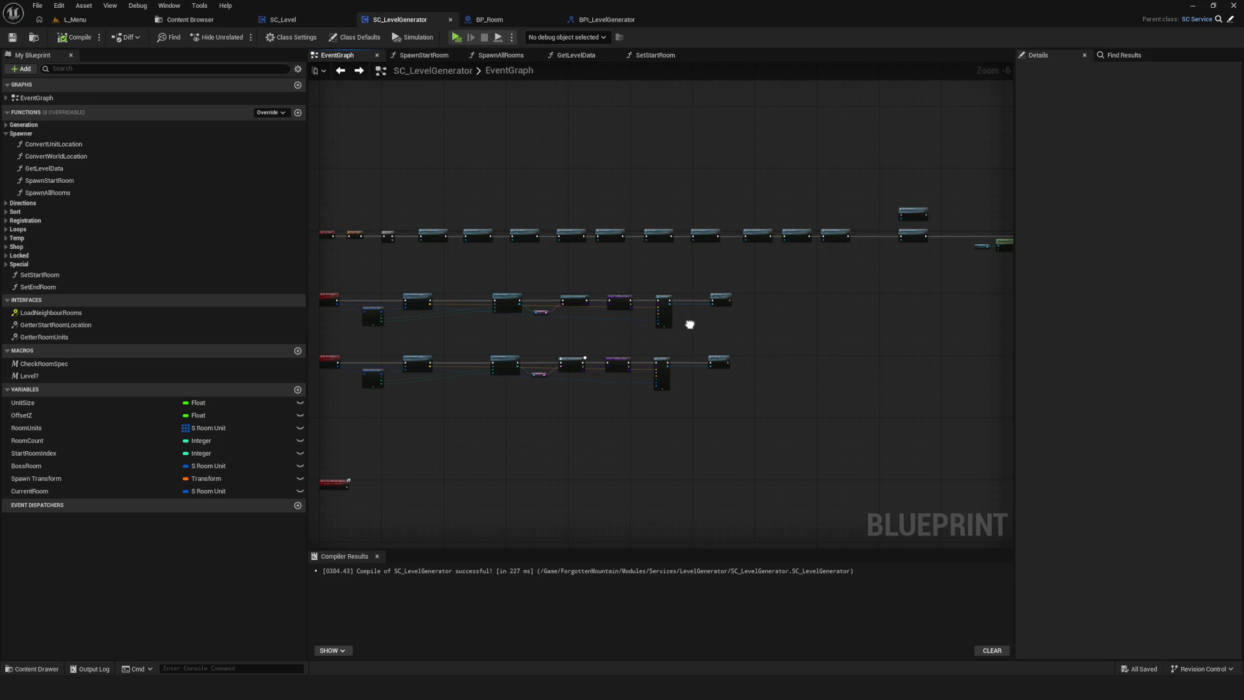
scroll(596, 243, up, 2)
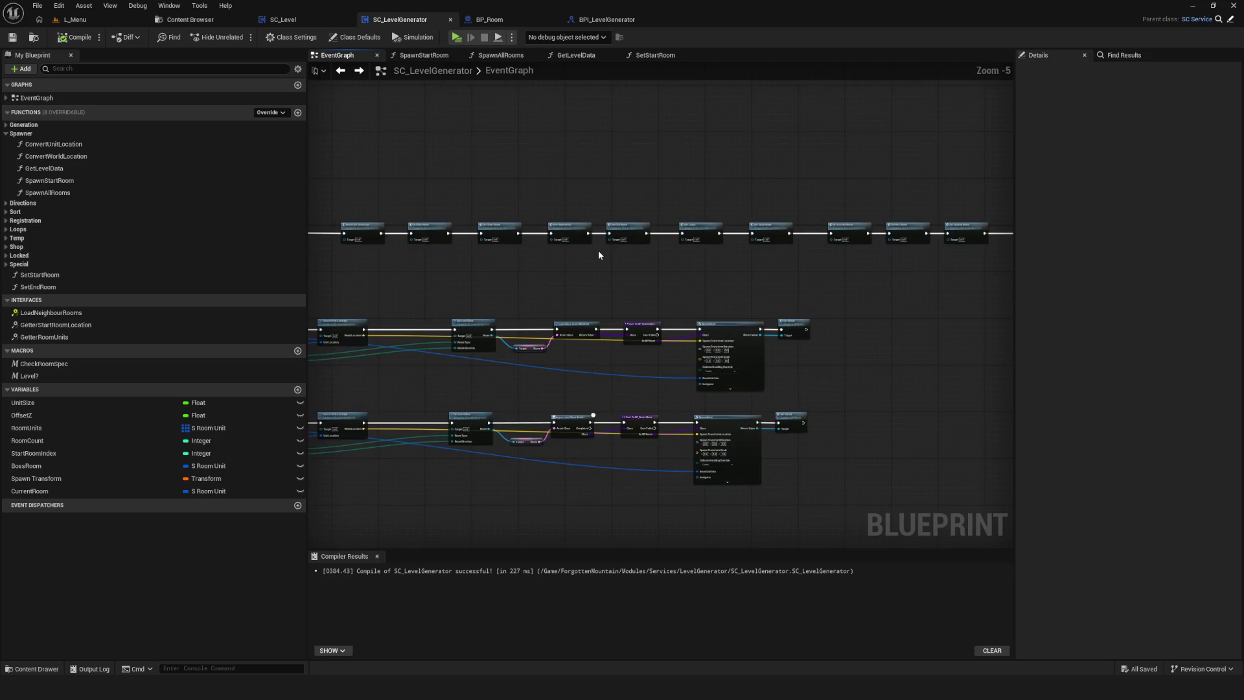
scroll(598, 250, down, 3)
drag(583, 266, 664, 271)
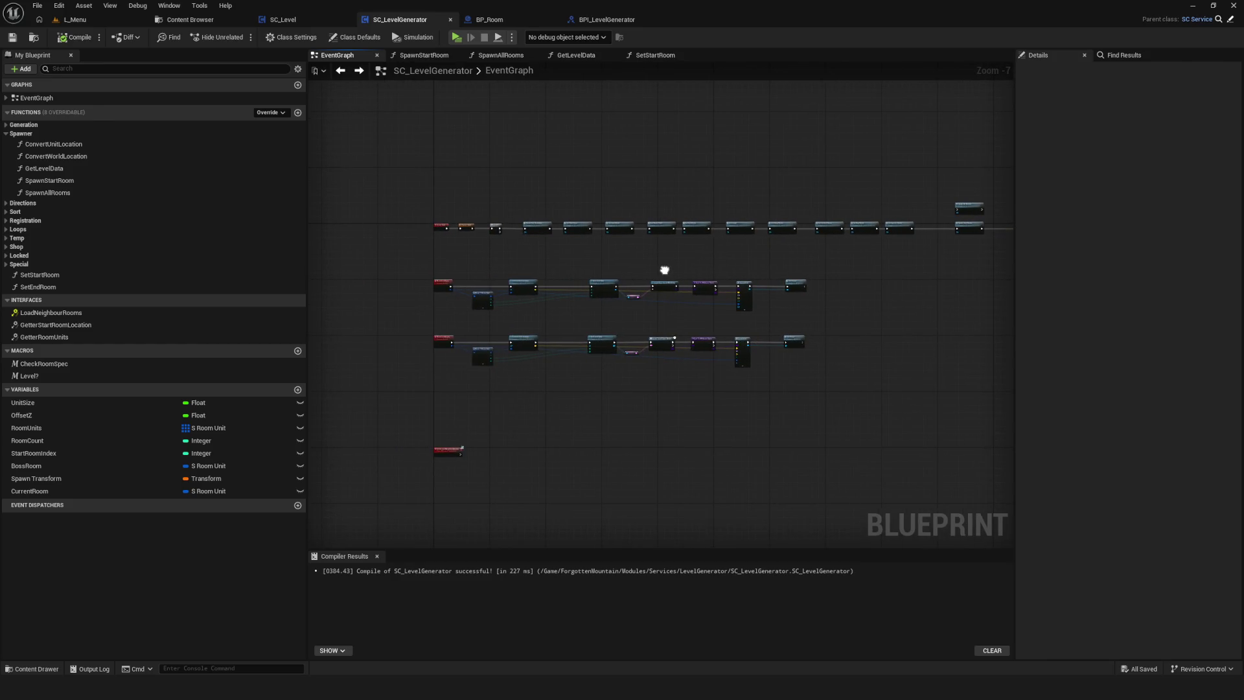
drag(663, 271, 570, 297)
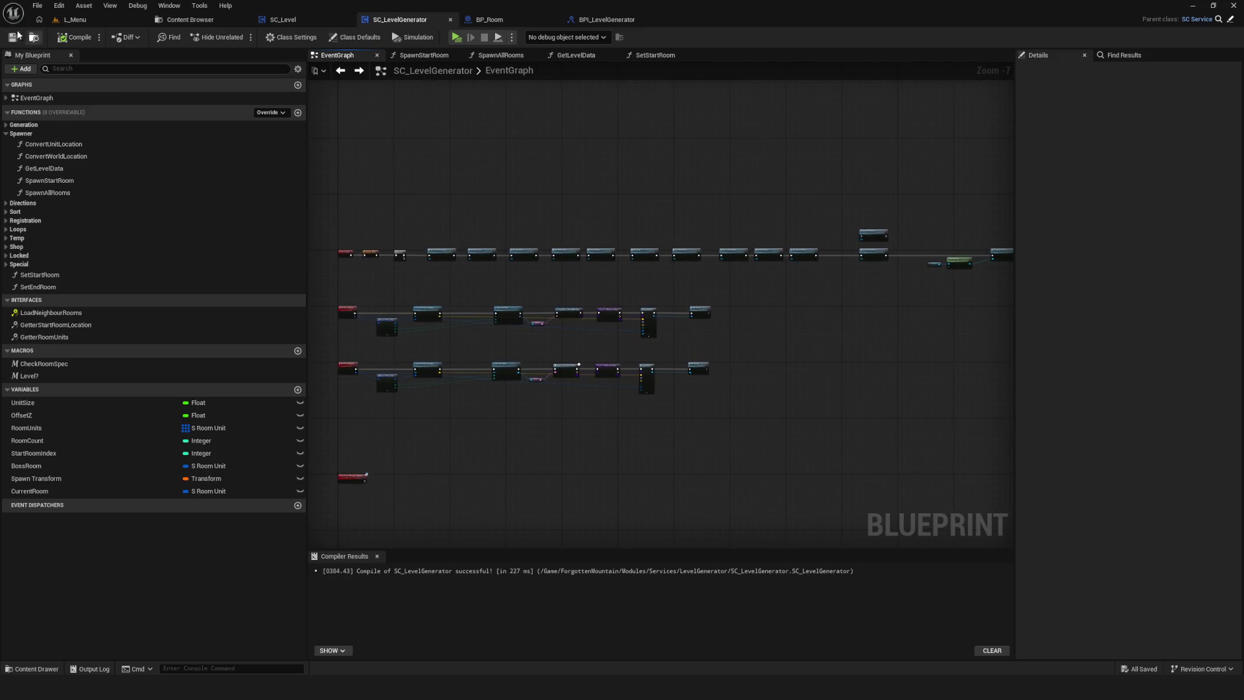
scroll(635, 291, up, 1)
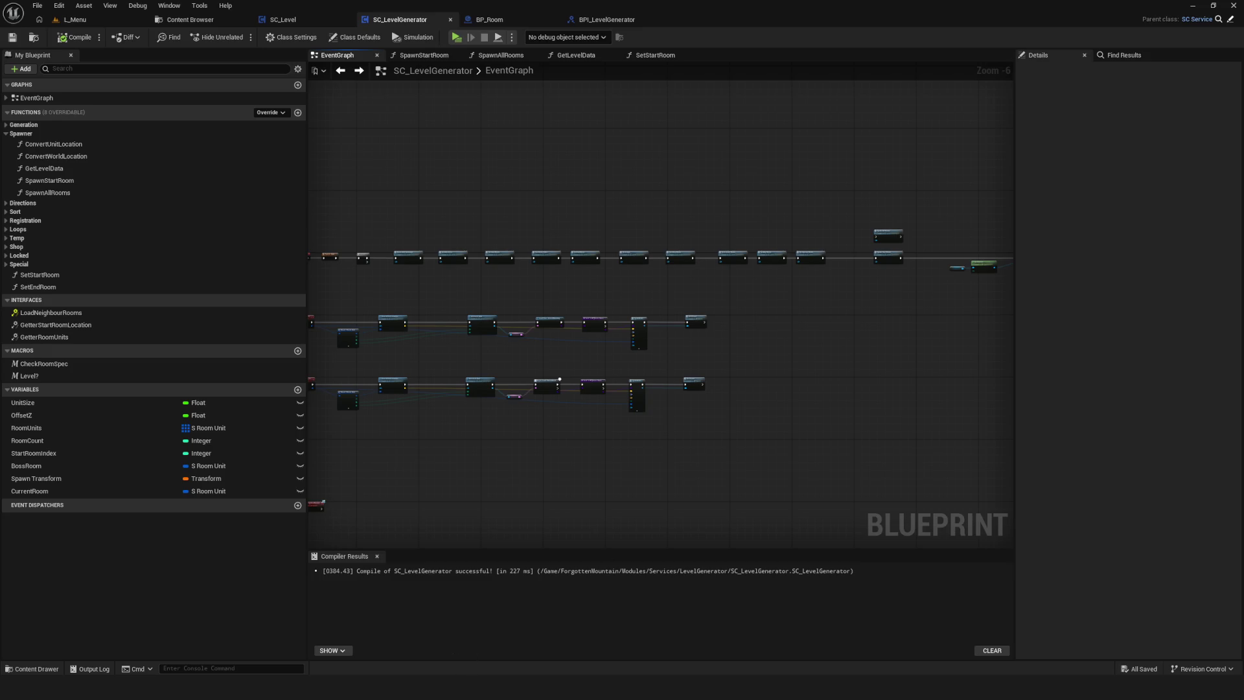
mouse_move(794, 409)
mouse_down()
mouse_move(790, 441)
mouse_move(825, 408)
mouse_move(791, 412)
mouse_move(789, 370)
mouse_move(827, 411)
mouse_move(866, 411)
mouse_move(827, 440)
mouse_move(825, 417)
mouse_move(824, 431)
mouse_move(808, 415)
mouse_move(814, 396)
mouse_up()
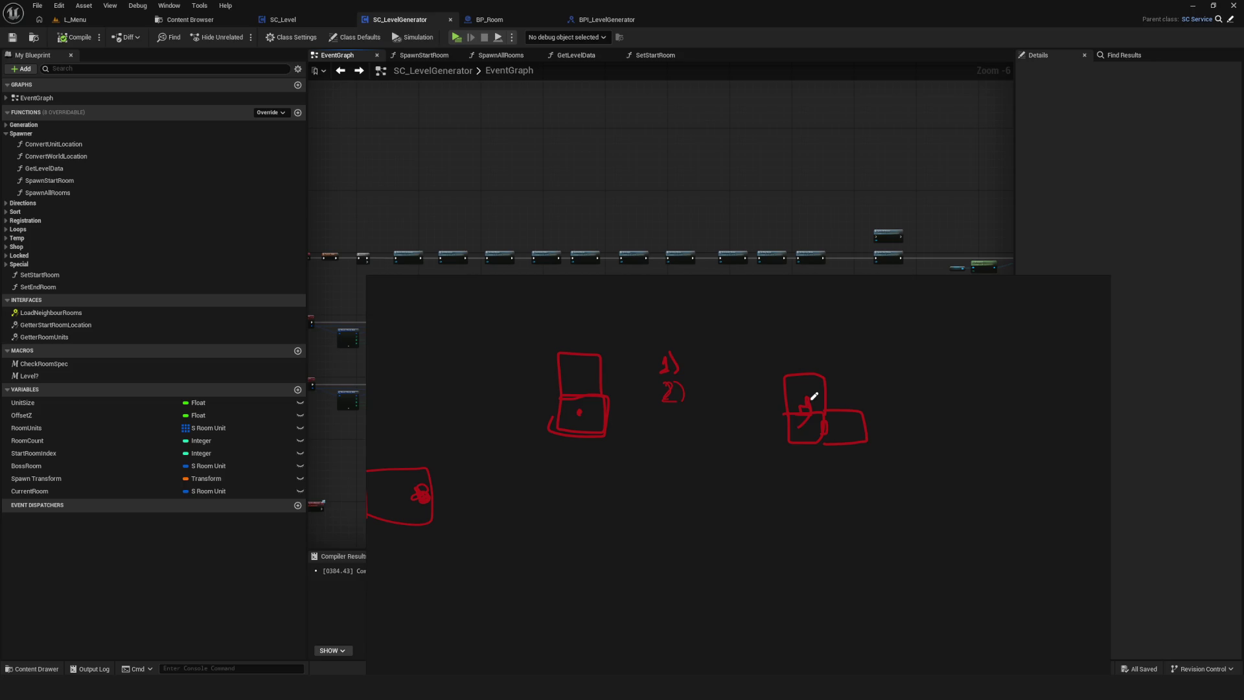
Add a horizontal stroke and outline the box's left, top and right sides on the sketch.
scroll(814, 417, up, 5)
mouse_move(807, 399)
mouse_down()
mouse_move(745, 402)
mouse_move(770, 432)
mouse_up()
scroll(881, 416, down, 8)
scroll(911, 411, up, 6)
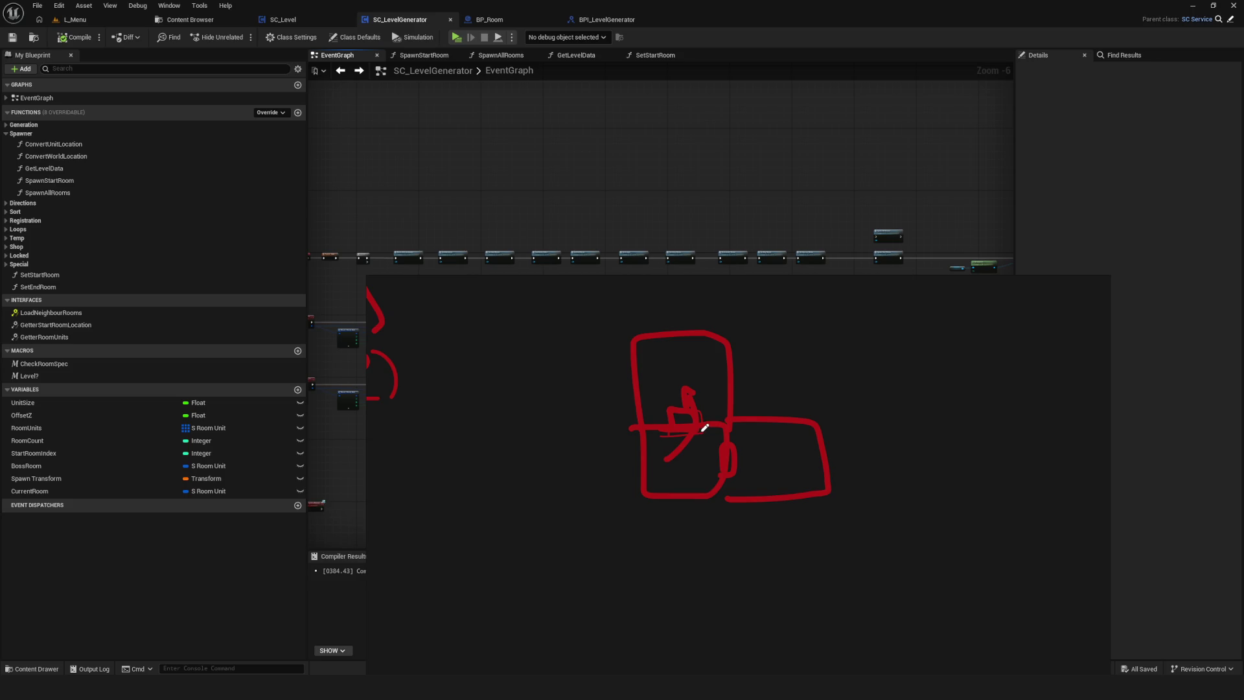
mouse_move(629, 387)
mouse_down()
mouse_move(628, 331)
mouse_move(825, 484)
mouse_move(753, 504)
mouse_up()
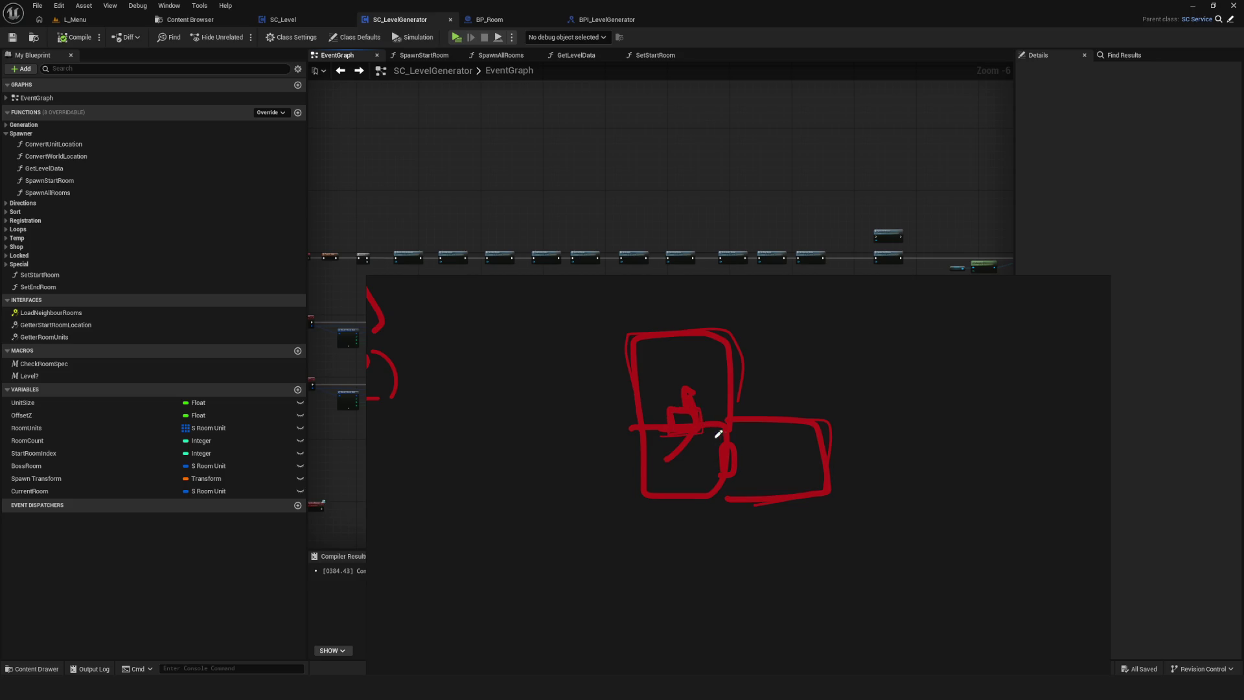
scroll(765, 436, down, 5)
scroll(711, 427, up, 2)
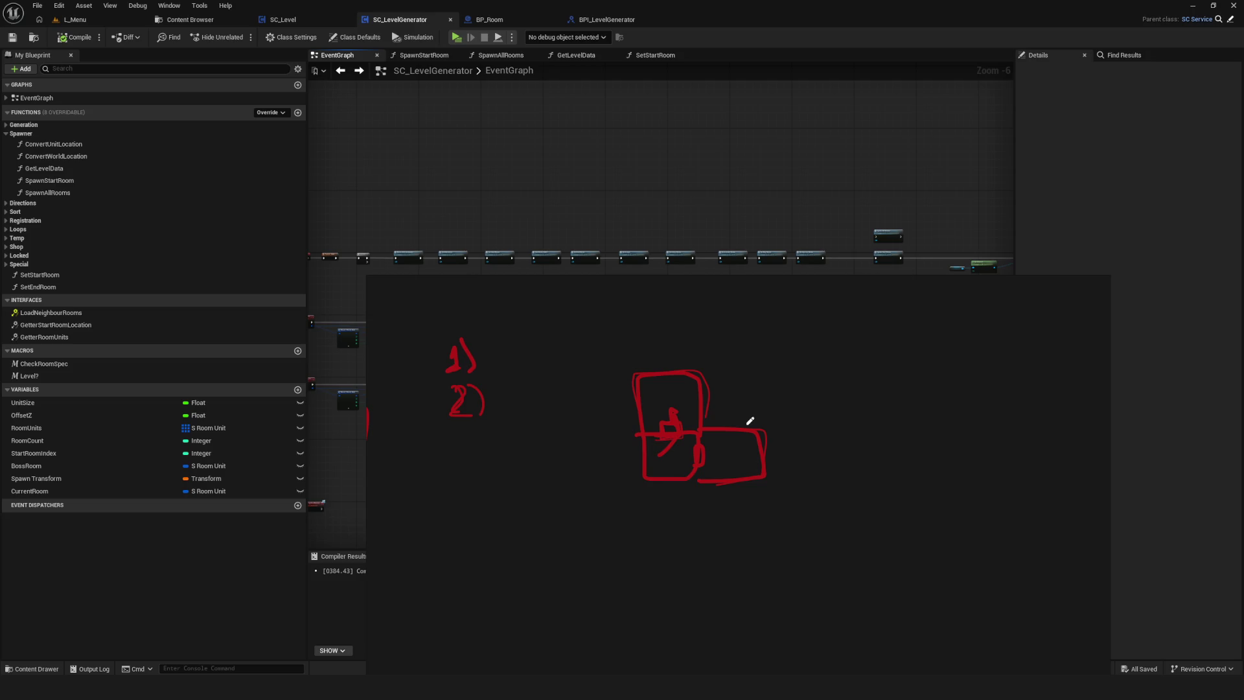
scroll(667, 438, up, 5)
scroll(683, 440, down, 3)
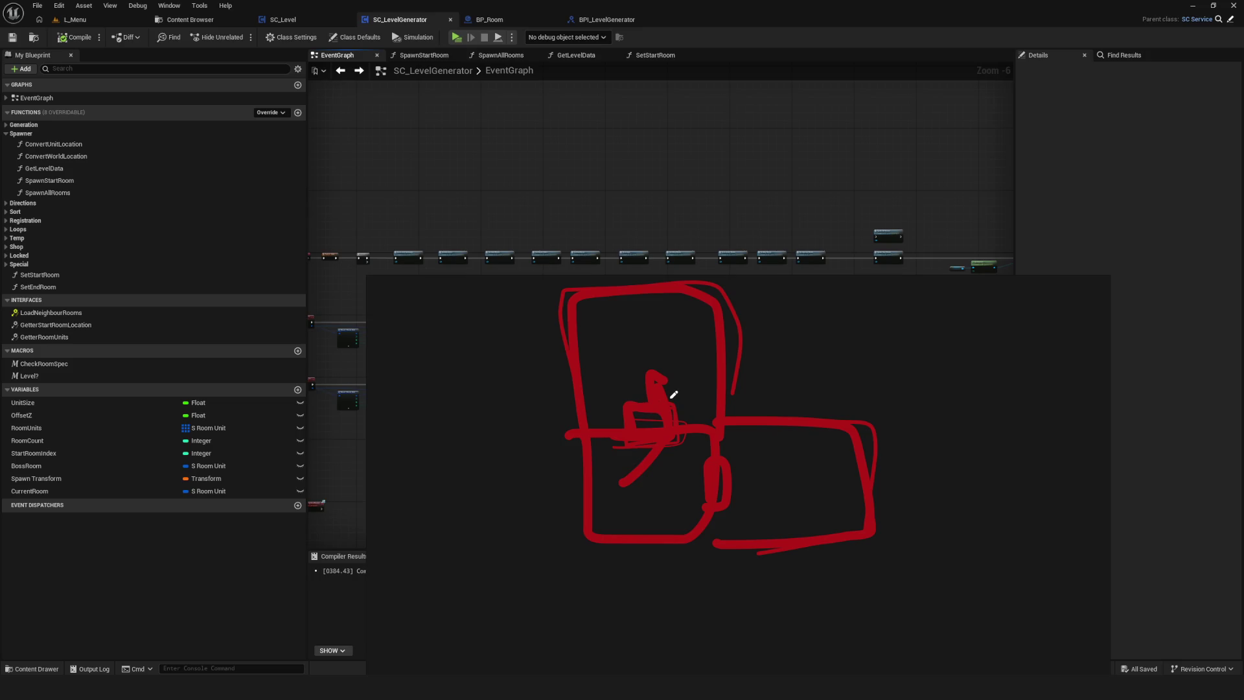
Move the sketch window to the right and hide it.
mouse_move(728, 416)
mouse_down()
mouse_move(639, 431)
mouse_move(984, 427)
mouse_move(829, 409)
mouse_up()
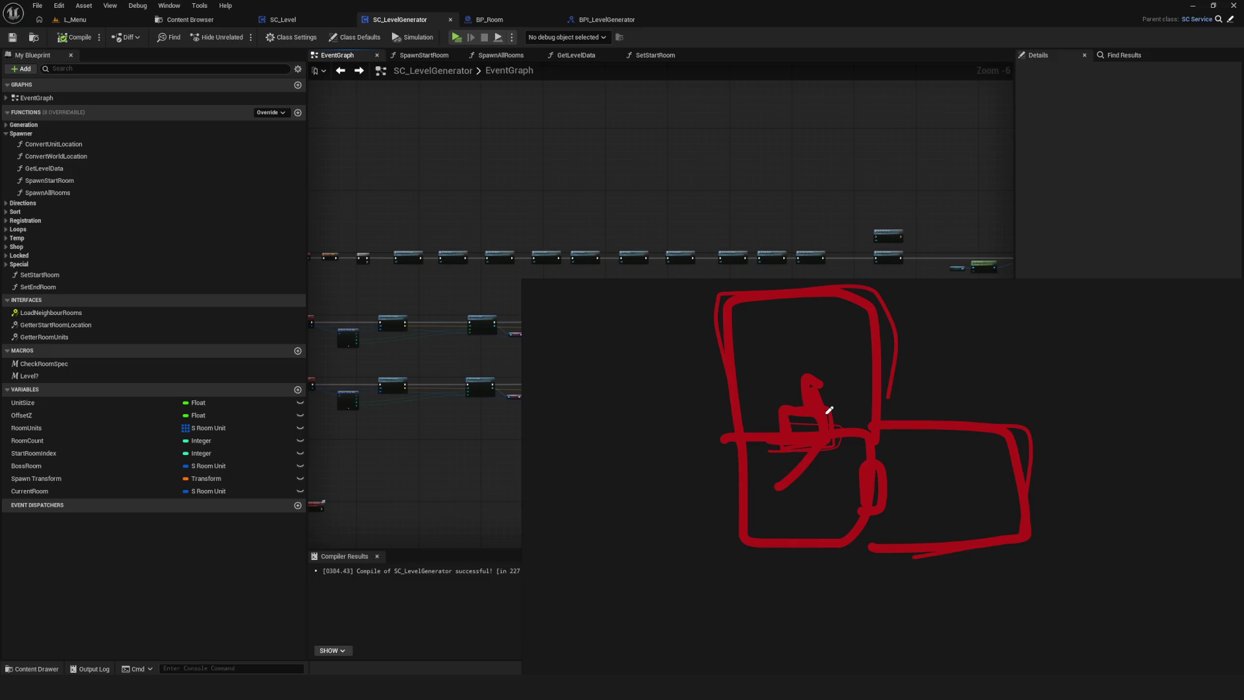
mouse_move(829, 409)
mouse_down()
mouse_move(1025, 418)
mouse_move(746, 392)
mouse_up()
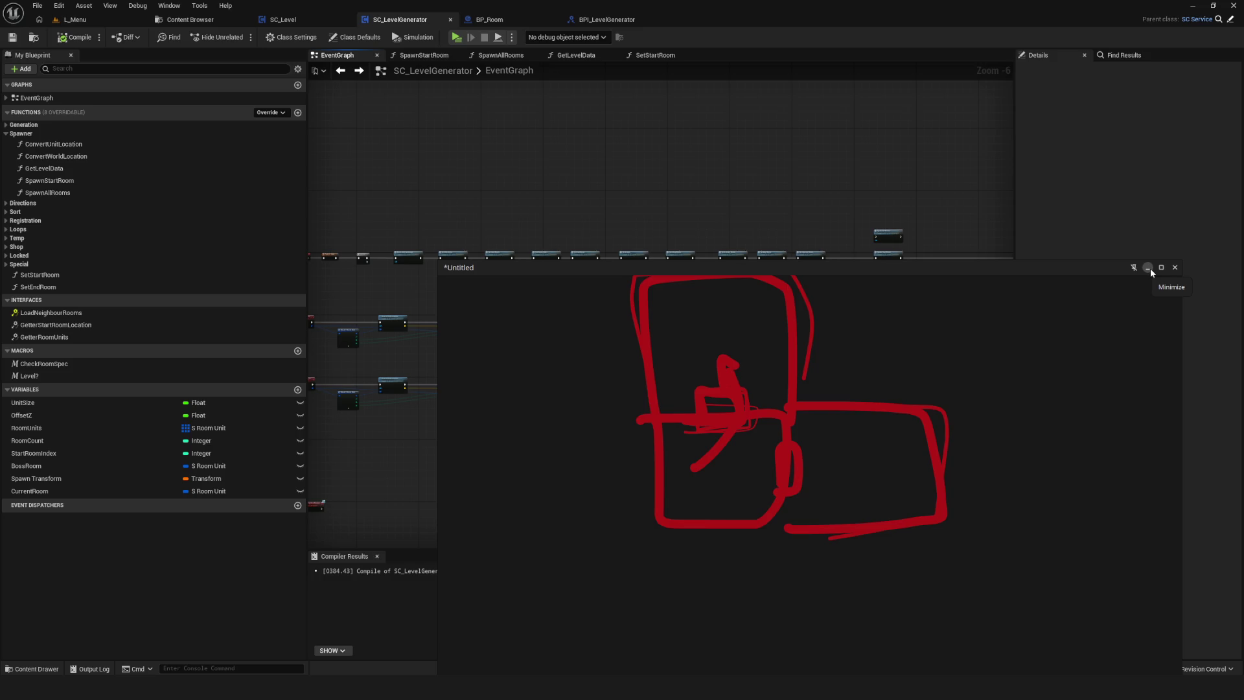
click(1147, 268)
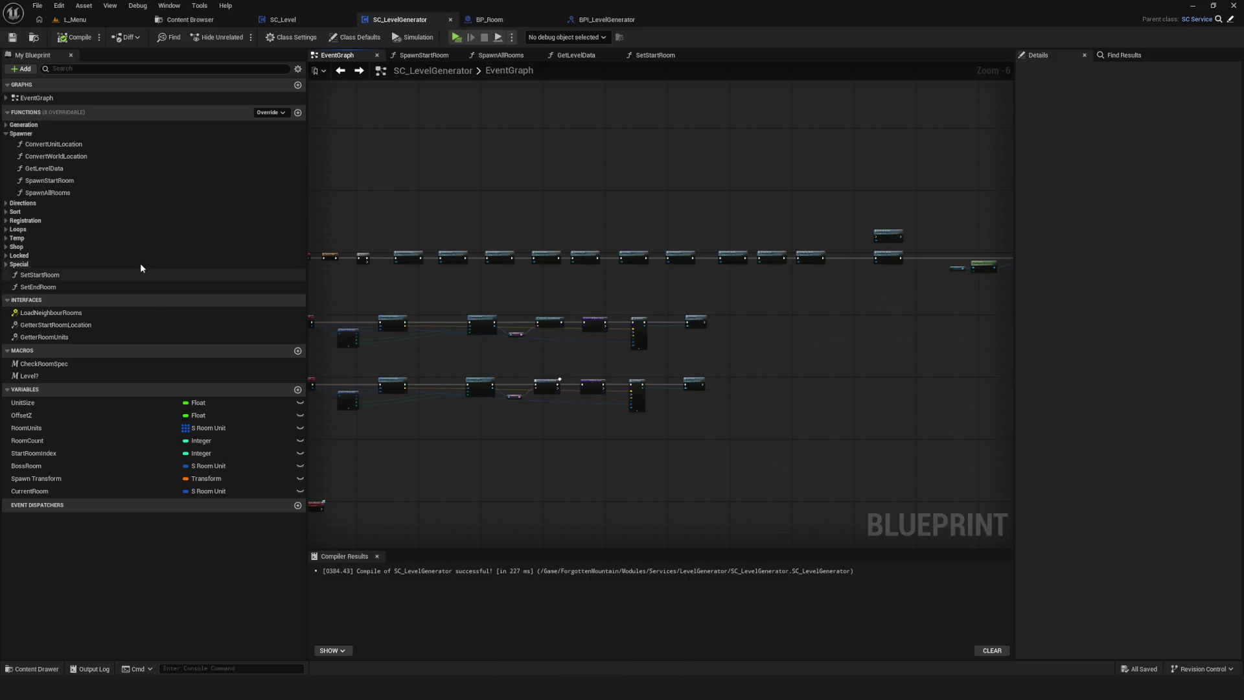
Add a SetCurrentRoom function to SC_LevelGenerator, then compile and save.
click(6, 134)
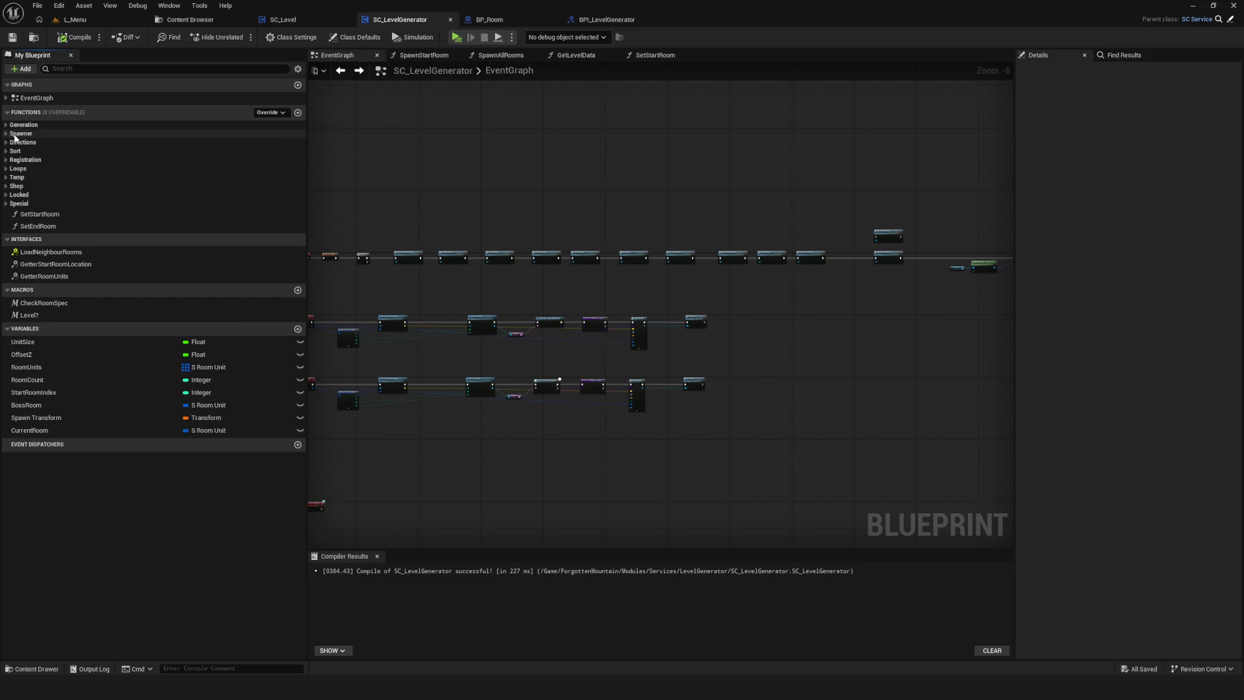
click(298, 112)
text(SetCurr)
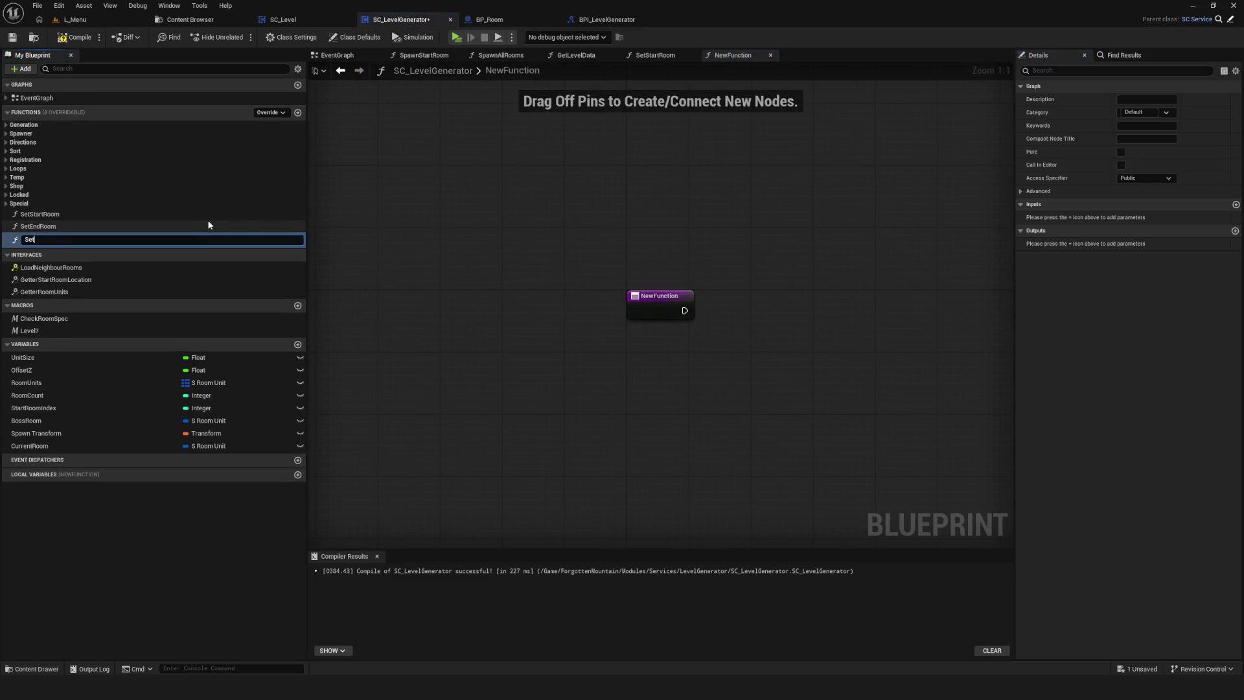
text(entR)
text(oom)
key(Return)
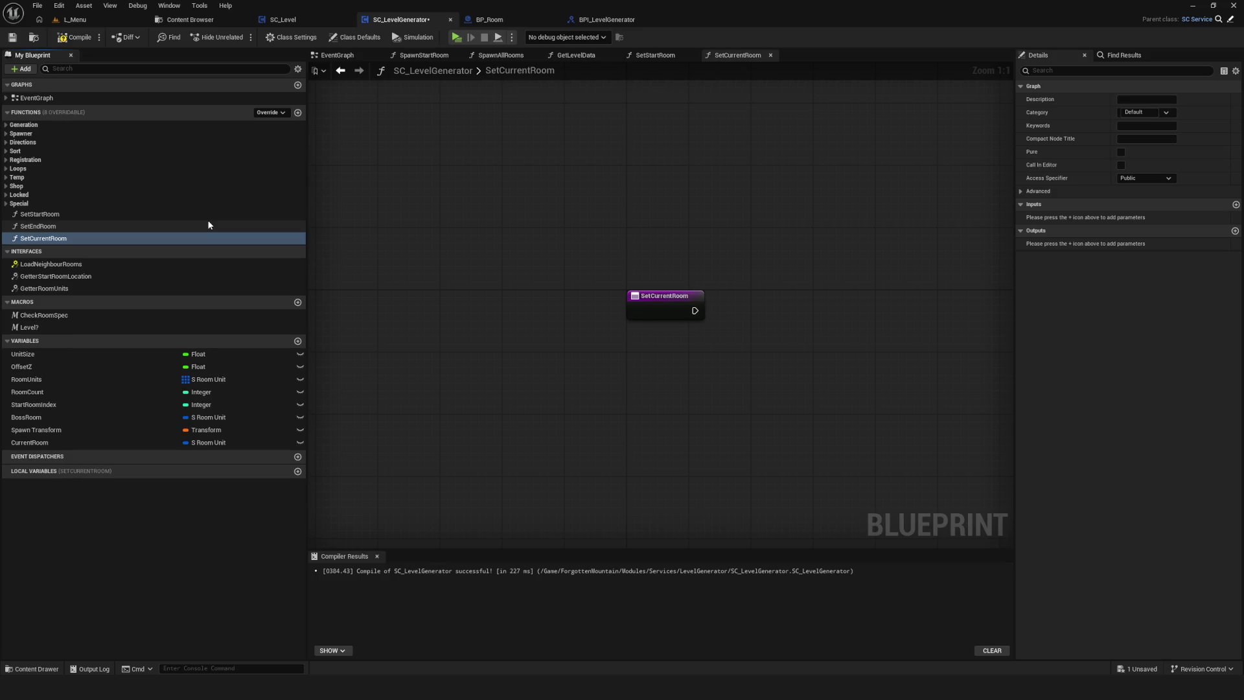
drag(690, 282, 780, 411)
mouse_move(677, 344)
mouse_down()
mouse_move(574, 339)
mouse_move(611, 334)
mouse_up()
mouse_move(740, 356)
mouse_down()
mouse_move(622, 334)
mouse_move(515, 280)
mouse_up()
click(78, 39)
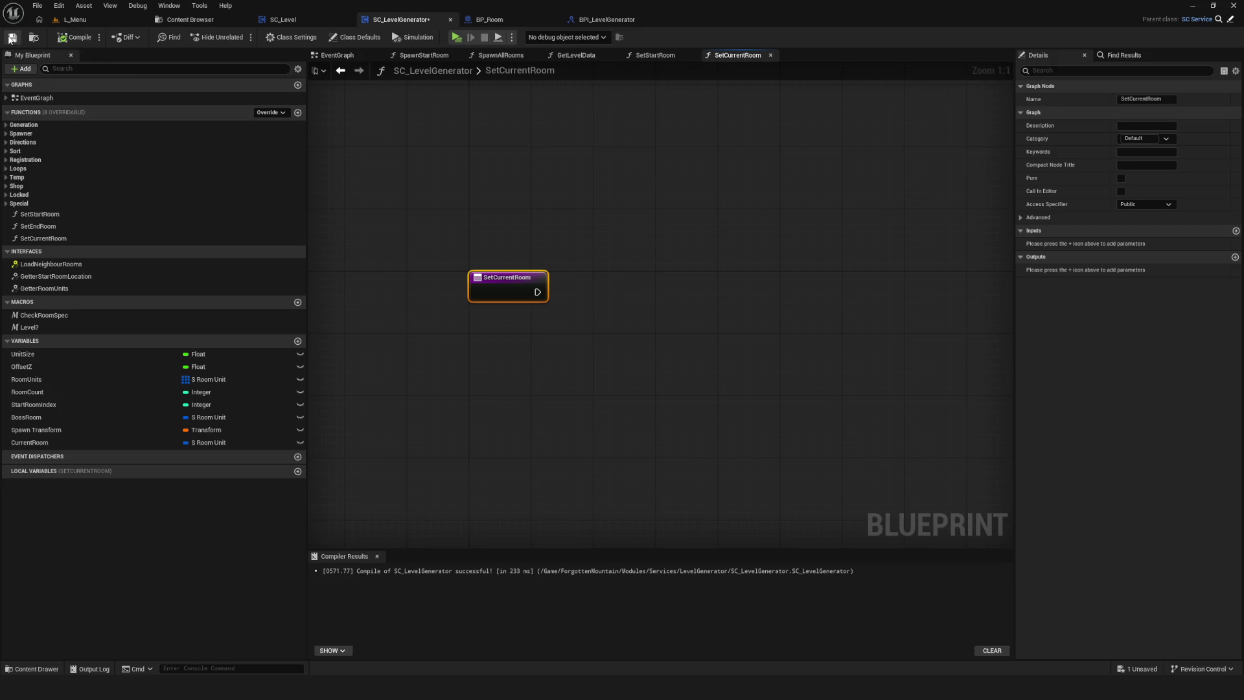
drag(562, 333, 613, 332)
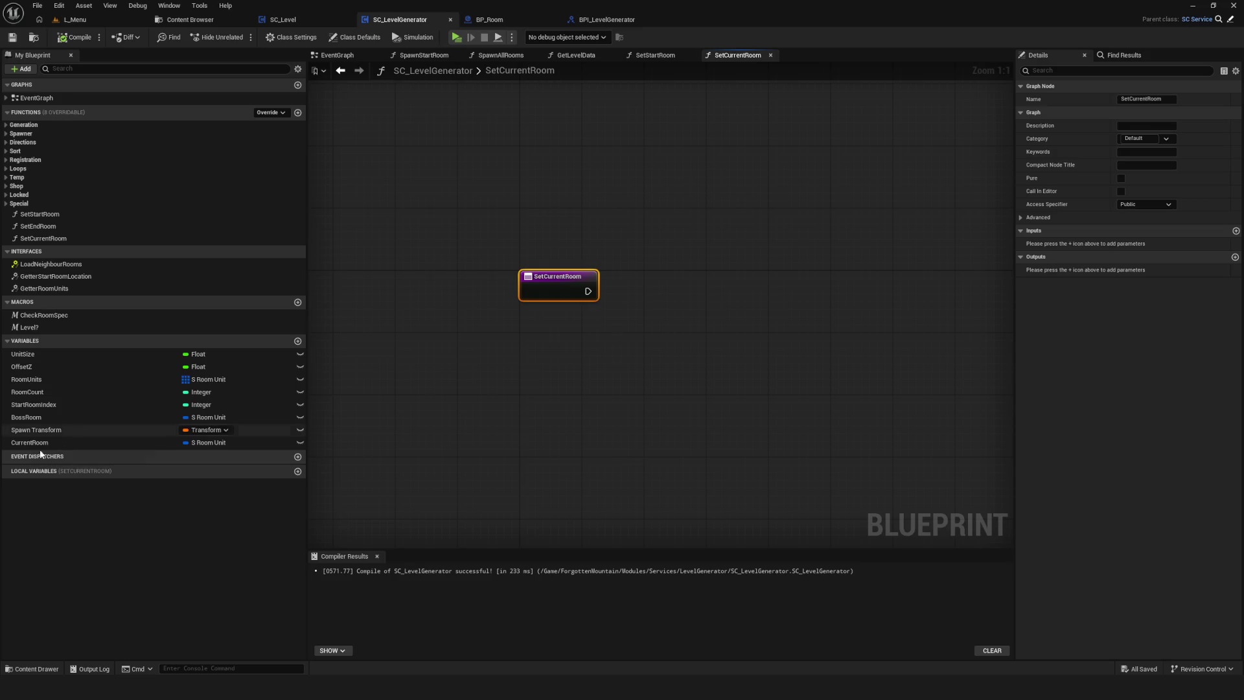
mouse_move(569, 255)
mouse_down()
mouse_move(529, 287)
mouse_move(614, 264)
mouse_up()
click(62, 37)
click(12, 37)
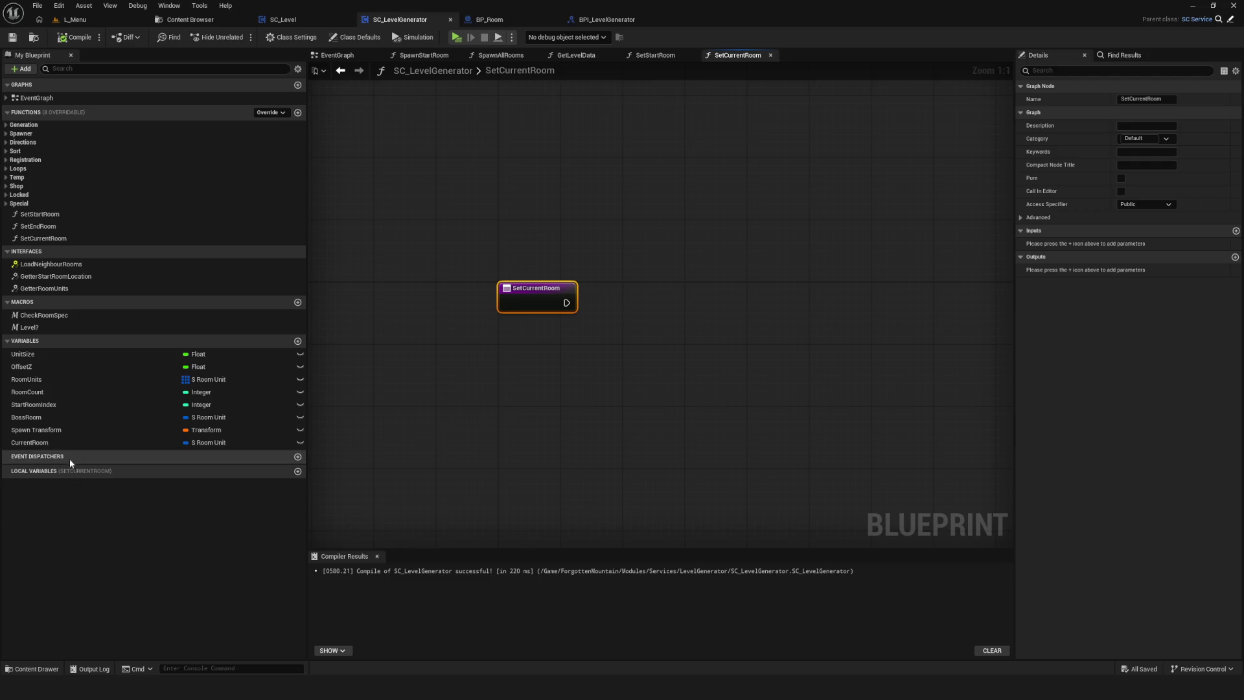
Add and delete a SET Current Room node, recompile and save, then delete SetCurrentRoom.
mouse_move(30, 442)
mouse_down()
mouse_move(593, 293)
mouse_move(601, 306)
mouse_move(555, 306)
mouse_move(602, 303)
mouse_move(551, 311)
mouse_up()
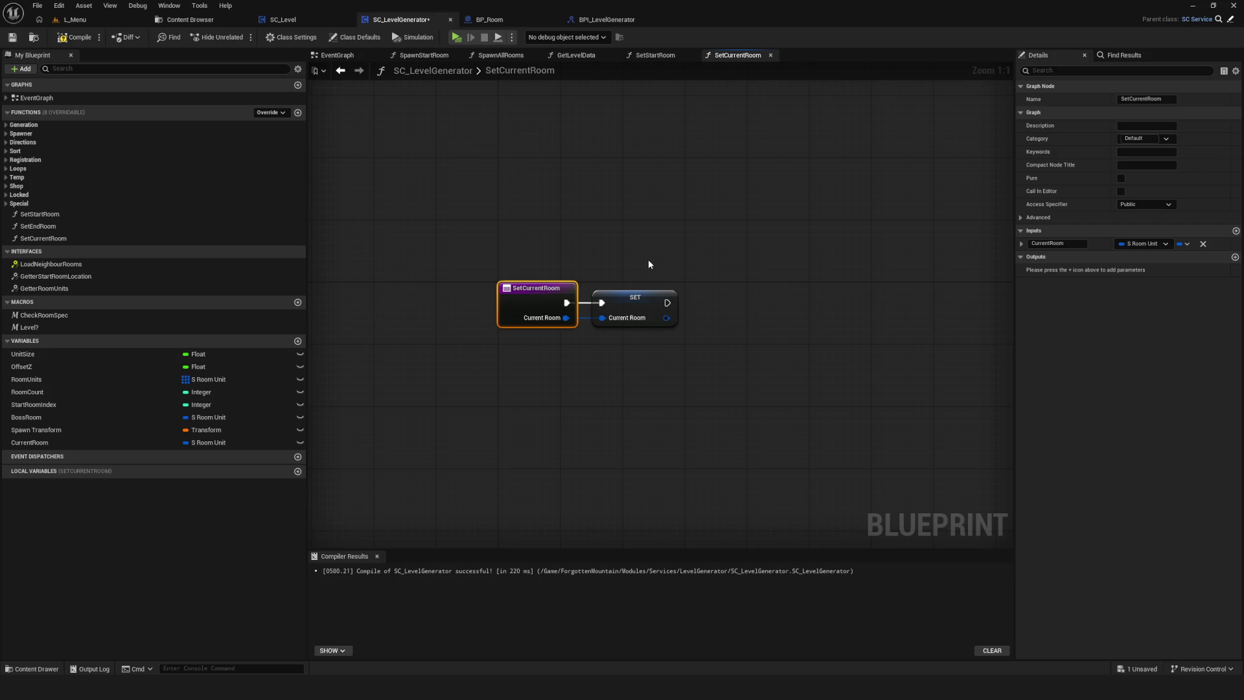
click(651, 305)
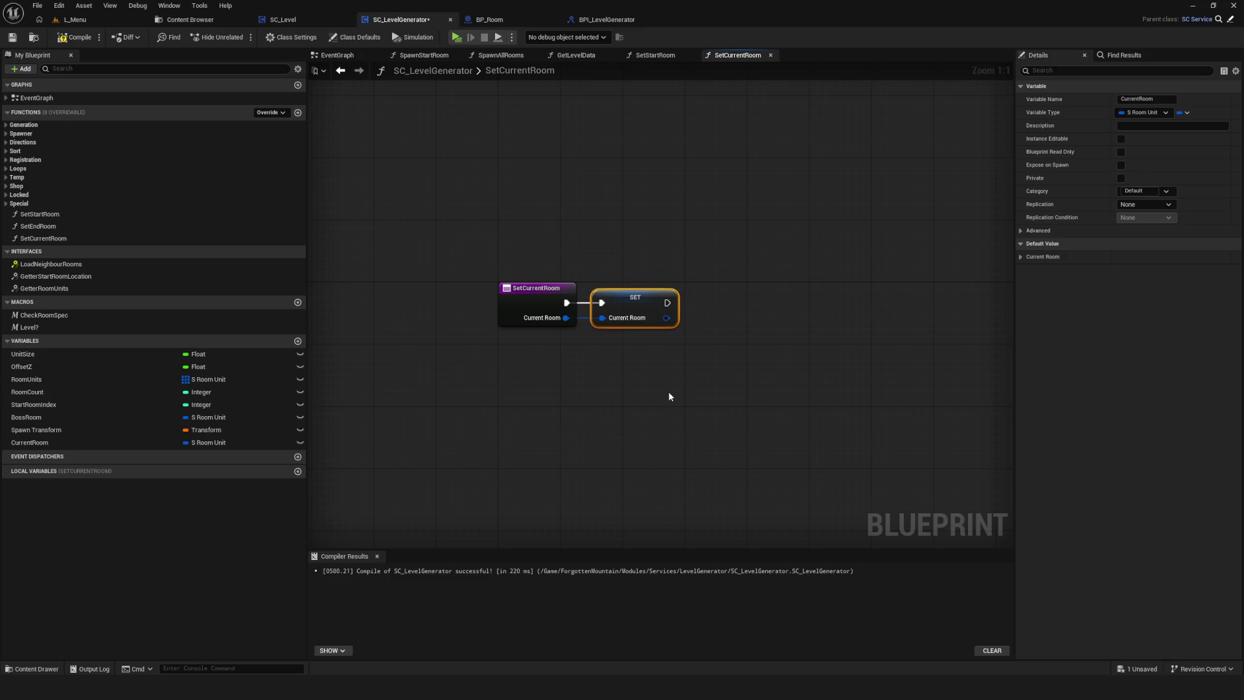
key(Delete)
click(566, 323)
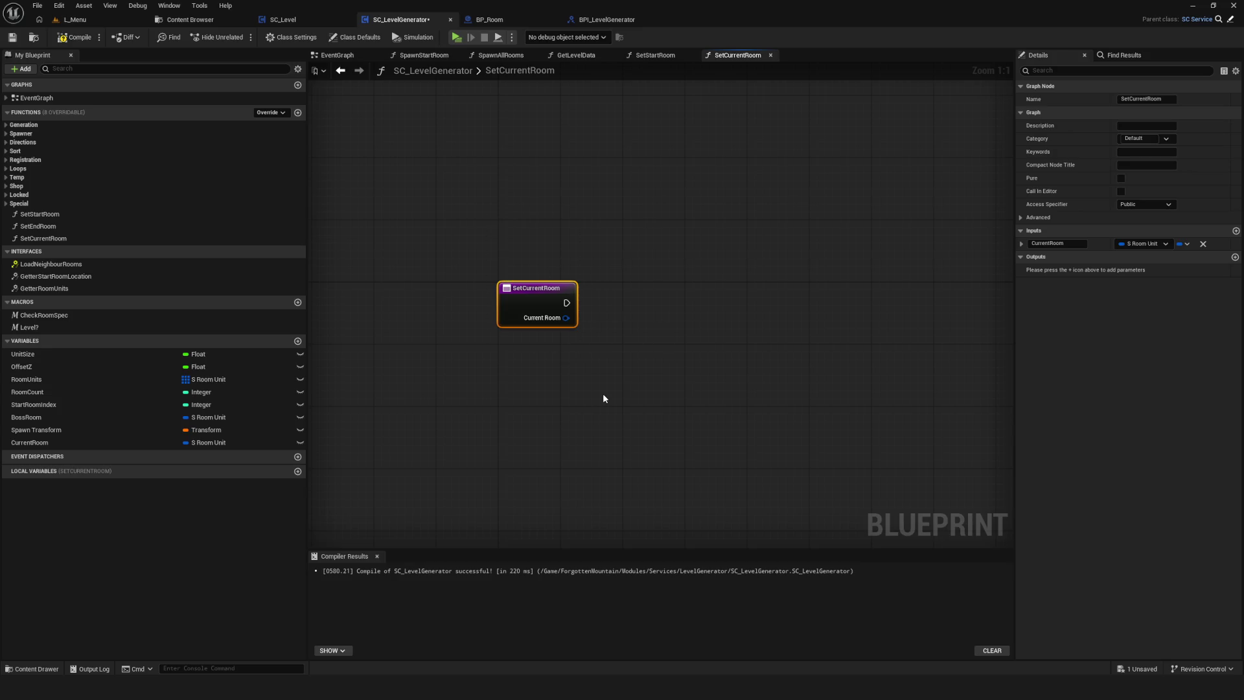
click(79, 38)
click(12, 37)
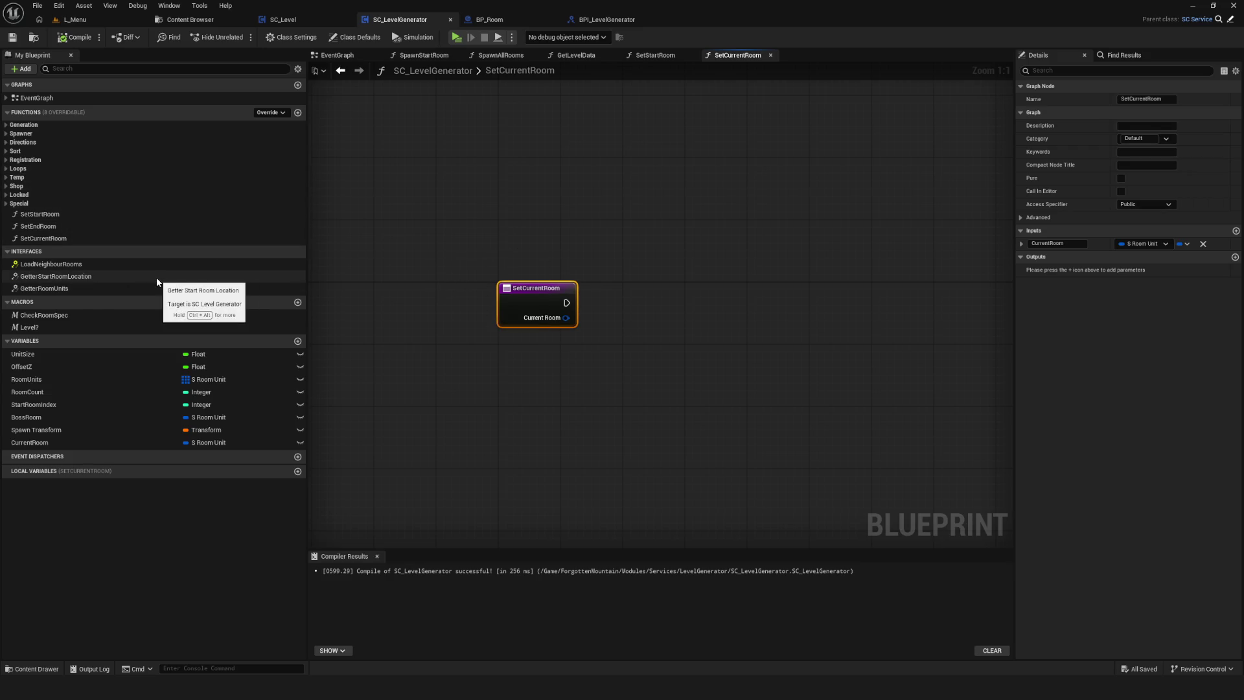
click(132, 238)
key(Delete)
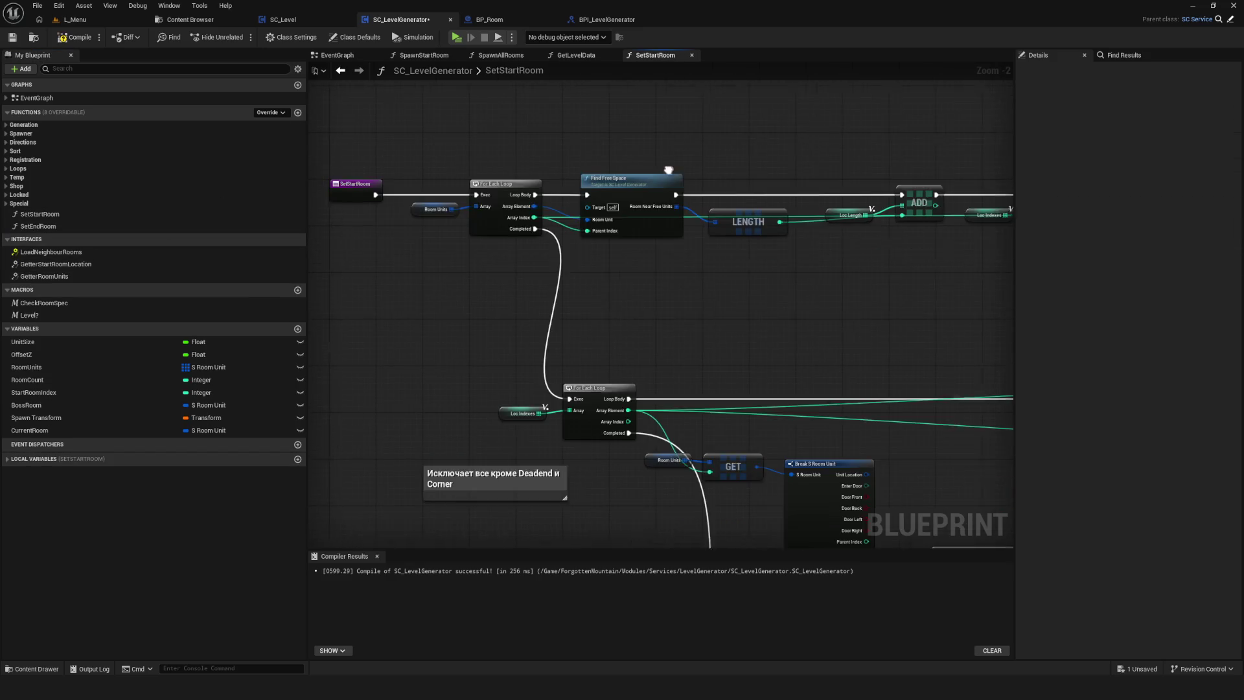
Add a function named SetCurrentRoom to the BPI_LevelGenerator interface.
click(642, 20)
click(503, 68)
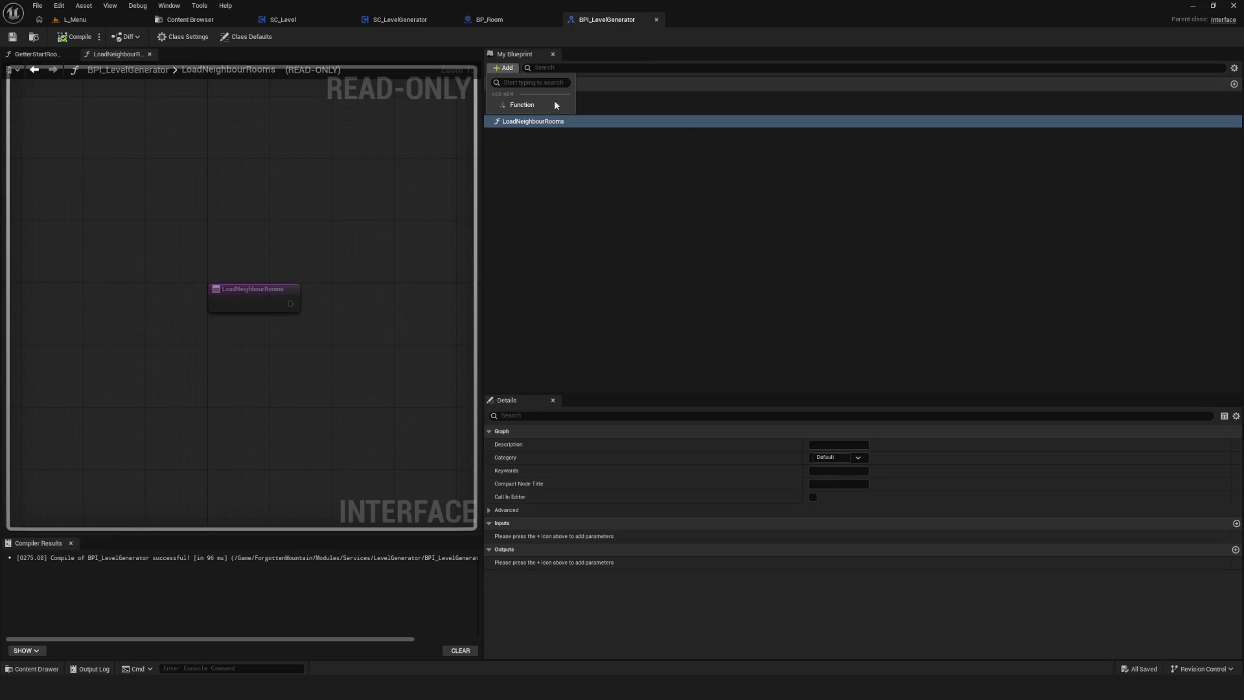
click(525, 105)
text(Set)
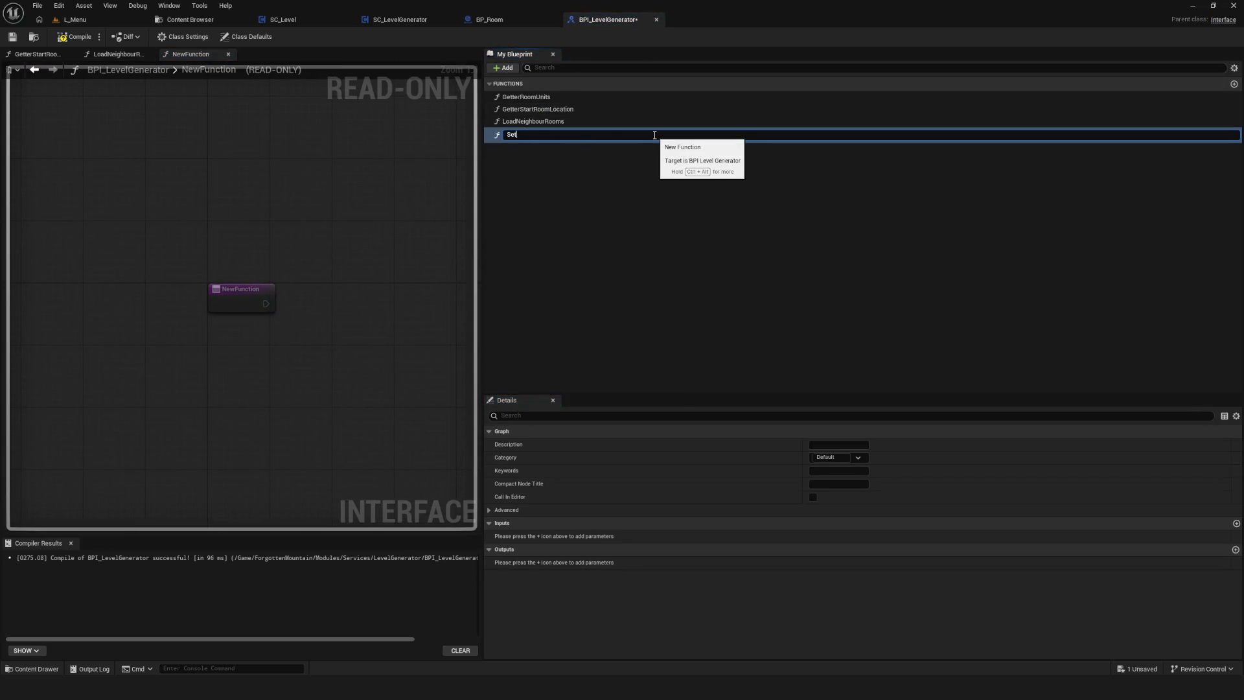
text(CurrentR)
text(oom)
key(Return)
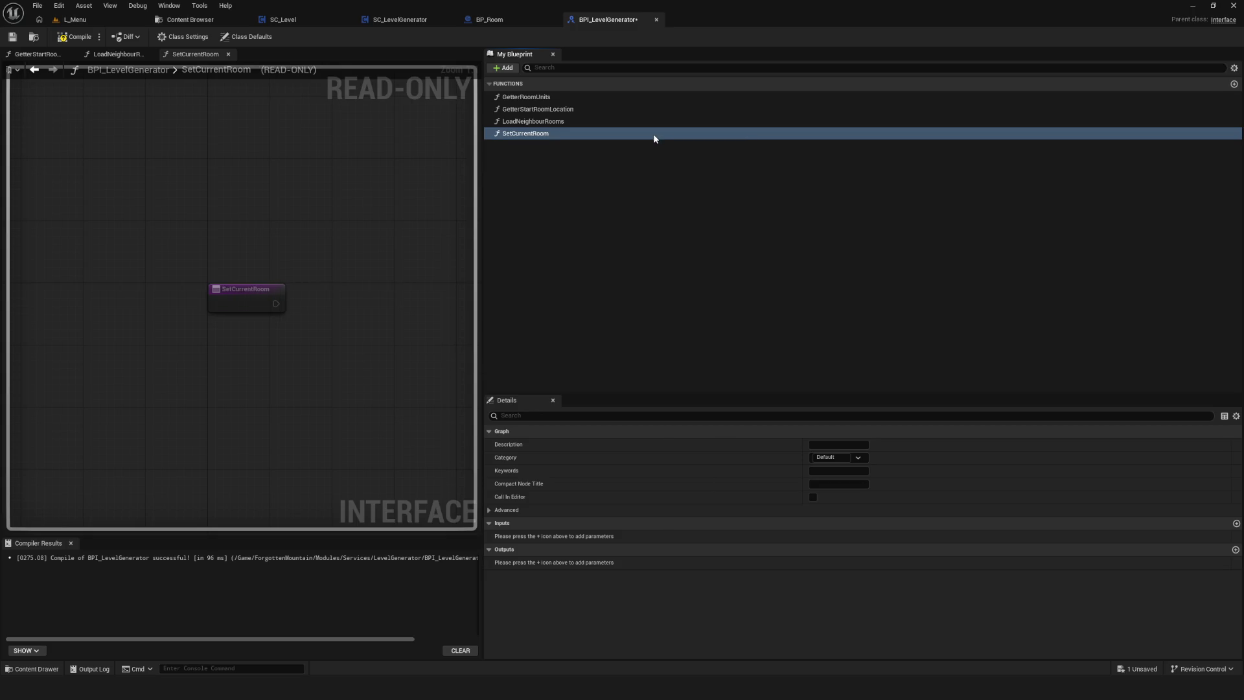
Give SetCurrentRoom a Room input of type S Room Unit, then compile and save.
click(1235, 524)
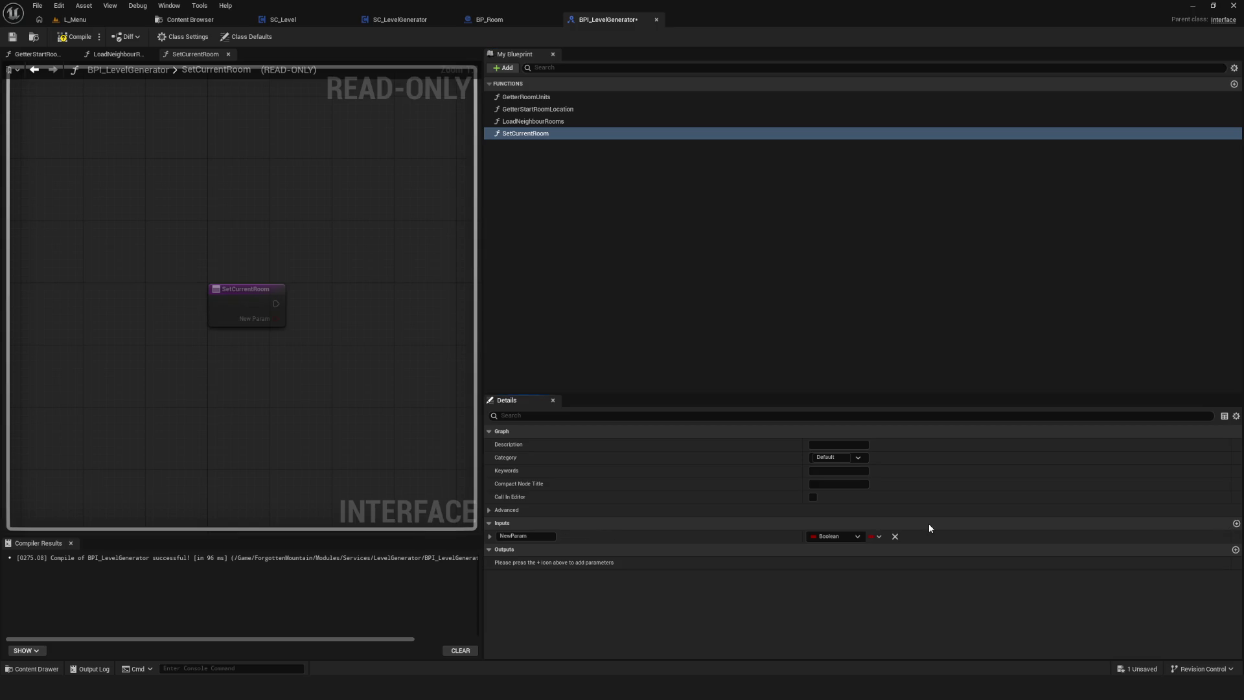
click(837, 537)
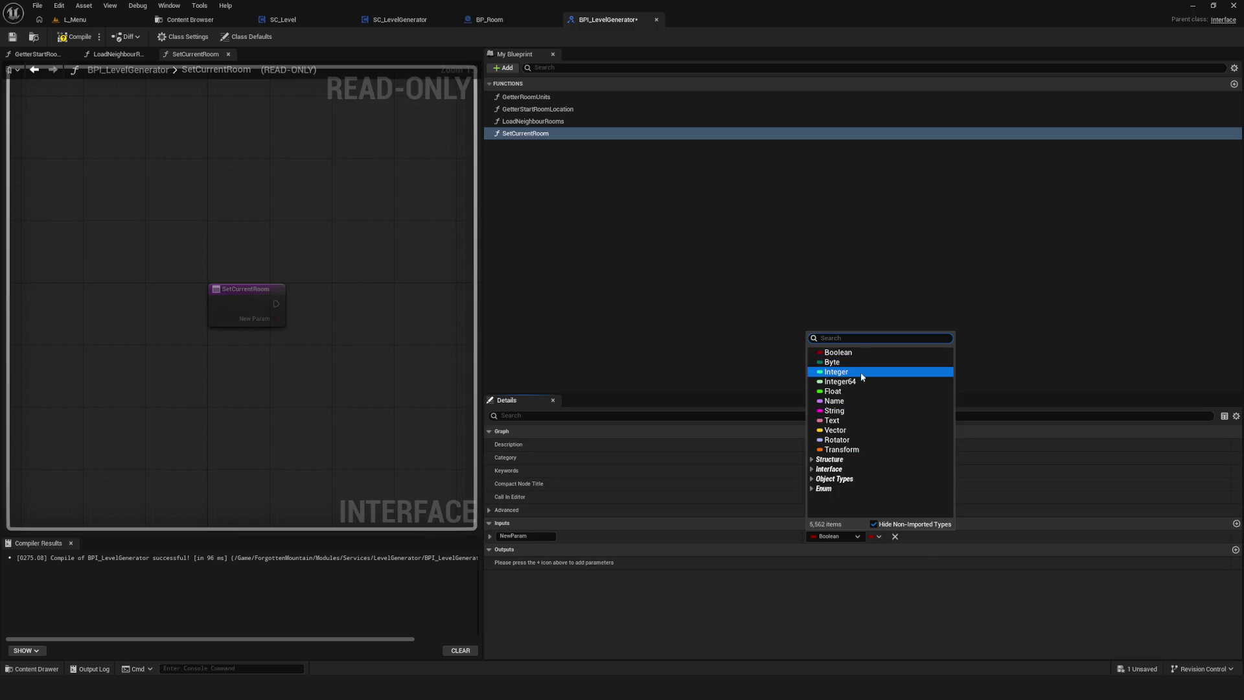
text(RoomUnit)
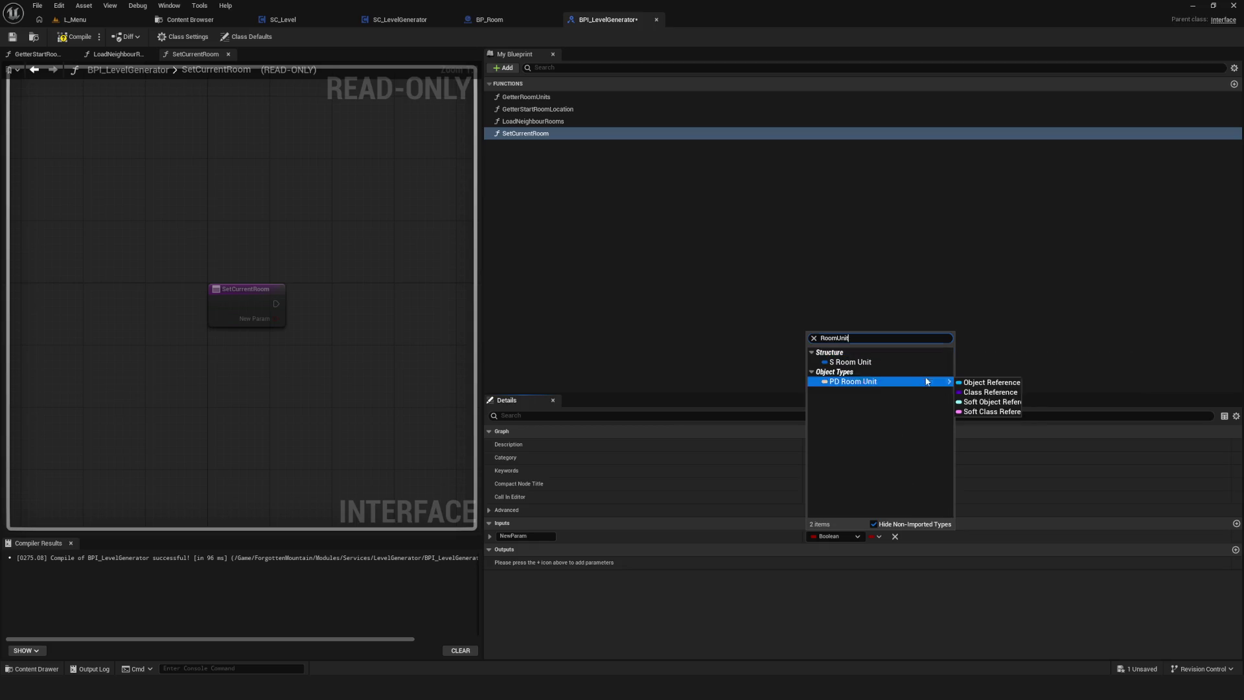
click(888, 362)
click(541, 537)
key(BackSpace)
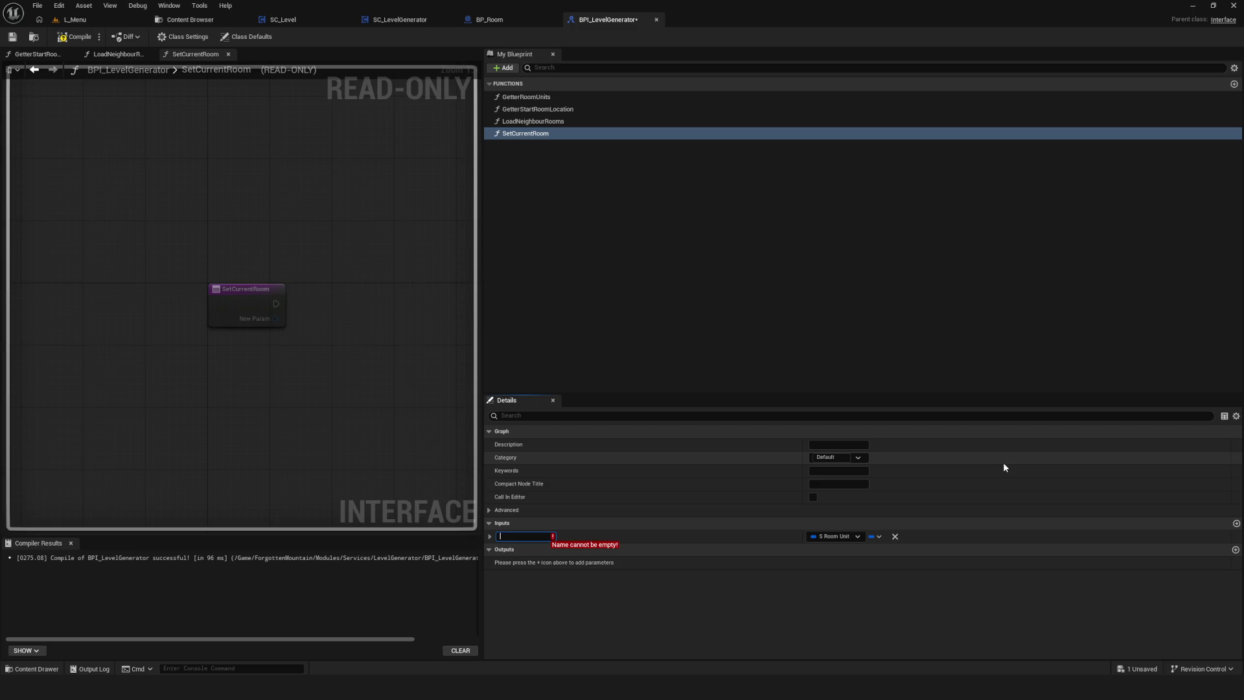
text(Room)
key(Return)
key(ctrl+s)
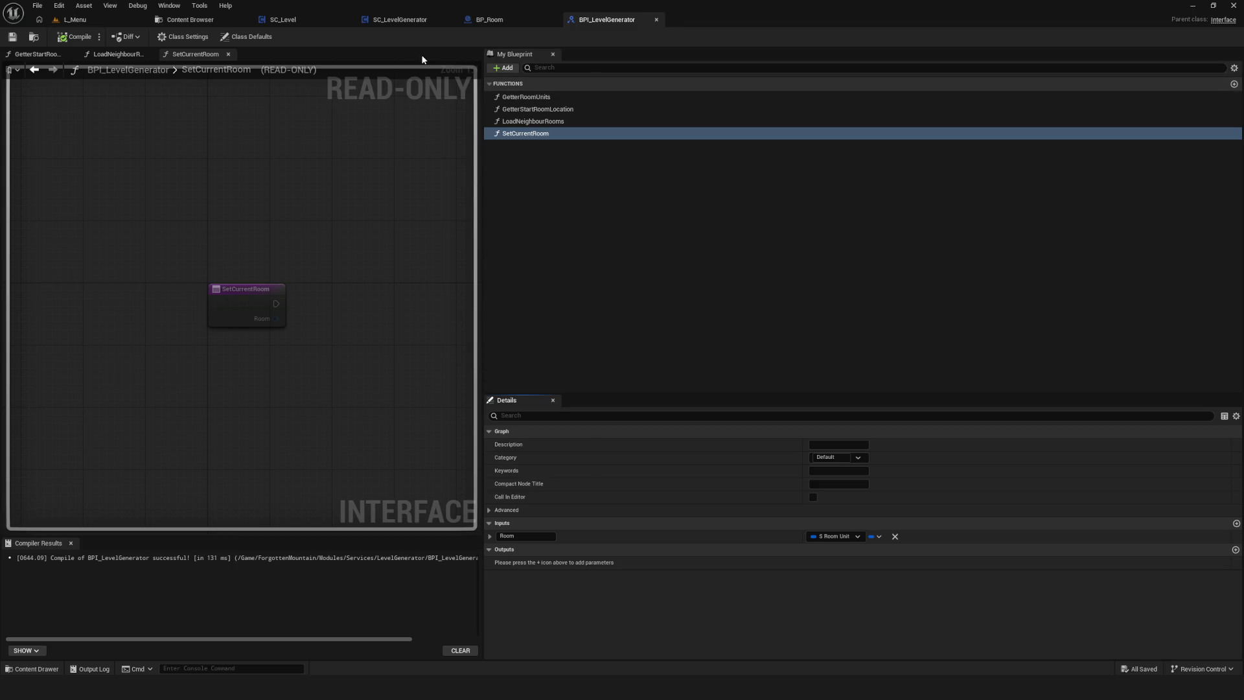
Add the SetCurrentRoom event to the EventGraph, setting CurrentRoom from Room, and save.
click(400, 20)
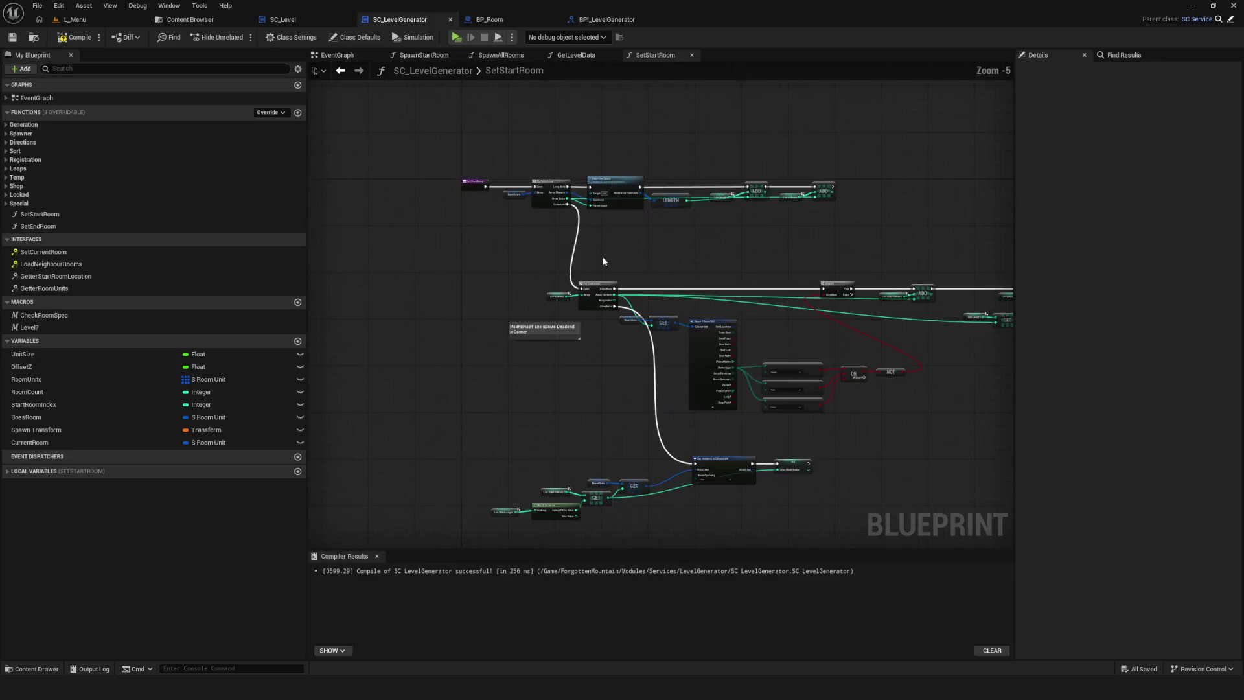
click(327, 56)
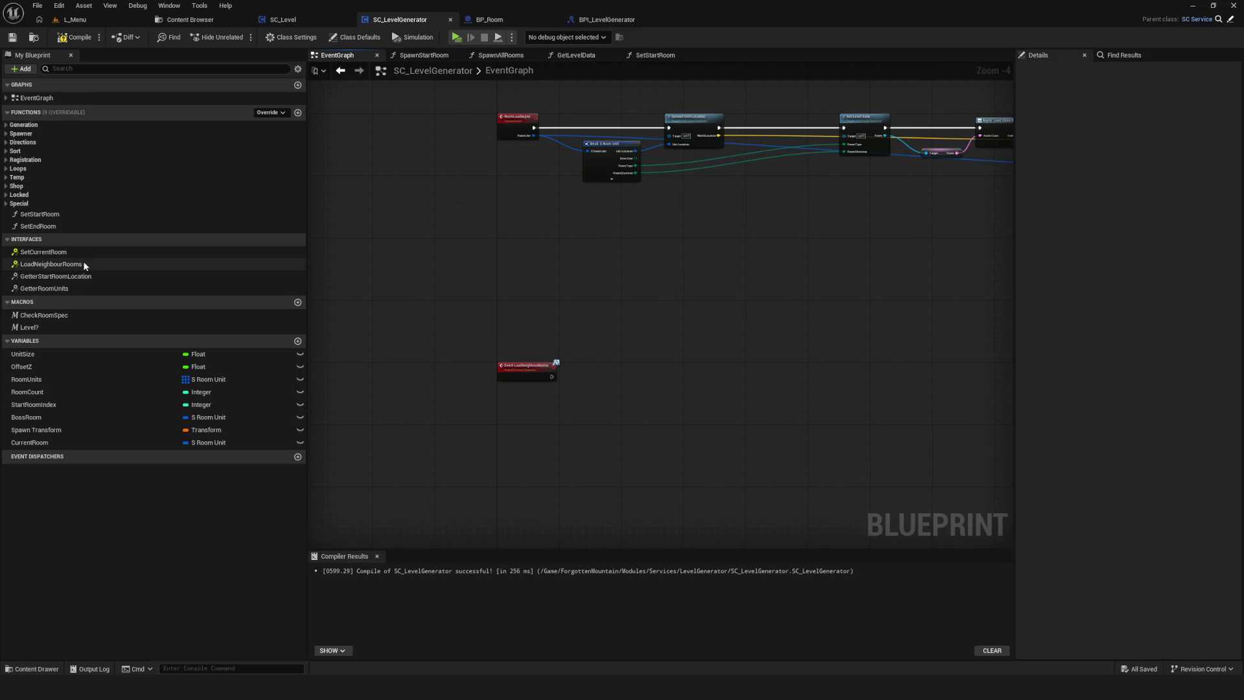
double_click(64, 254)
scroll(571, 365, up, 4)
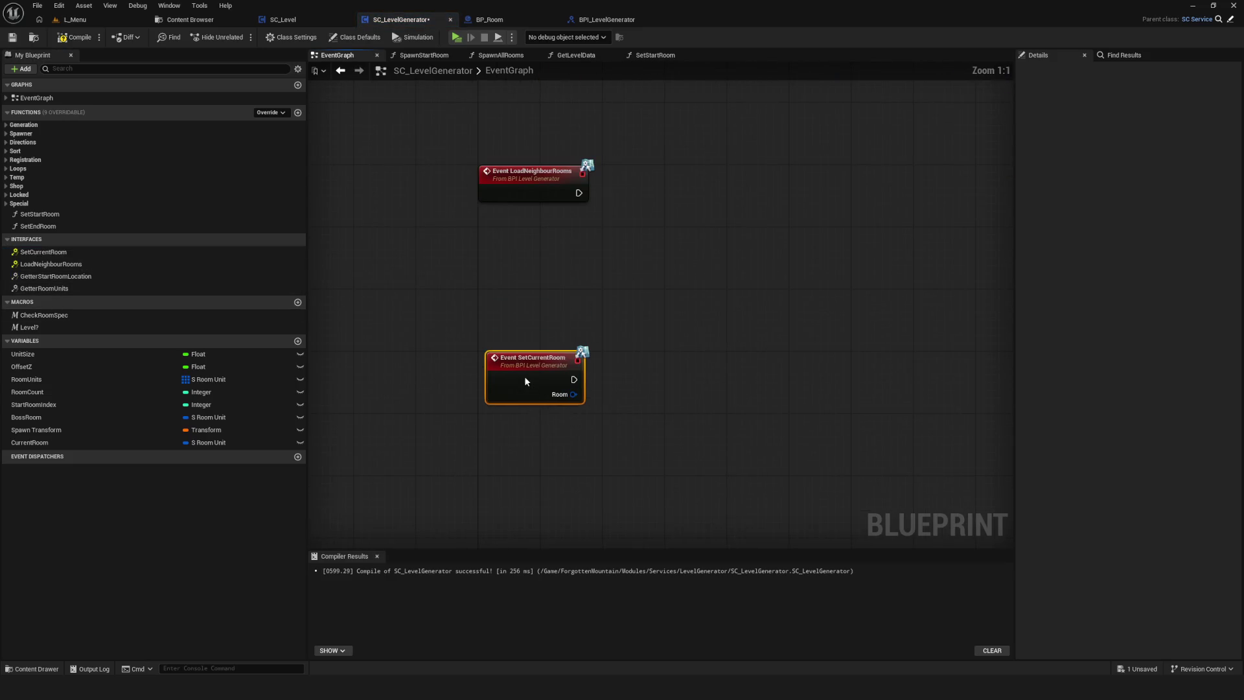
click(30, 443)
mouse_move(601, 379)
mouse_down()
mouse_move(575, 396)
mouse_move(613, 399)
mouse_up()
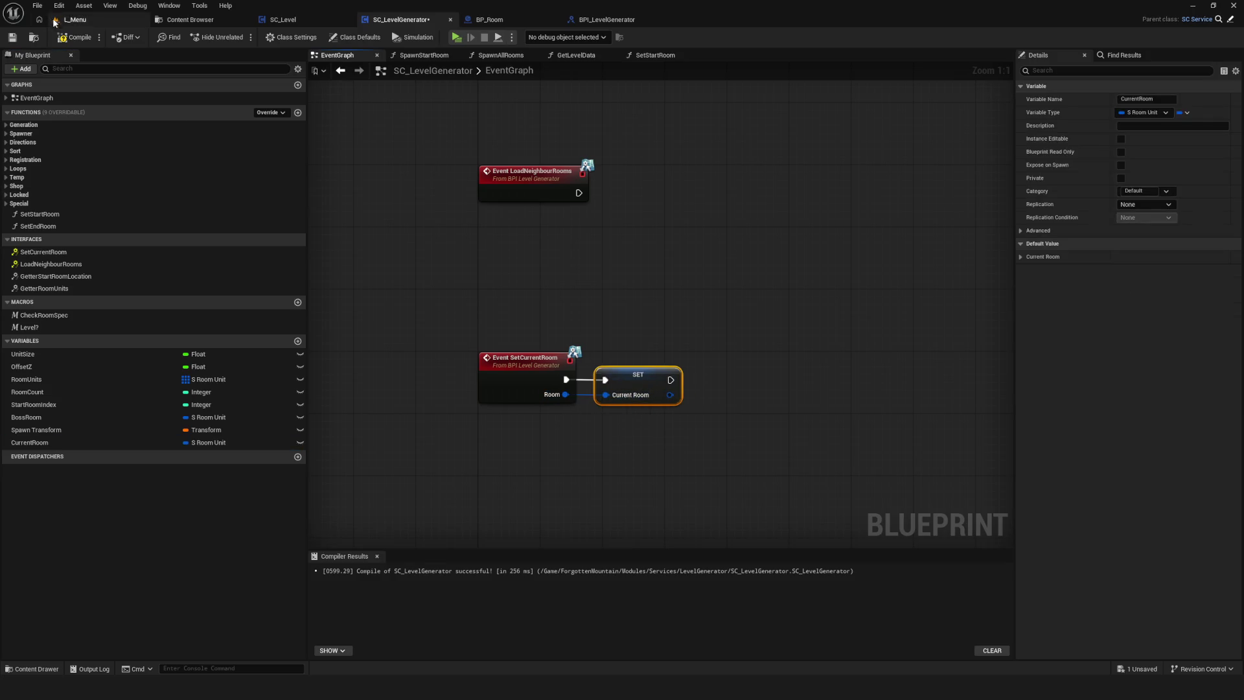
click(16, 39)
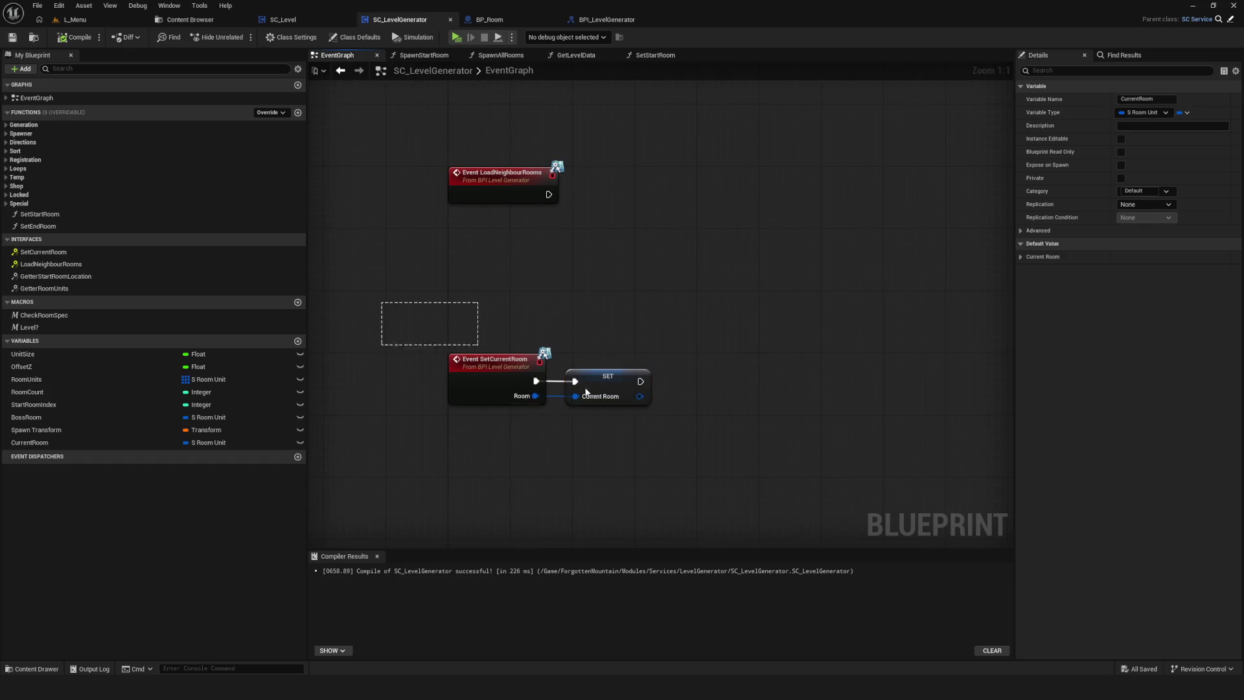
Review the EventGraph node rows and the SetStartRoom function graph.
scroll(597, 383, down, 7)
mouse_move(643, 291)
mouse_down()
mouse_move(623, 355)
mouse_move(436, 361)
mouse_move(559, 359)
mouse_up()
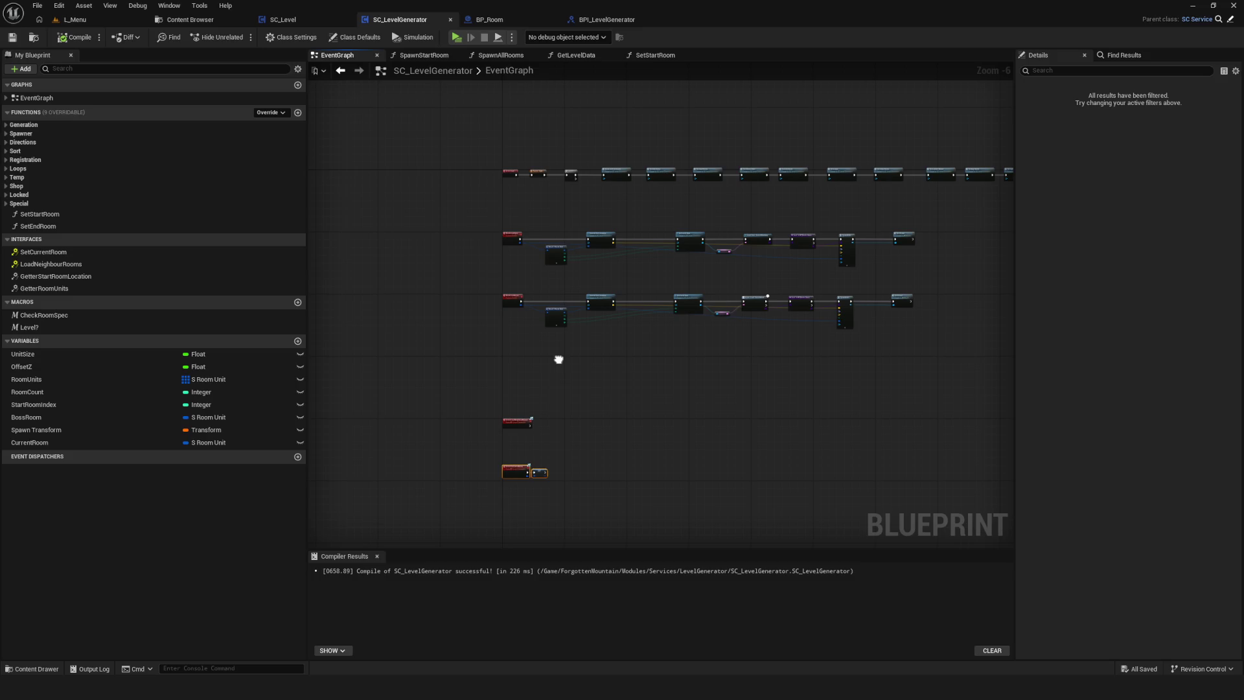
drag(559, 359, 556, 364)
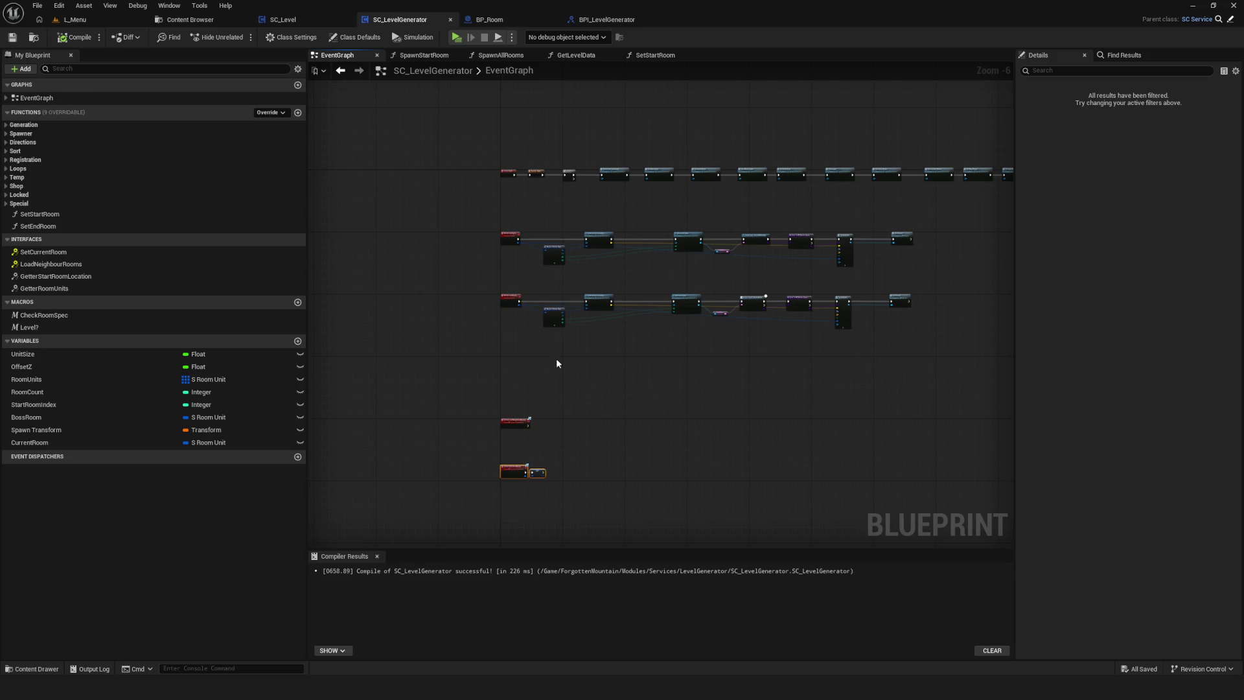
scroll(845, 169, up, 7)
drag(574, 263, 862, 277)
double_click(466, 204)
drag(607, 305, 642, 309)
click(337, 55)
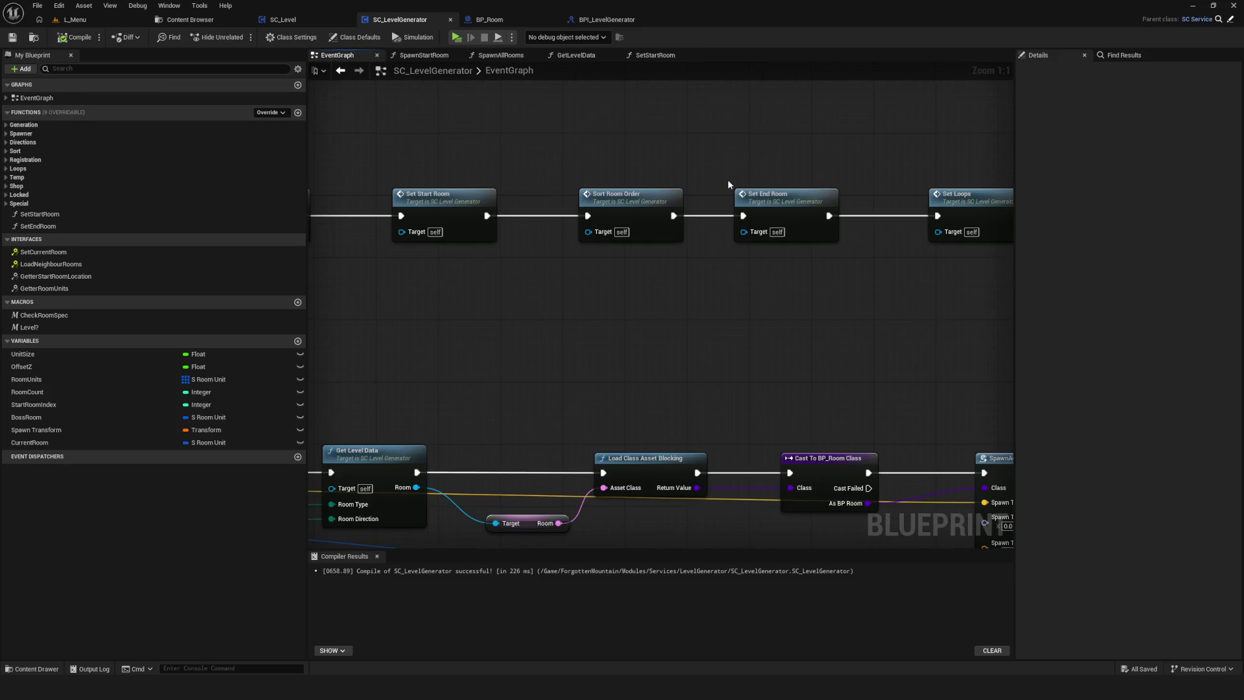
scroll(648, 207, down, 7)
scroll(454, 198, up, 5)
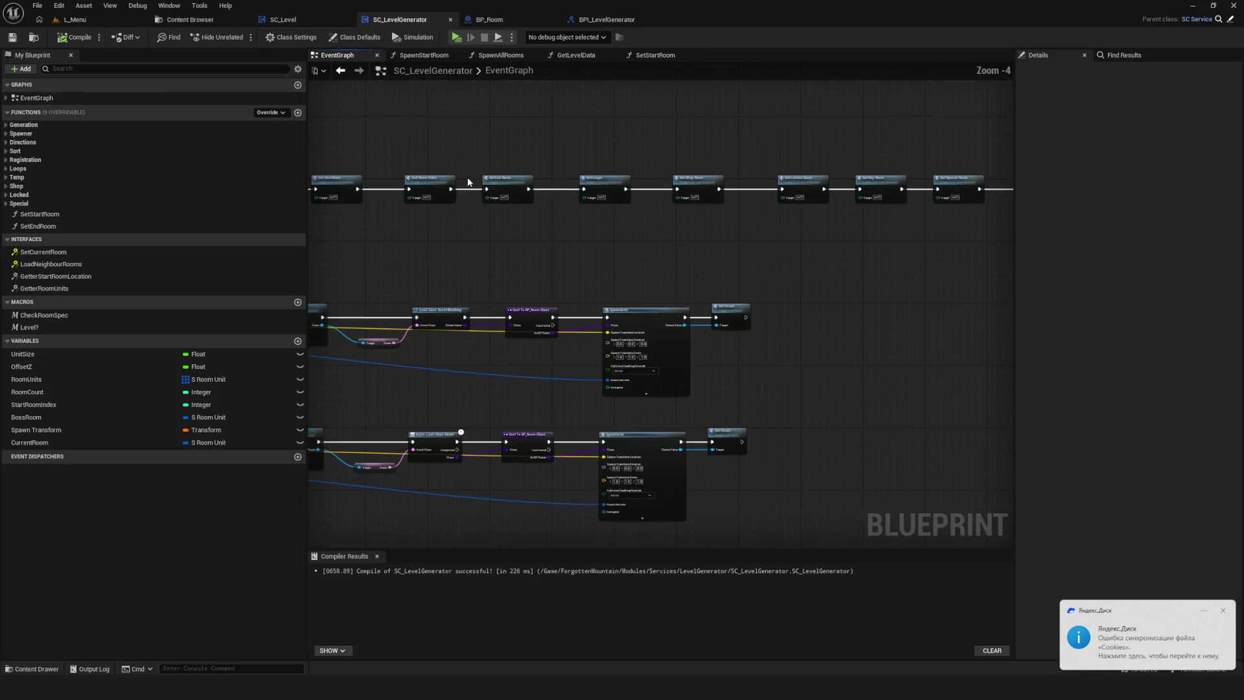
scroll(542, 202, down, 4)
Shift the Sort Room Order and following nodes right, save, and add a new function.
mouse_move(390, 153)
mouse_down()
mouse_move(997, 230)
mouse_move(991, 245)
mouse_up()
scroll(748, 204, up, 6)
mouse_move(748, 204)
mouse_down()
mouse_move(1007, 202)
mouse_move(967, 200)
mouse_up()
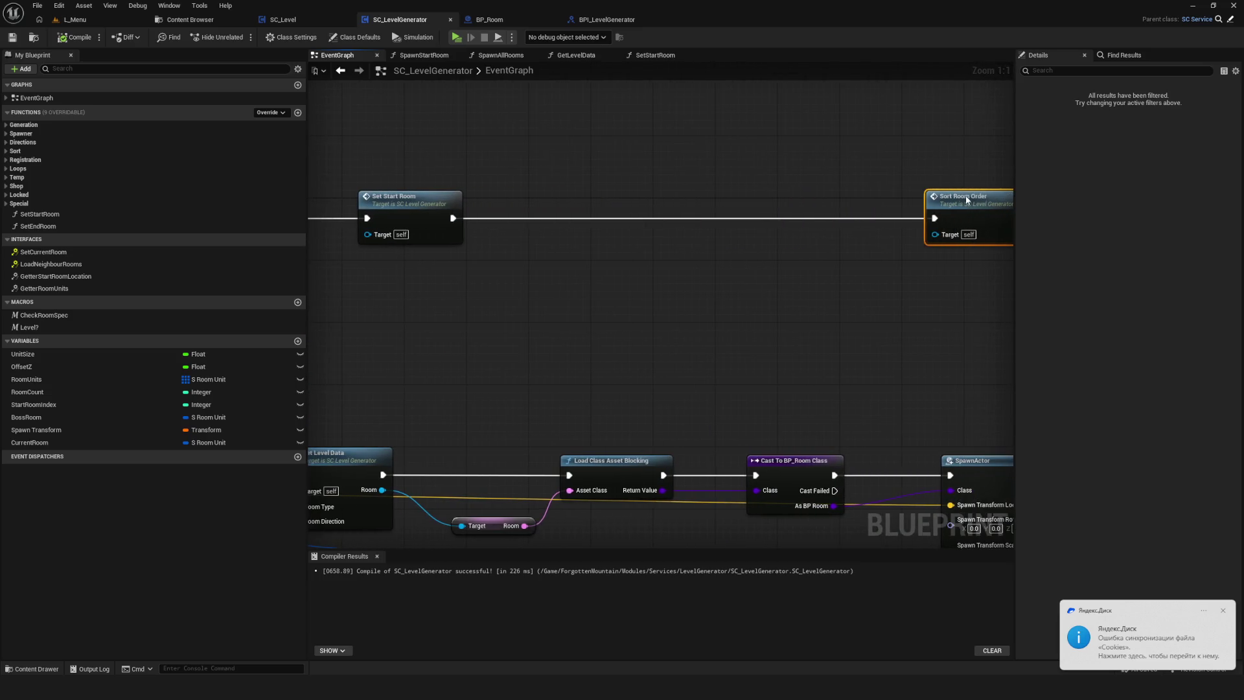
scroll(644, 220, down, 7)
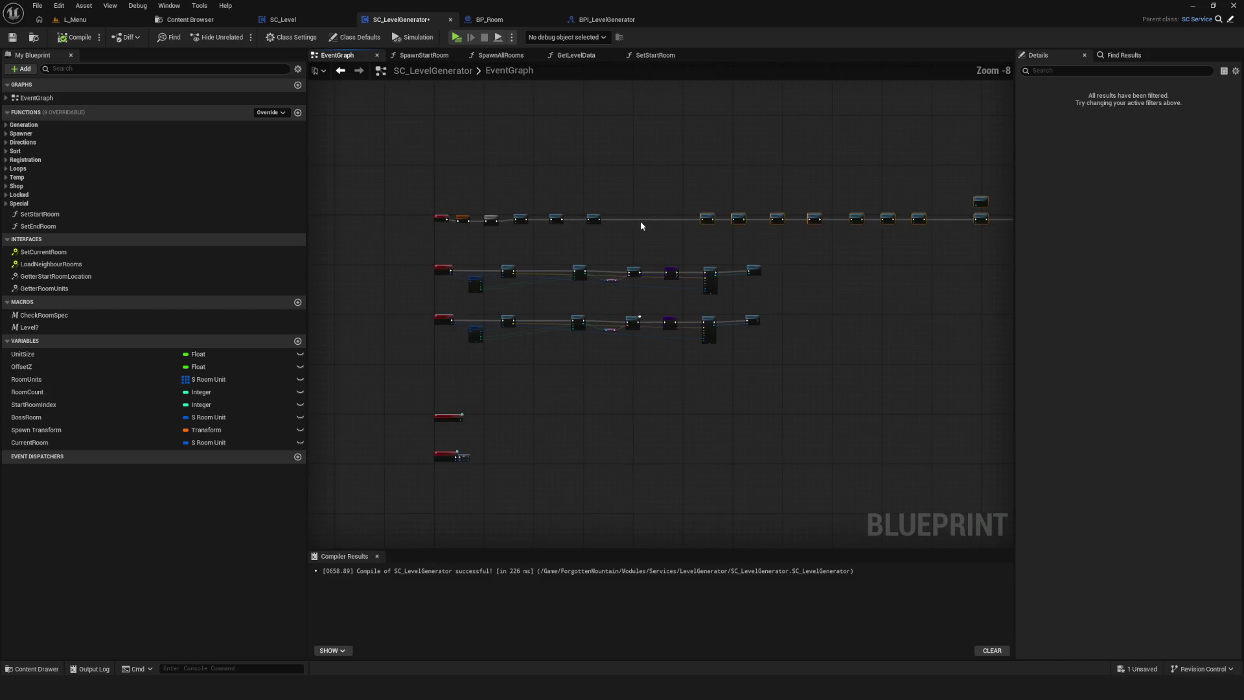
scroll(660, 226, up, 7)
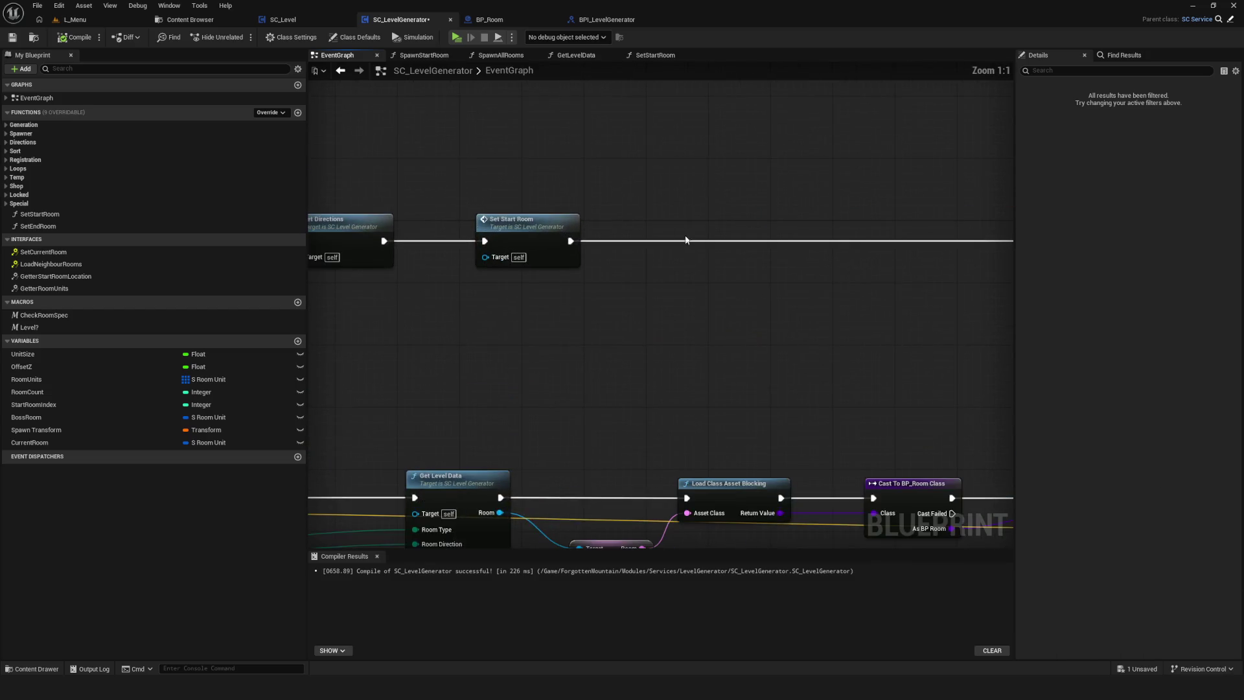
click(19, 39)
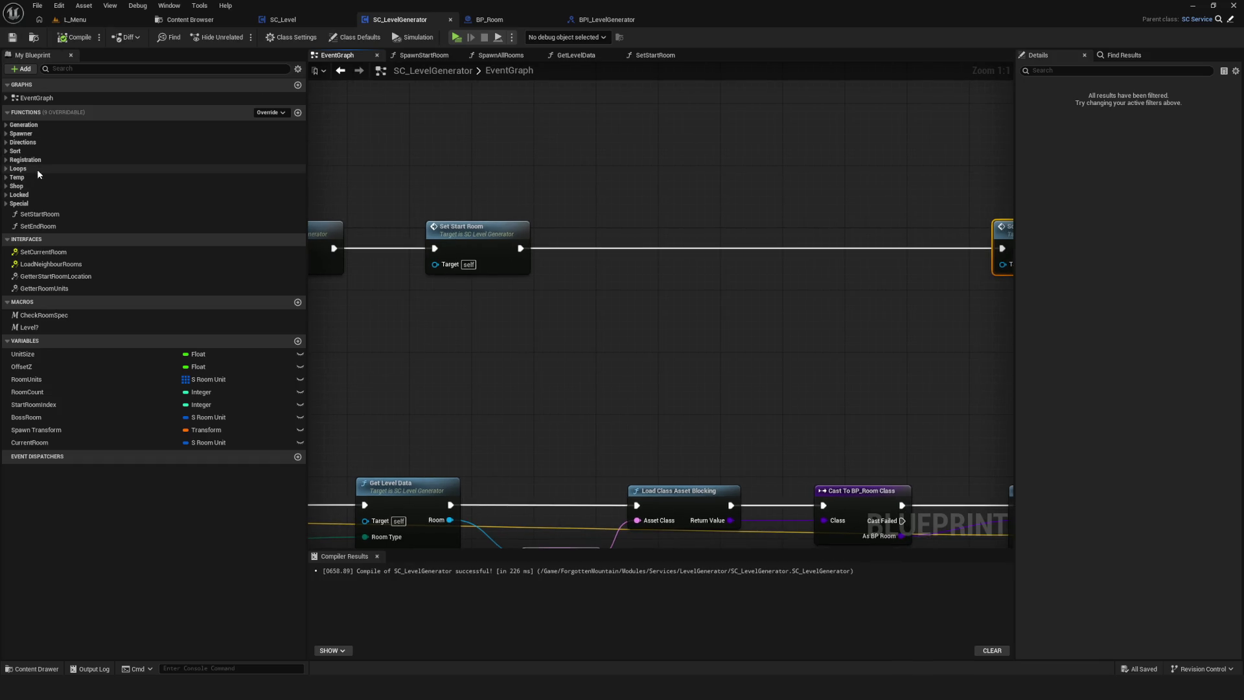
click(297, 112)
Name the new function SetFirstCurrentRoom and add a Set Current Room interface call.
text(SetFirstCurrentR)
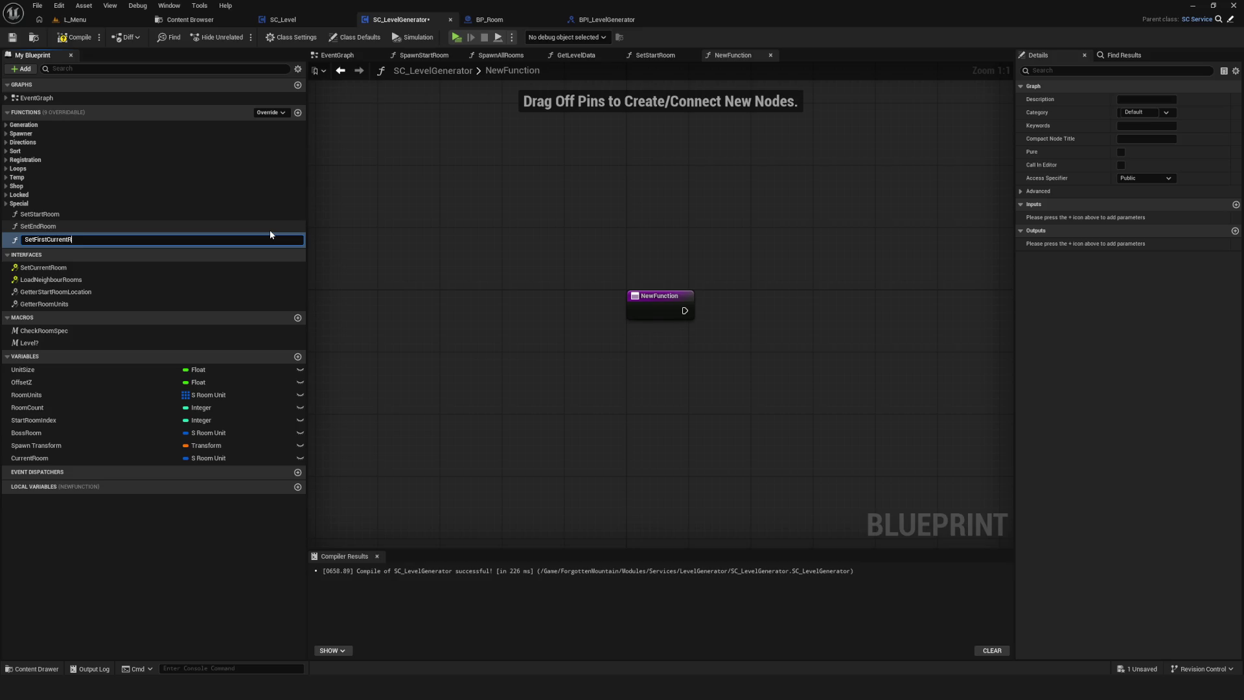
text(oom)
key(Return)
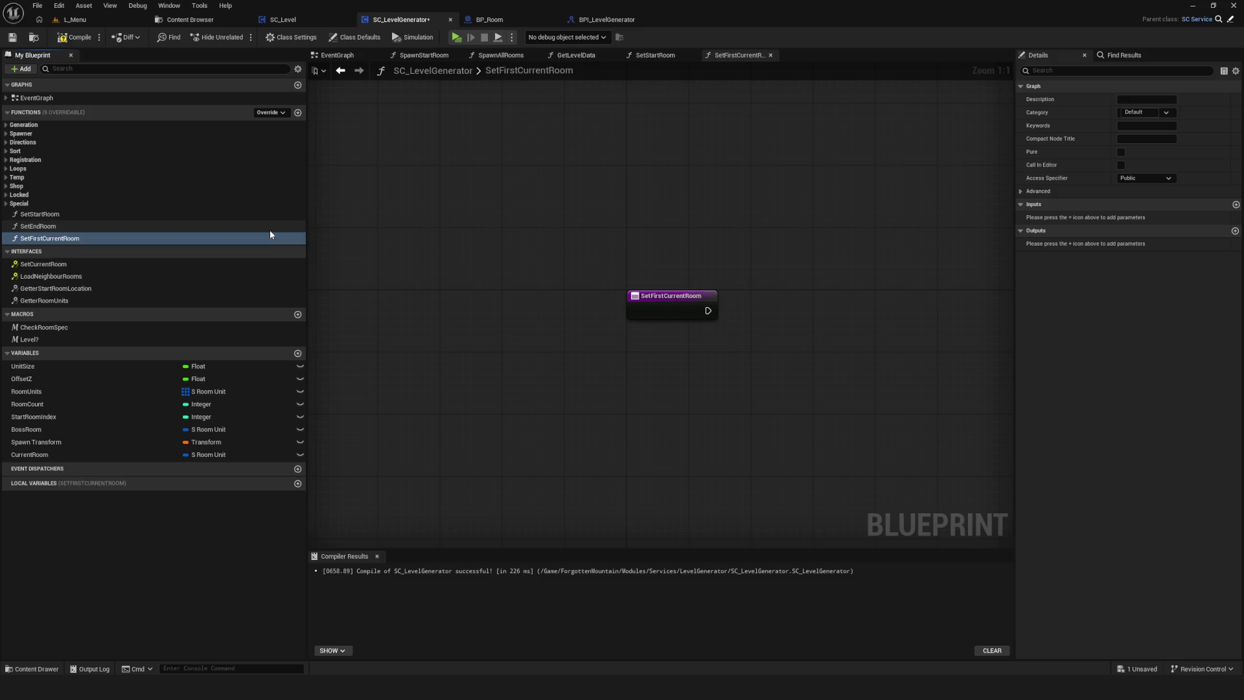
right_click(654, 278)
text(SetCurrentRoom)
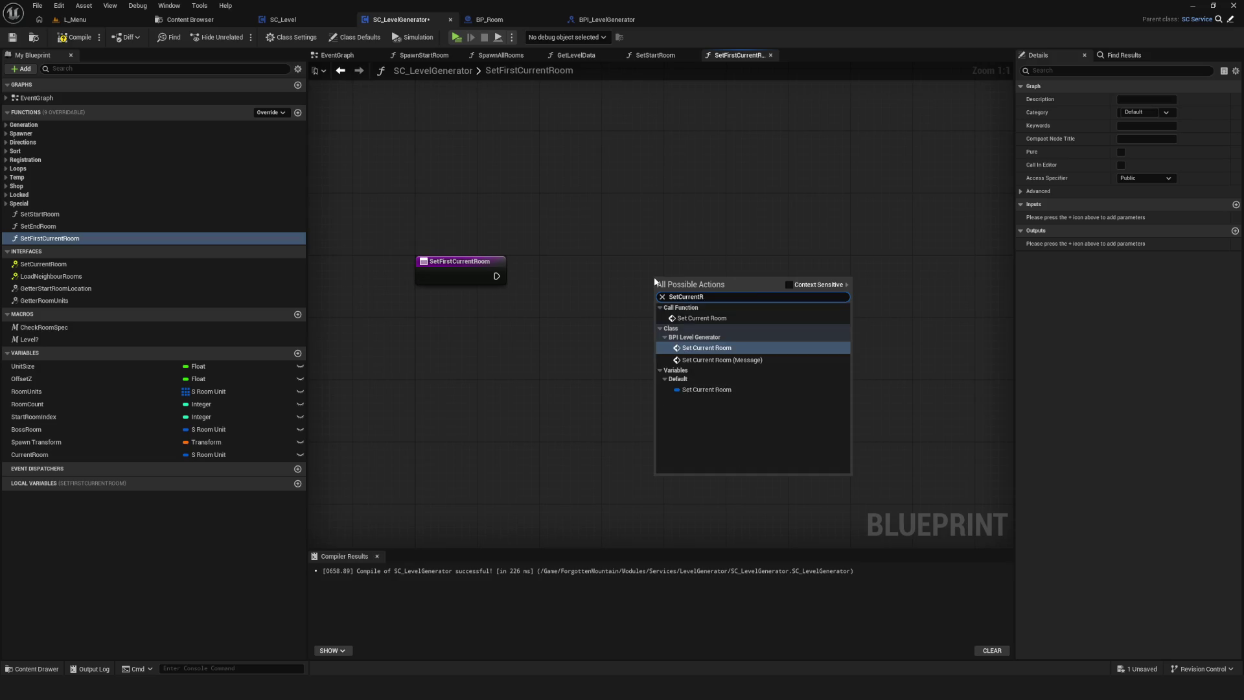
click(723, 350)
drag(724, 345, 851, 267)
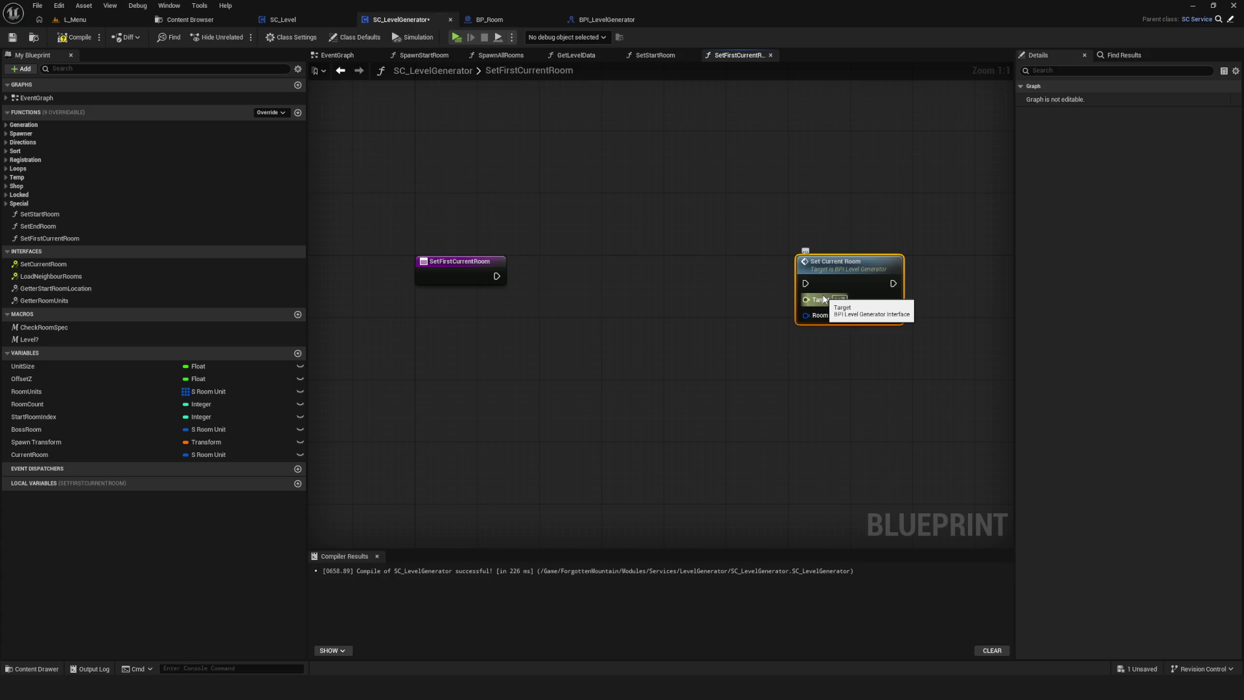
Replace the interface call with the generator's own Set Current Room node and recompile.
right_click(793, 391)
text(Set)
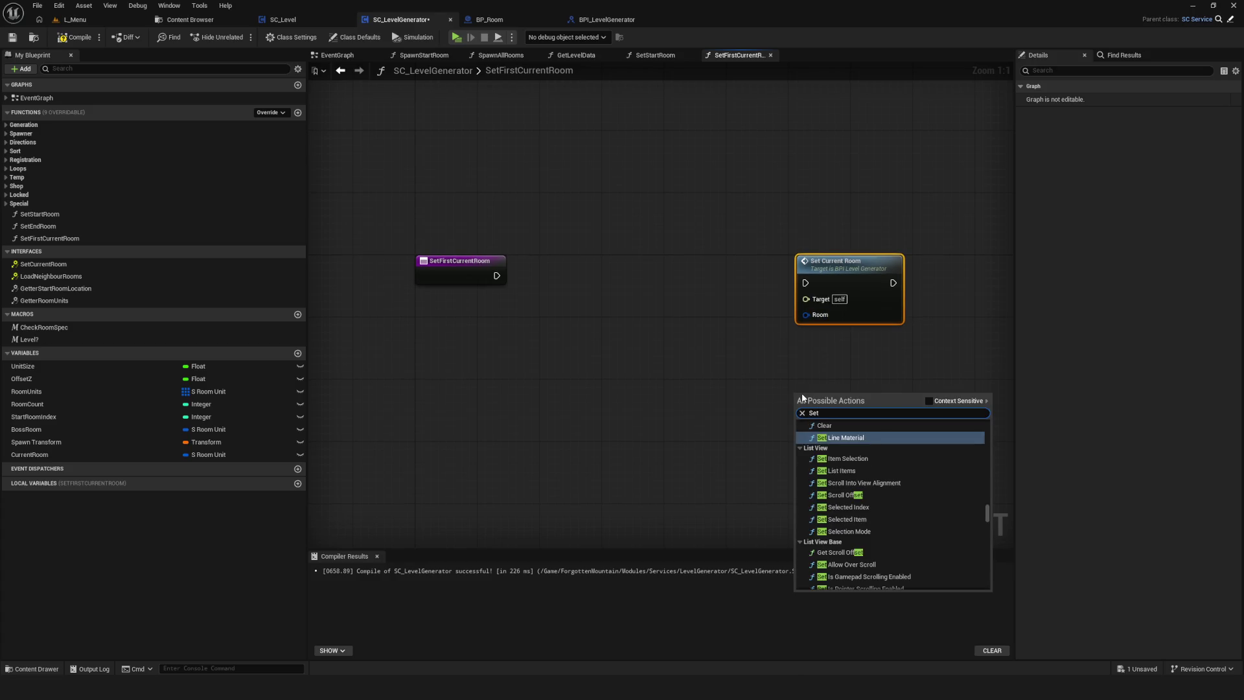
text(Current)
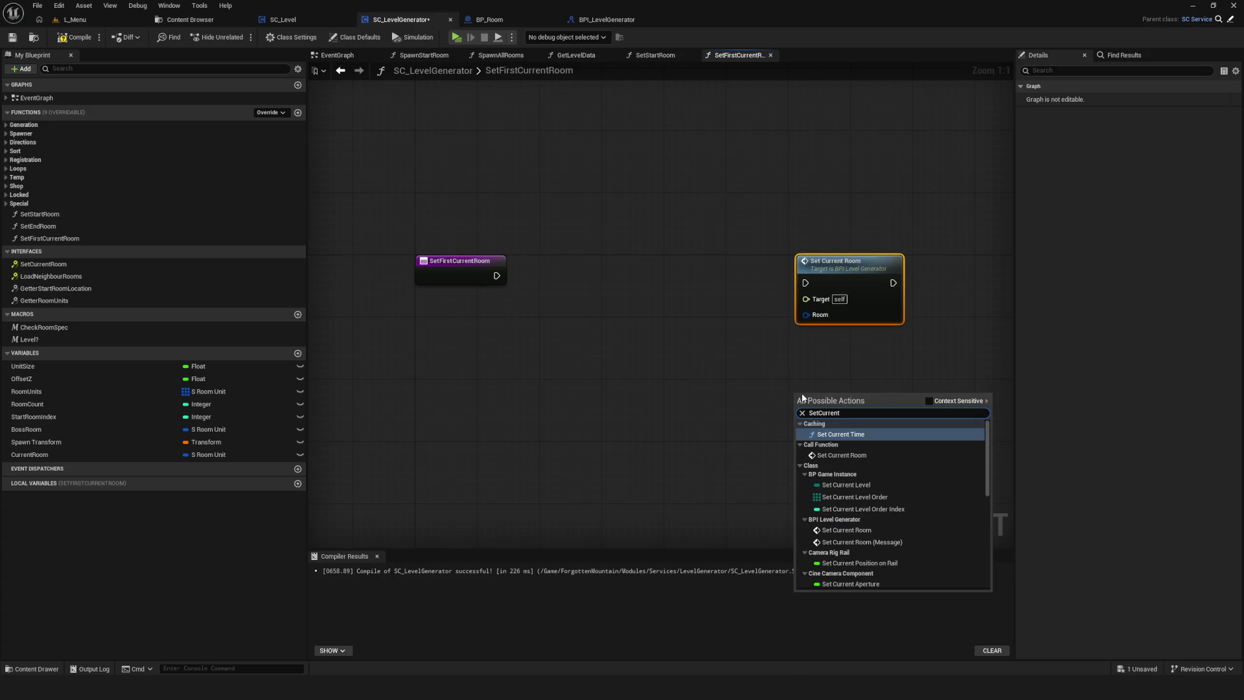
text(Room)
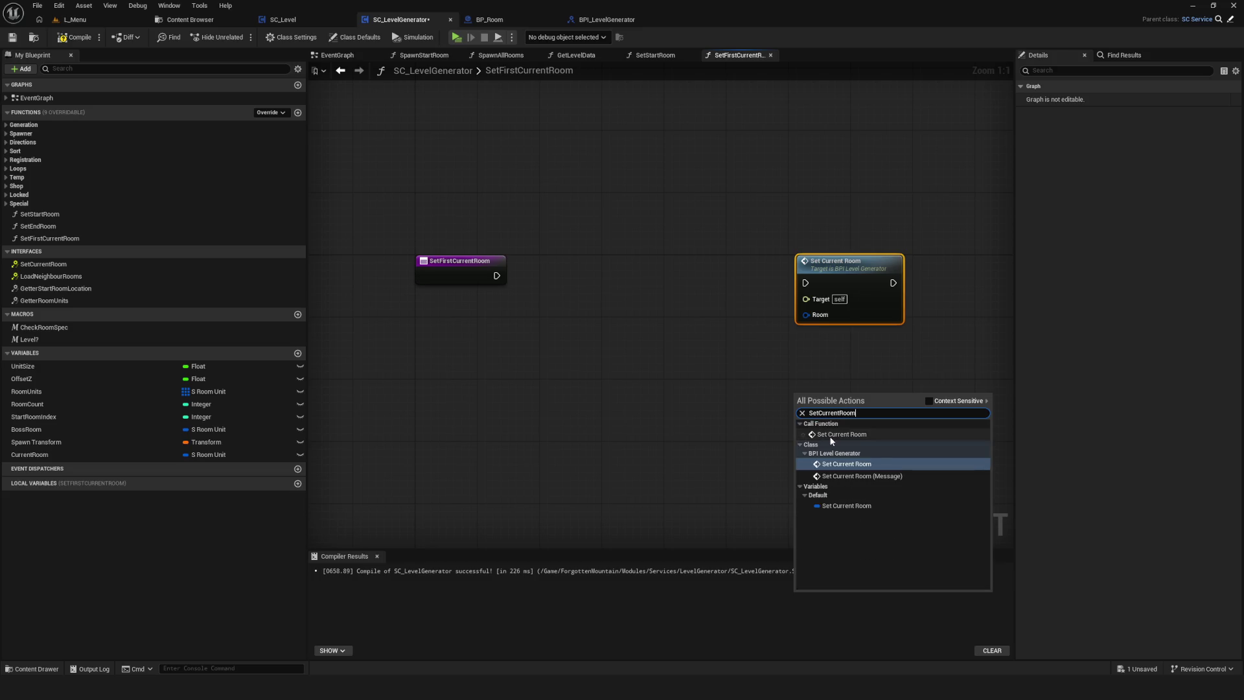
click(843, 434)
drag(835, 396, 833, 373)
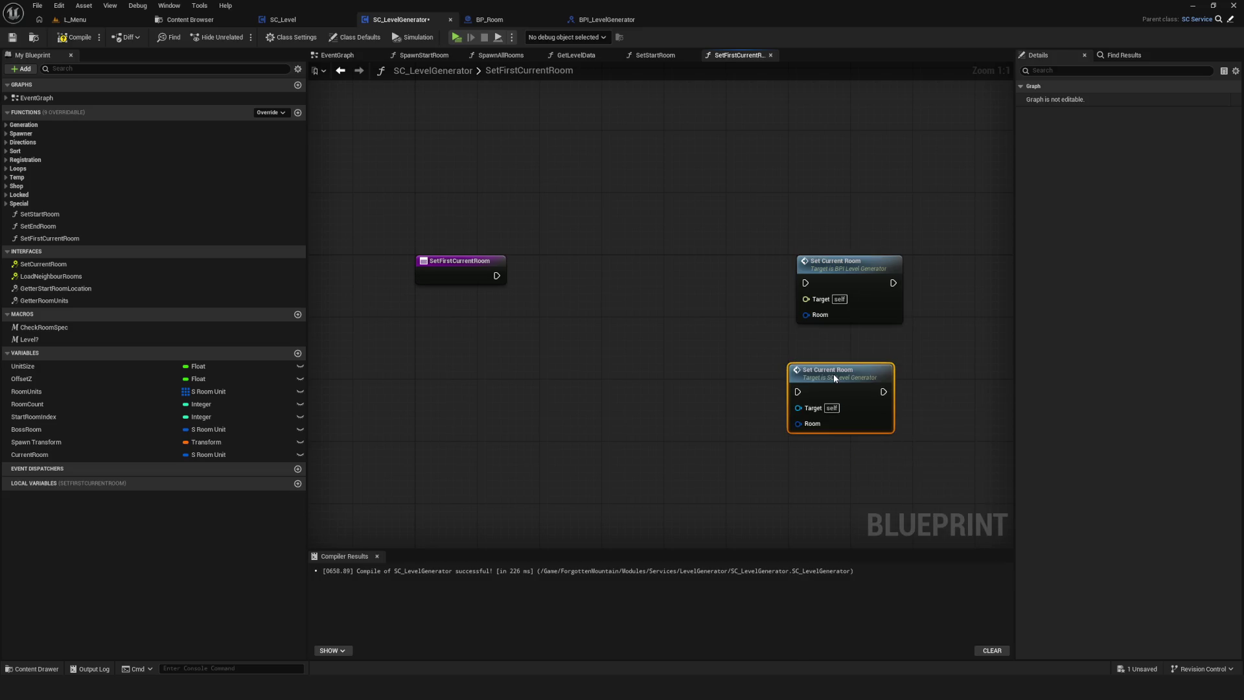
click(894, 303)
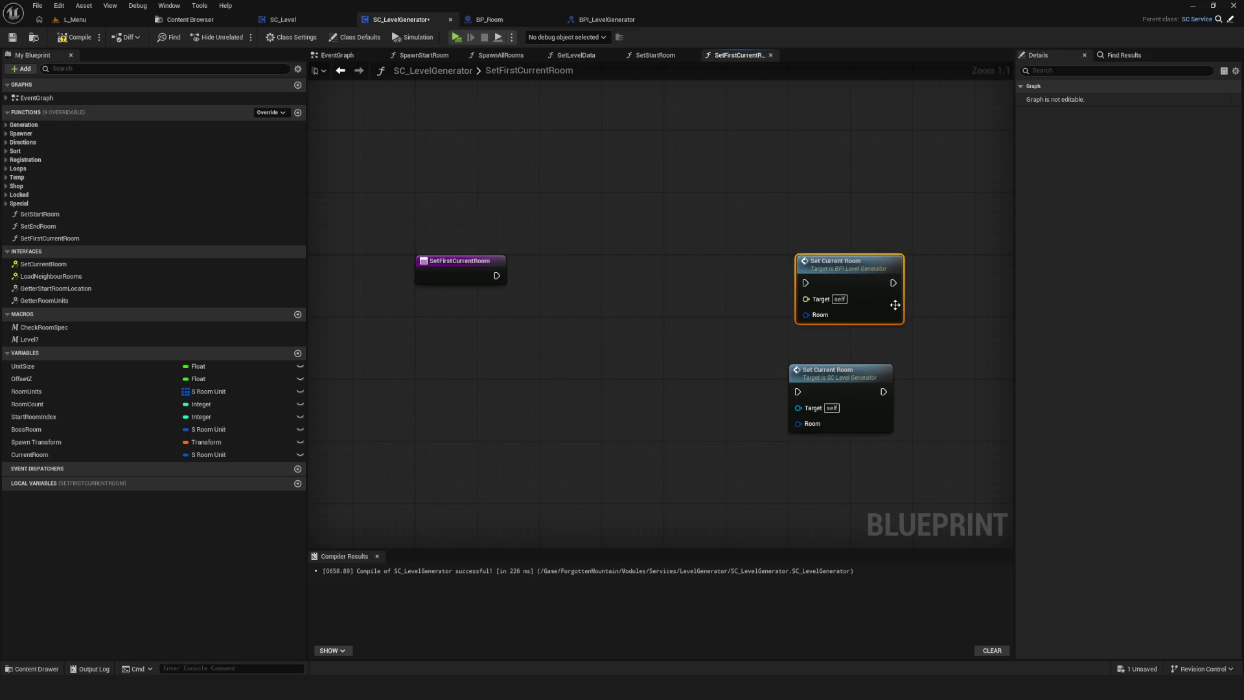
key(Delete)
mouse_move(847, 382)
mouse_down()
mouse_move(943, 267)
mouse_move(928, 282)
mouse_up()
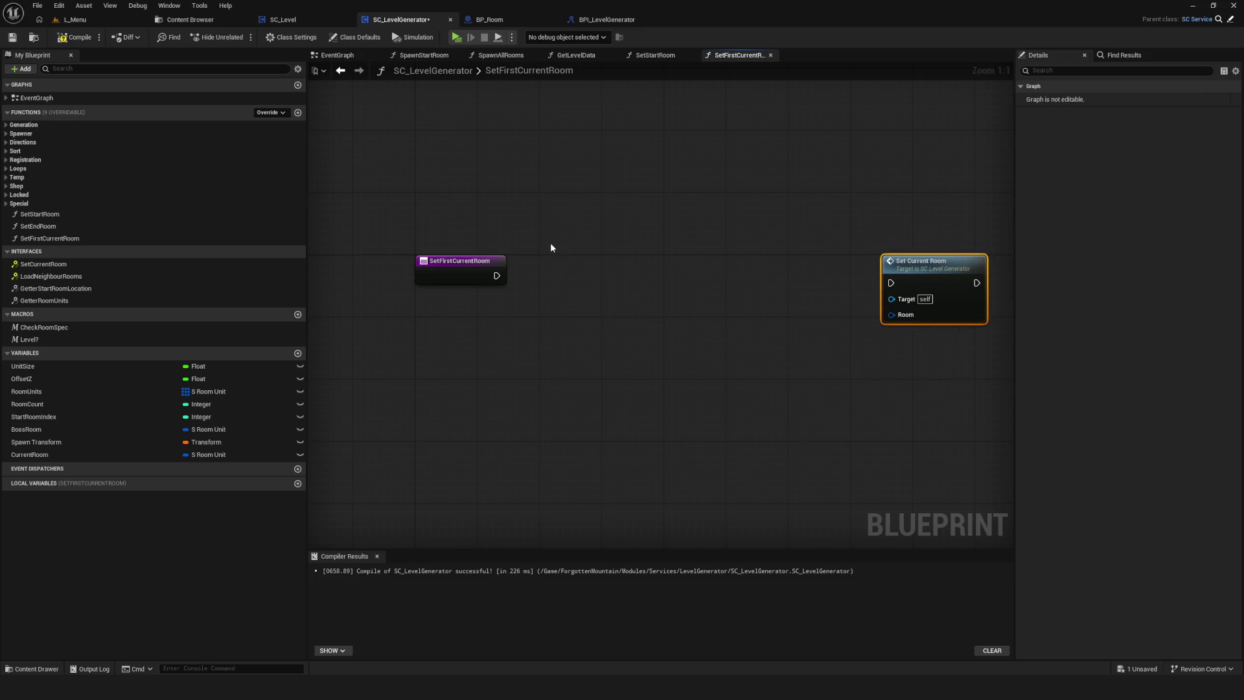
scroll(547, 242, down, 2)
click(83, 37)
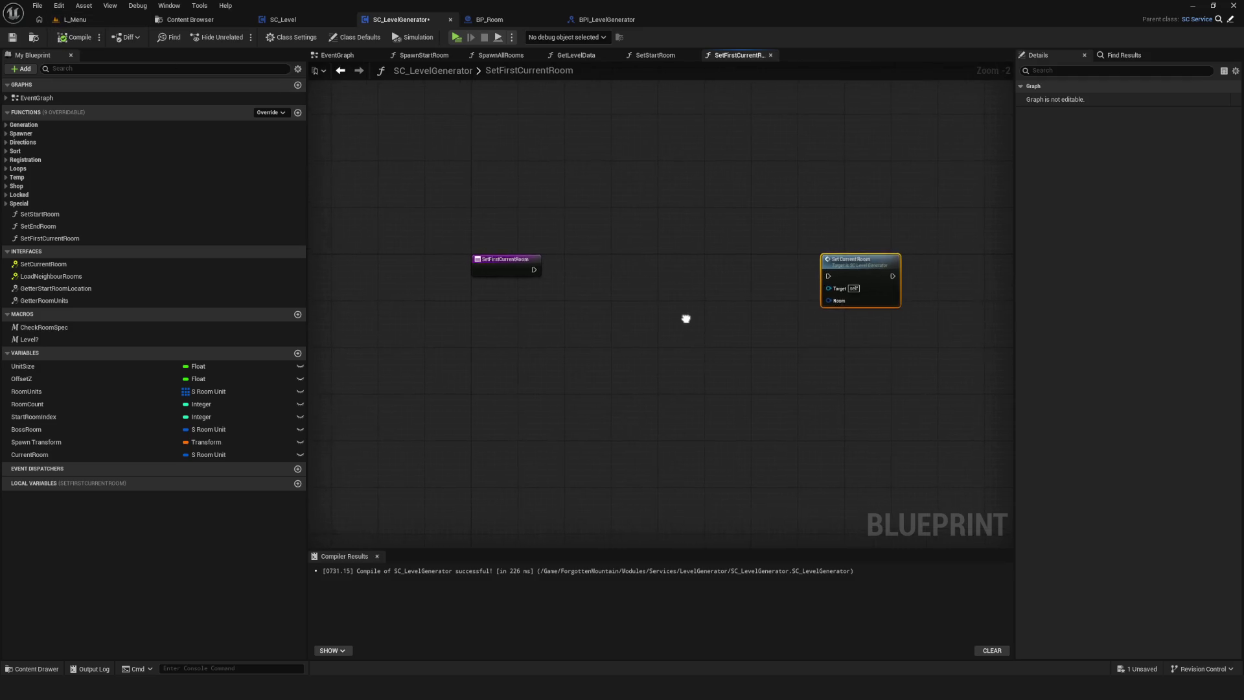
Place a Room Units getter and attach a For Each Loop to it.
drag(886, 253, 947, 262)
mouse_move(83, 391)
mouse_down()
mouse_move(562, 383)
mouse_move(651, 358)
mouse_up()
scroll(596, 392, up, 2)
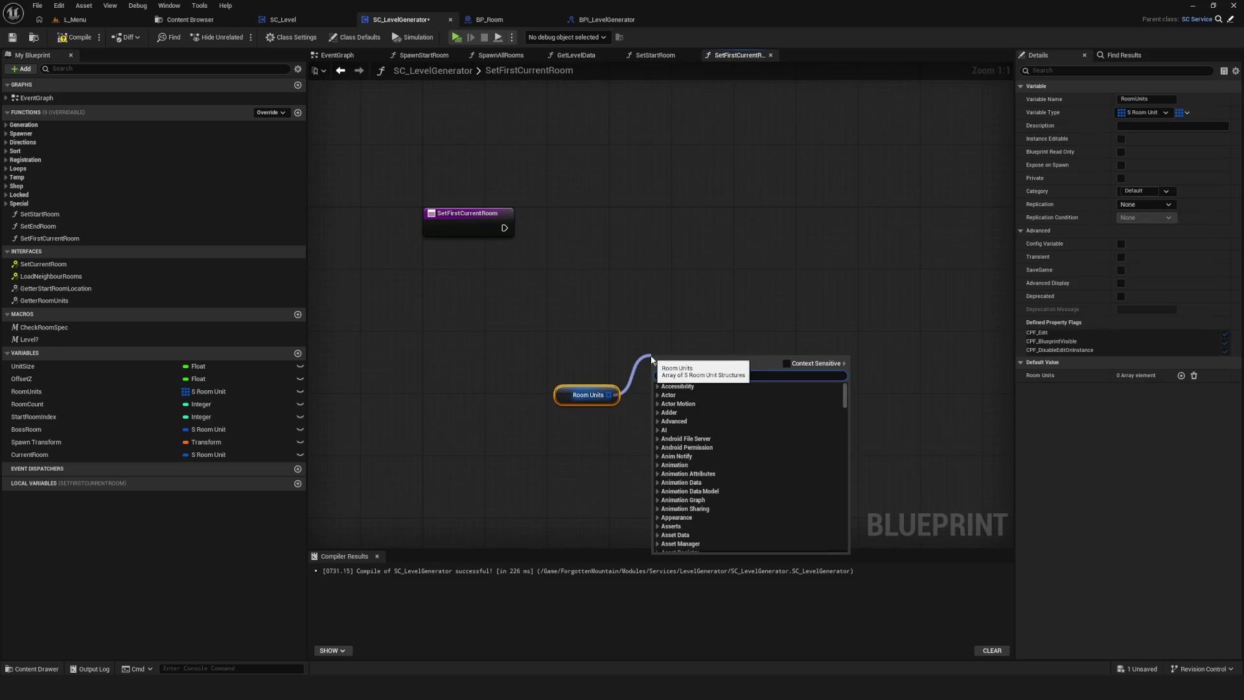
text(for each)
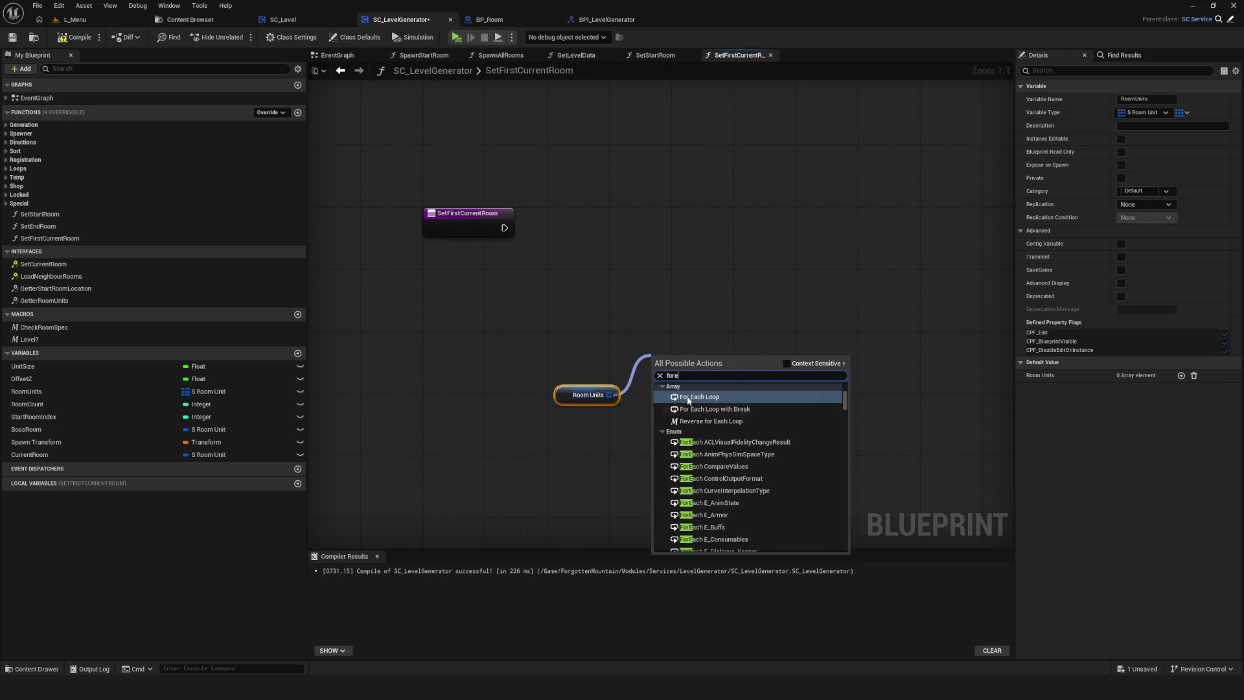
click(755, 391)
key(Delete)
drag(609, 394, 684, 338)
text(for each)
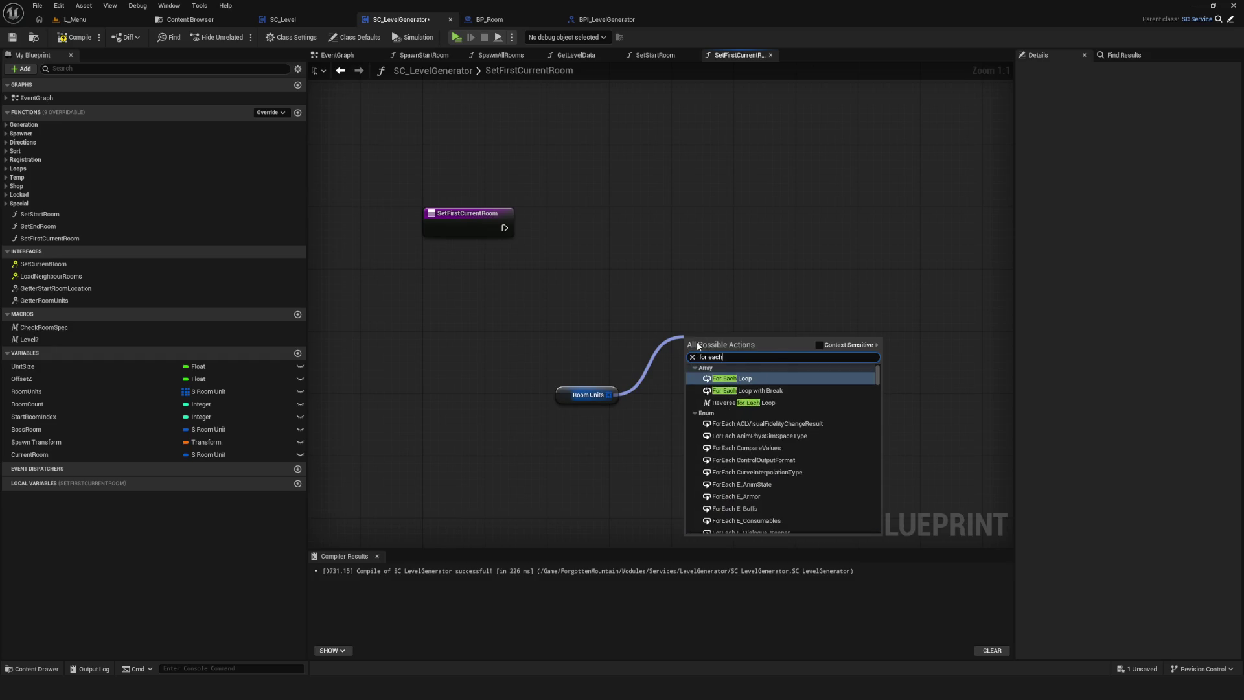
key(Escape)
key(ctrl+z)
Split the loop's Array Element with a Break S Room Unit node.
drag(604, 342, 722, 350)
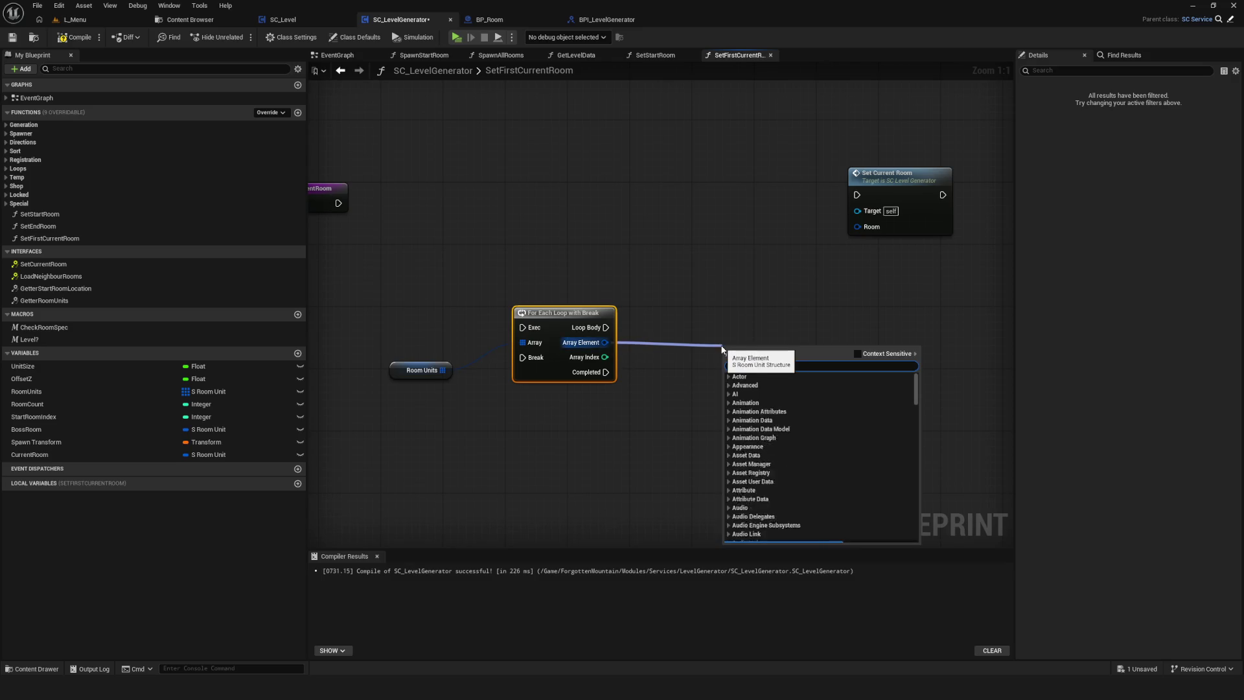
scroll(783, 467, down, 5)
mouse_move(605, 343)
mouse_down()
mouse_move(652, 355)
mouse_move(653, 370)
mouse_up()
text(bree)
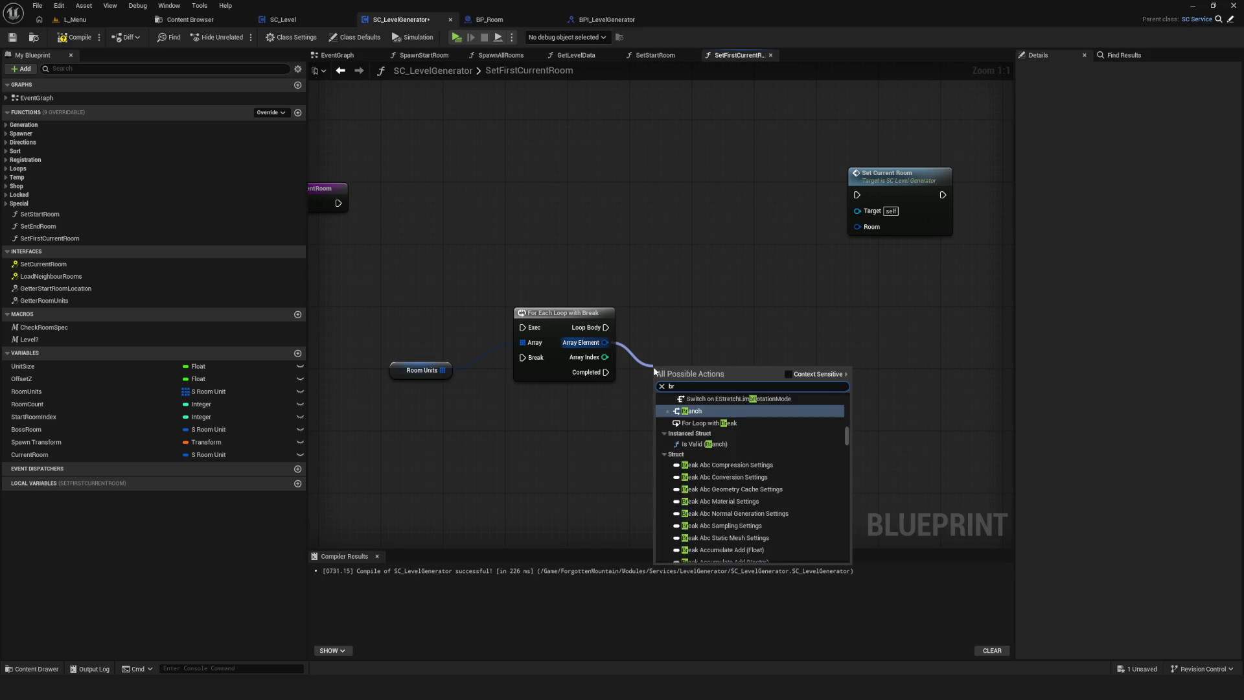
click(786, 374)
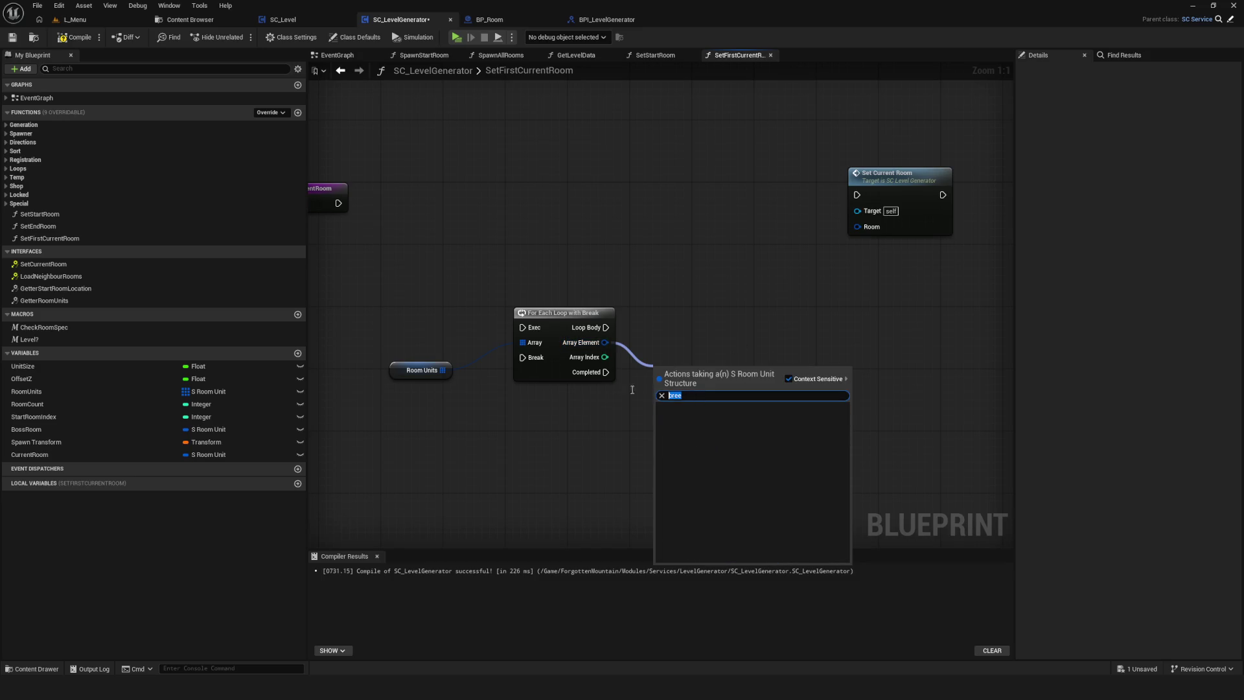
key(BackSpace)
click(713, 410)
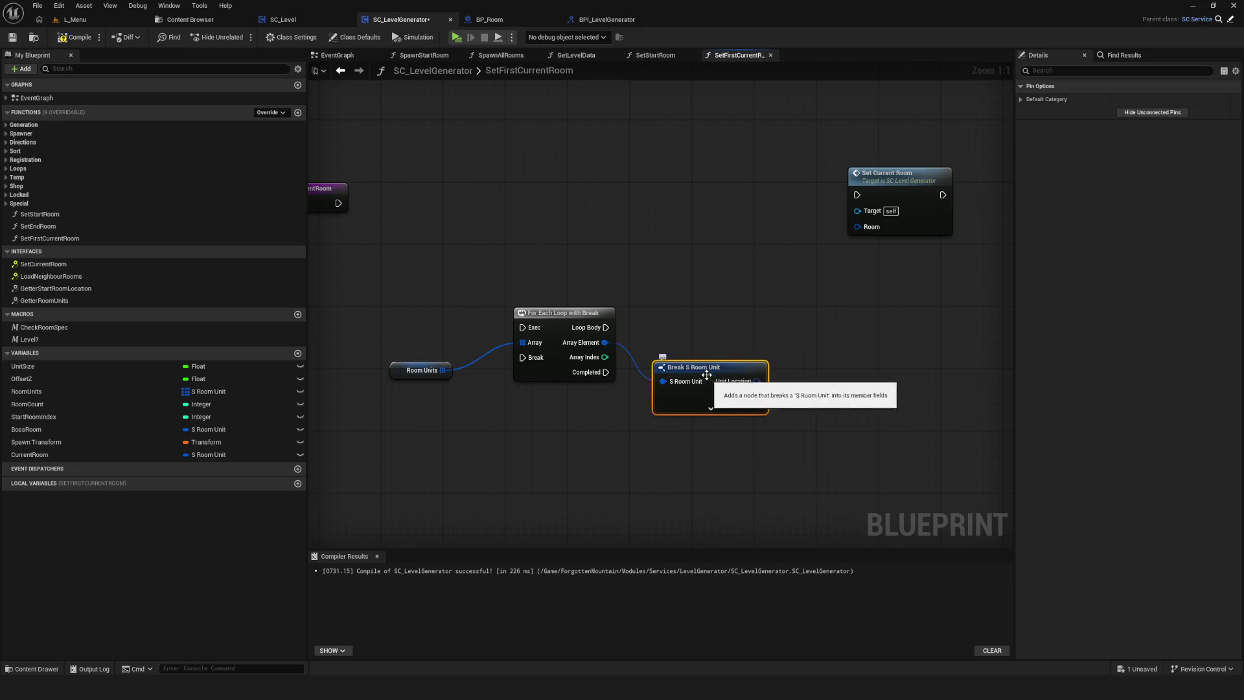
scroll(726, 493, down, 1)
scroll(726, 493, up, 1)
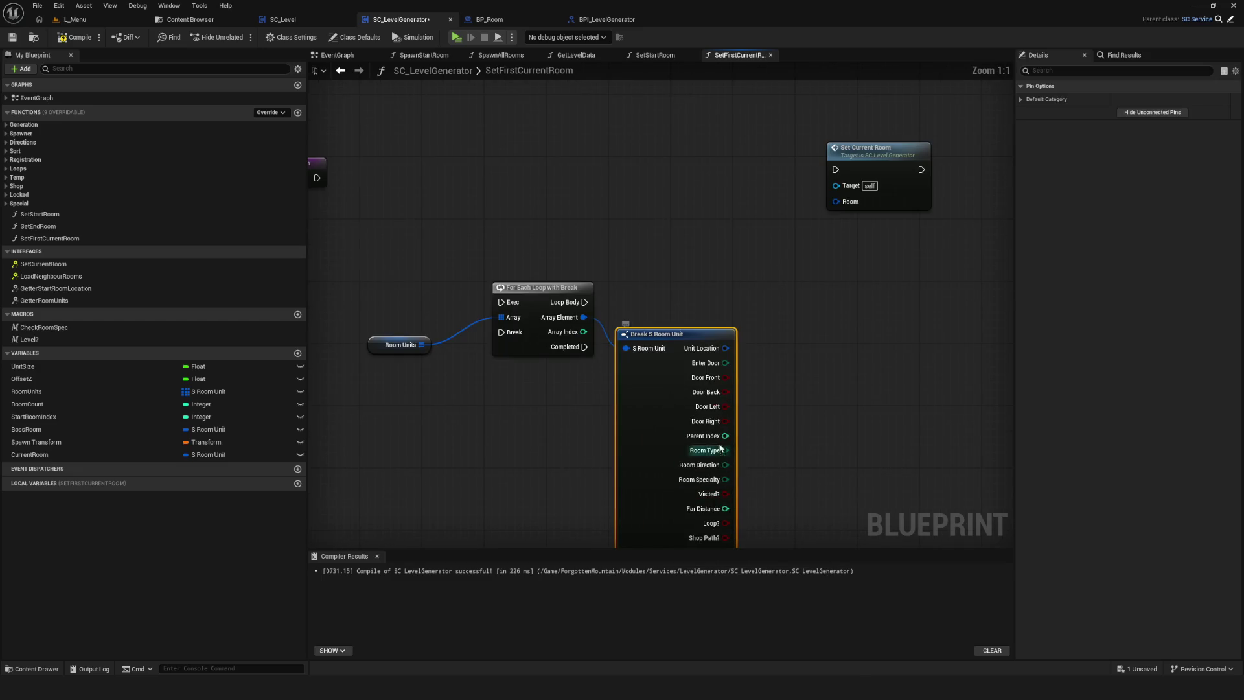
mouse_move(710, 454)
mouse_down()
mouse_move(661, 446)
mouse_move(740, 415)
mouse_up()
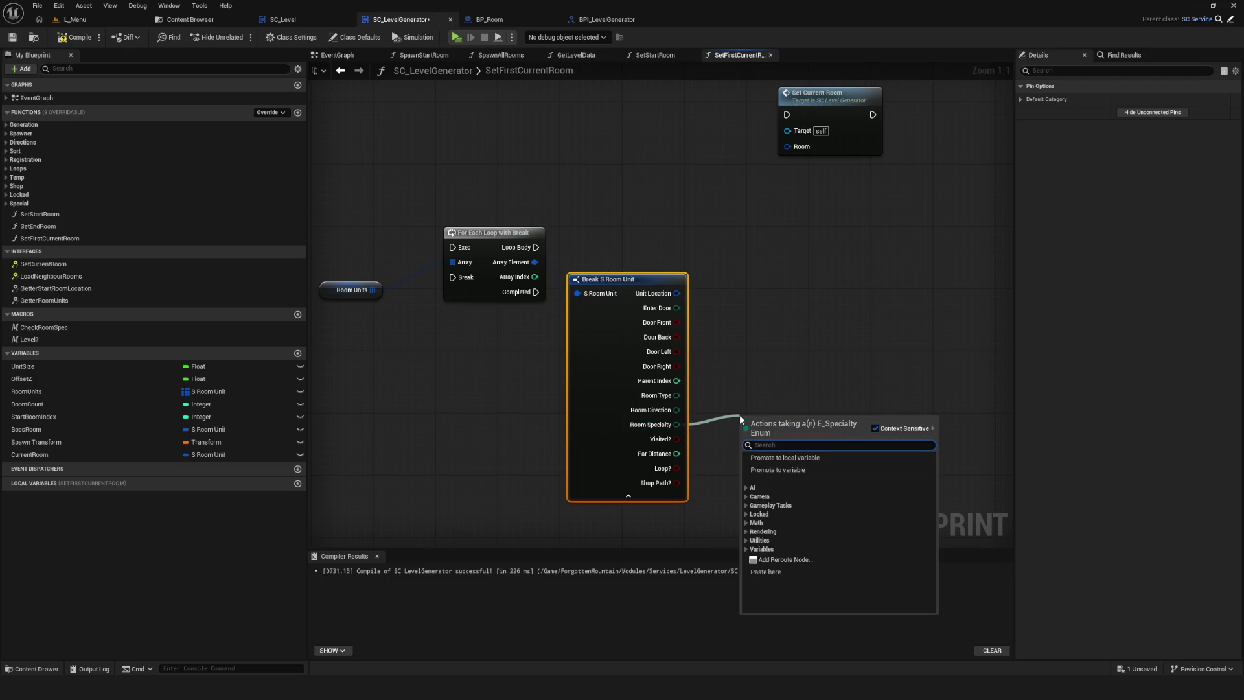
Check whether the broken room's Room Specialty equals Start using an == node.
text(==)
click(803, 473)
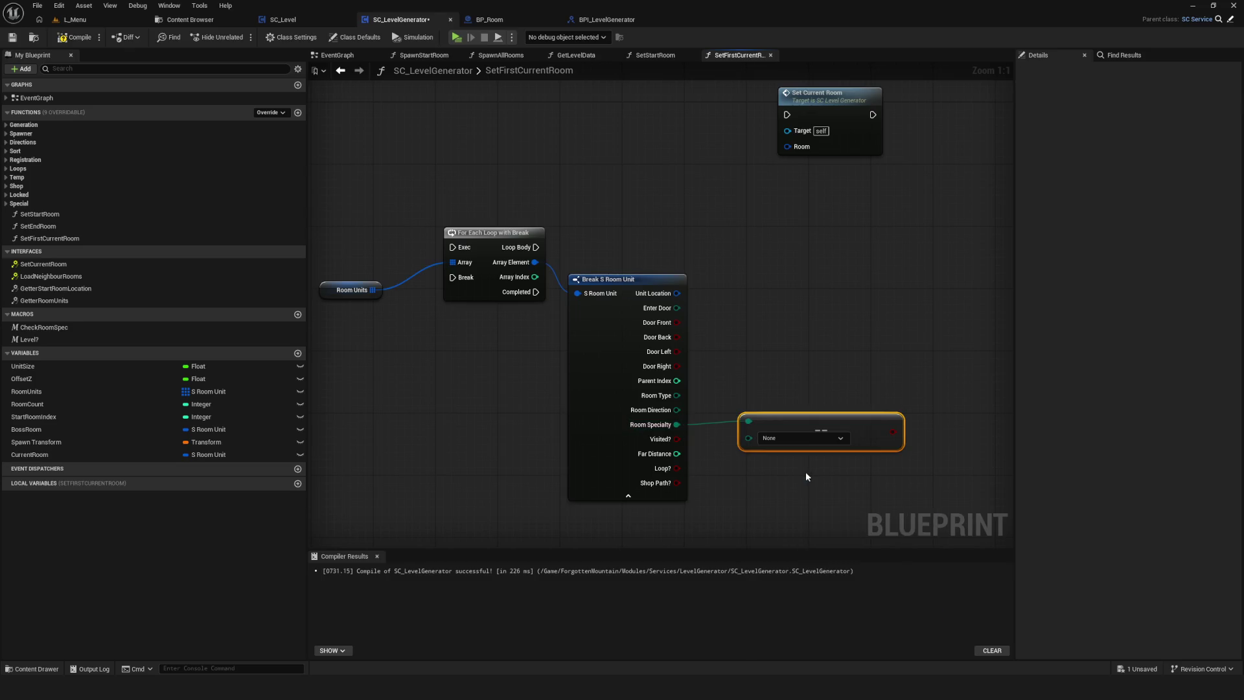
click(628, 496)
click(804, 438)
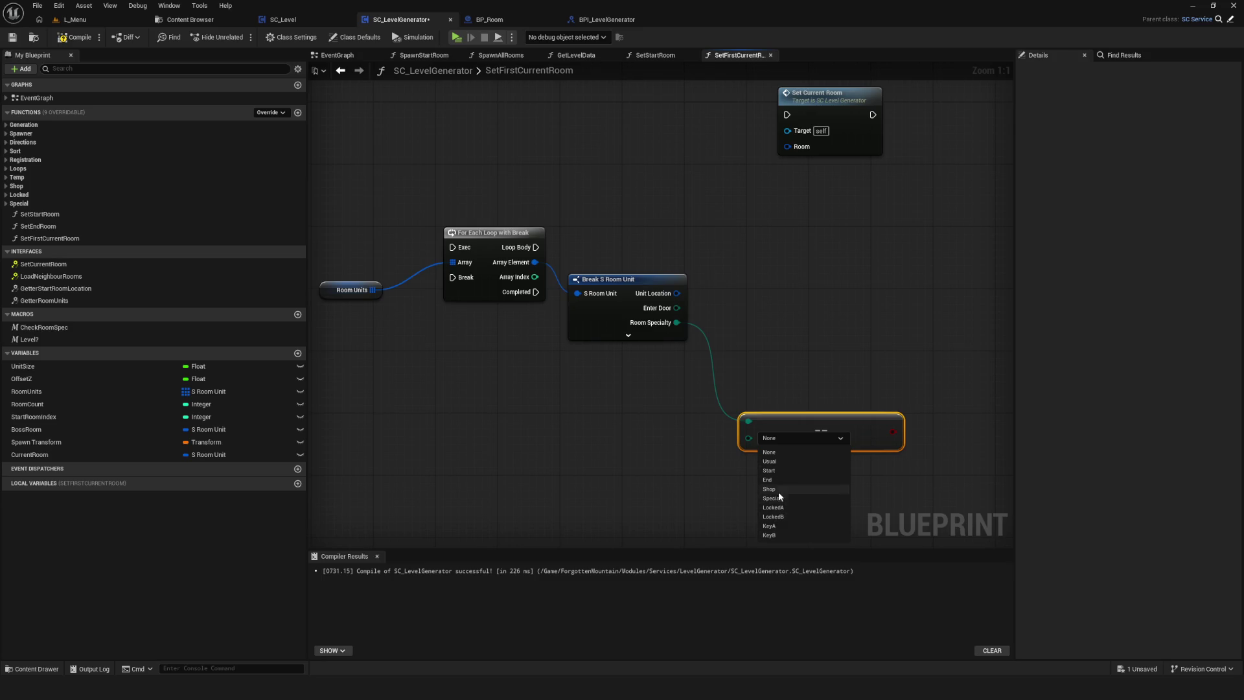
click(777, 470)
scroll(777, 328, down, 5)
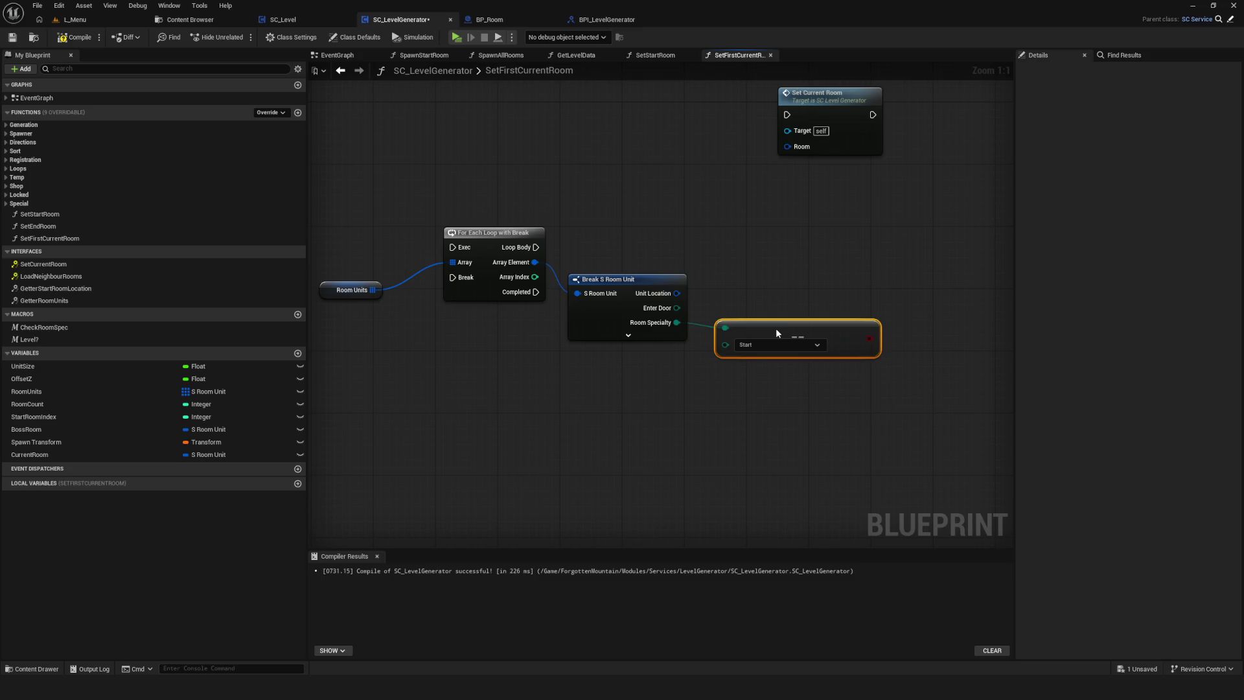
scroll(755, 327, up, 5)
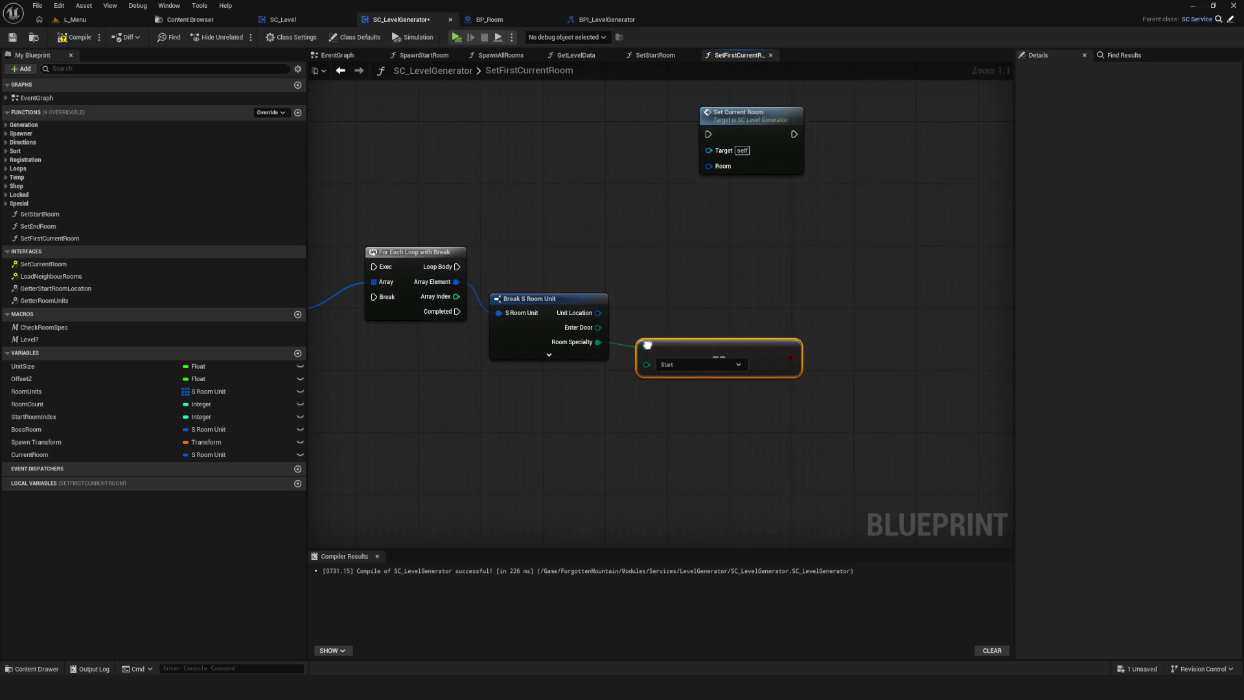
click(565, 266)
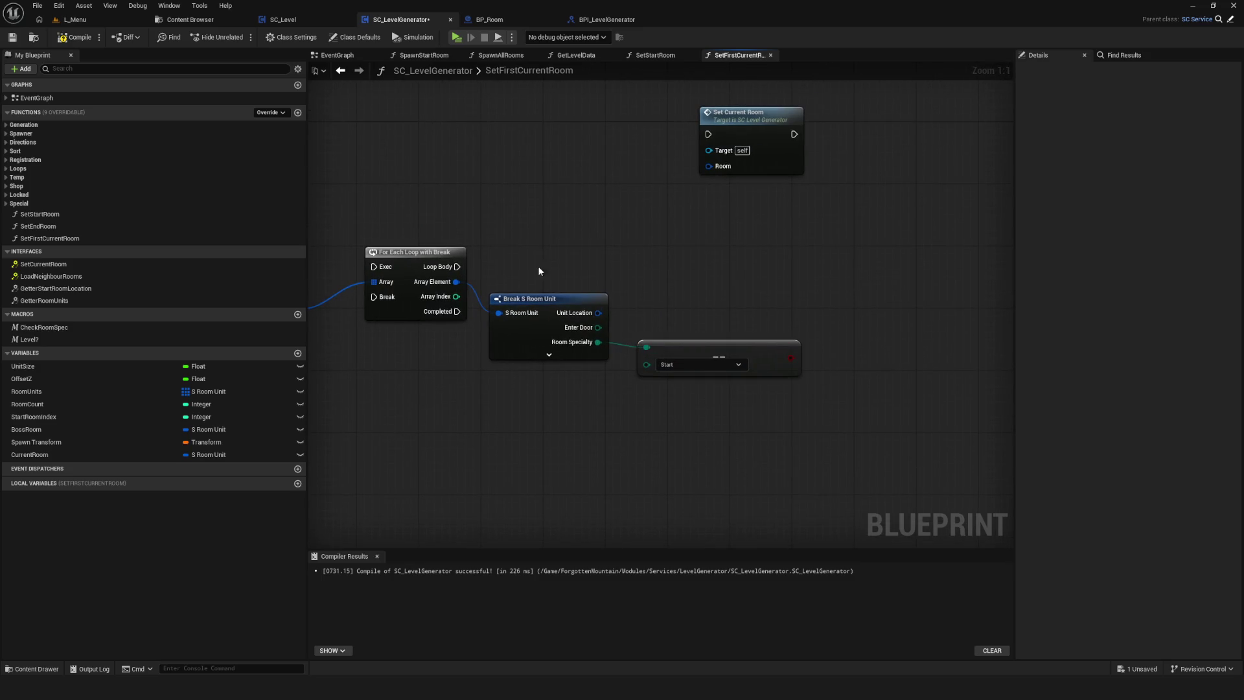
Add a Branch driven by Loop Body with the == result as its Condition.
click(810, 255)
mouse_move(457, 266)
mouse_down()
mouse_move(861, 269)
mouse_move(824, 275)
mouse_up()
drag(788, 360, 827, 291)
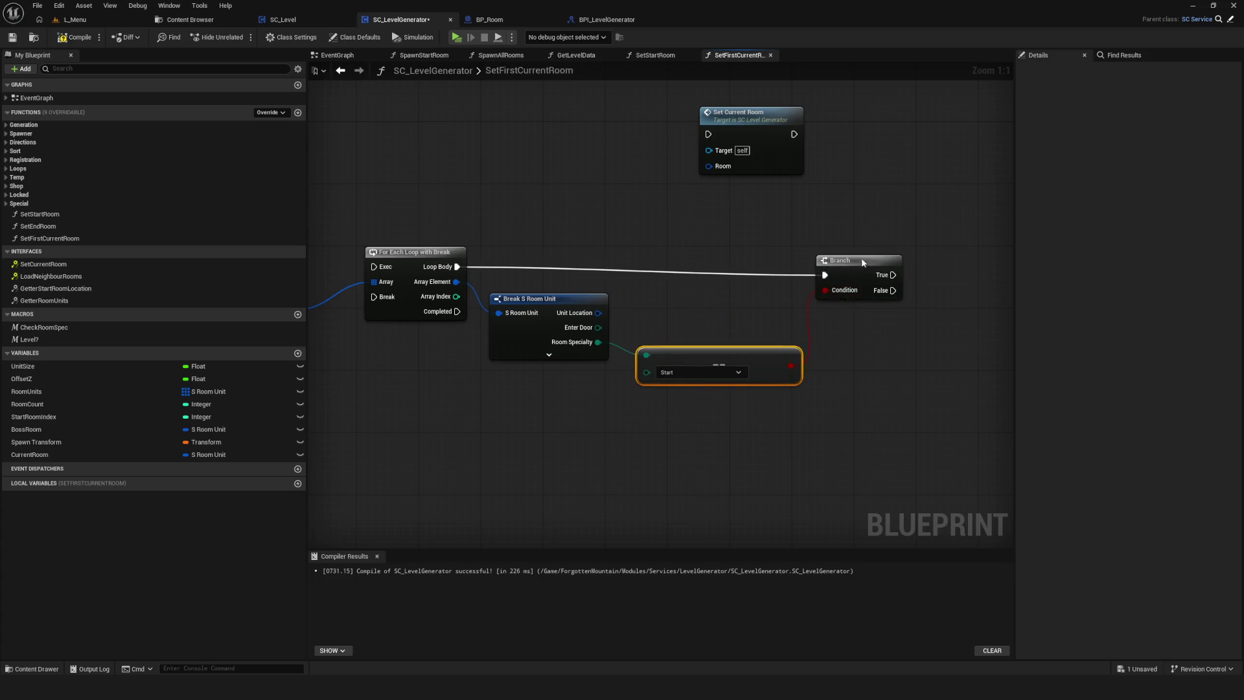
click(842, 278)
mouse_move(901, 321)
mouse_down()
mouse_move(839, 315)
mouse_move(857, 318)
mouse_up()
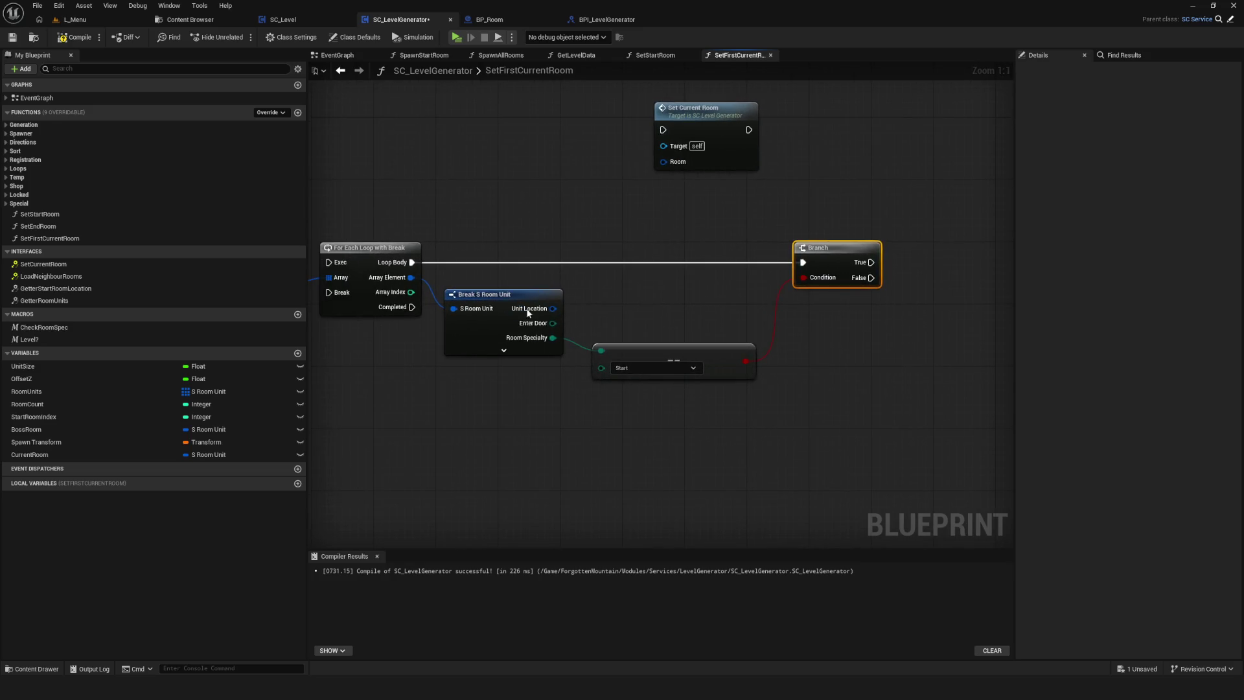
Promote Array Element to a local variable named locStartRoom and save the blueprint.
mouse_move(410, 277)
mouse_down()
mouse_move(942, 309)
mouse_move(943, 296)
mouse_up()
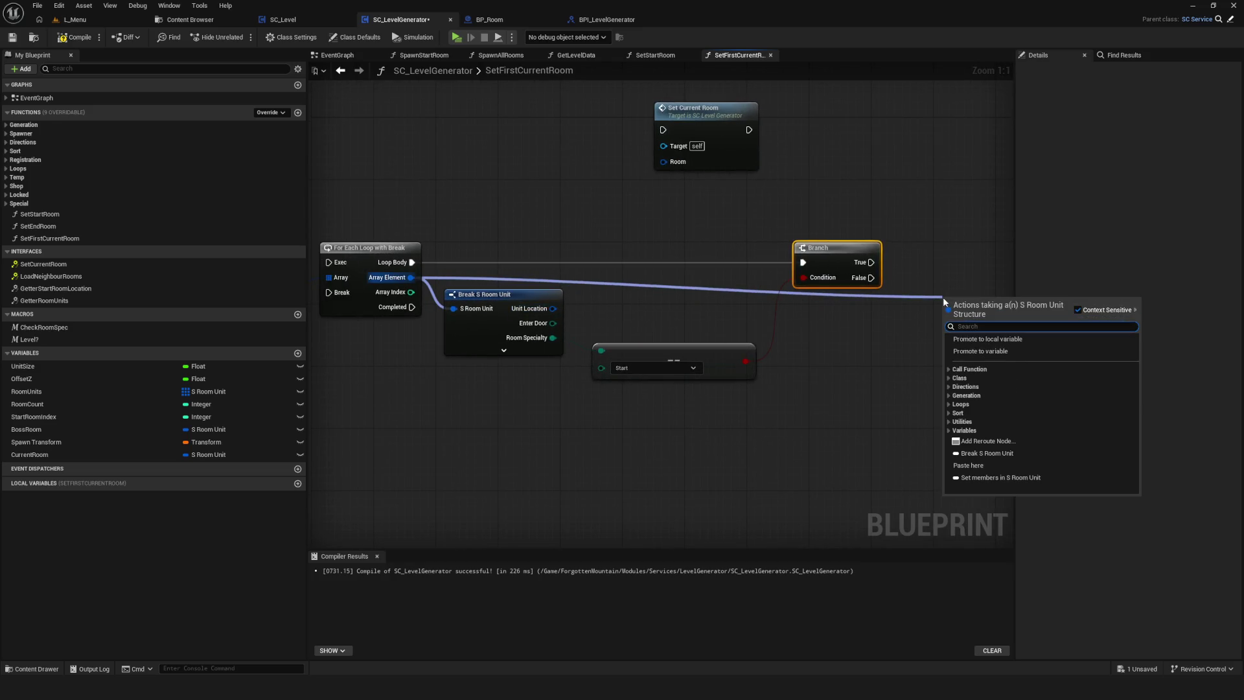
text(lco)
key(BackSpace)
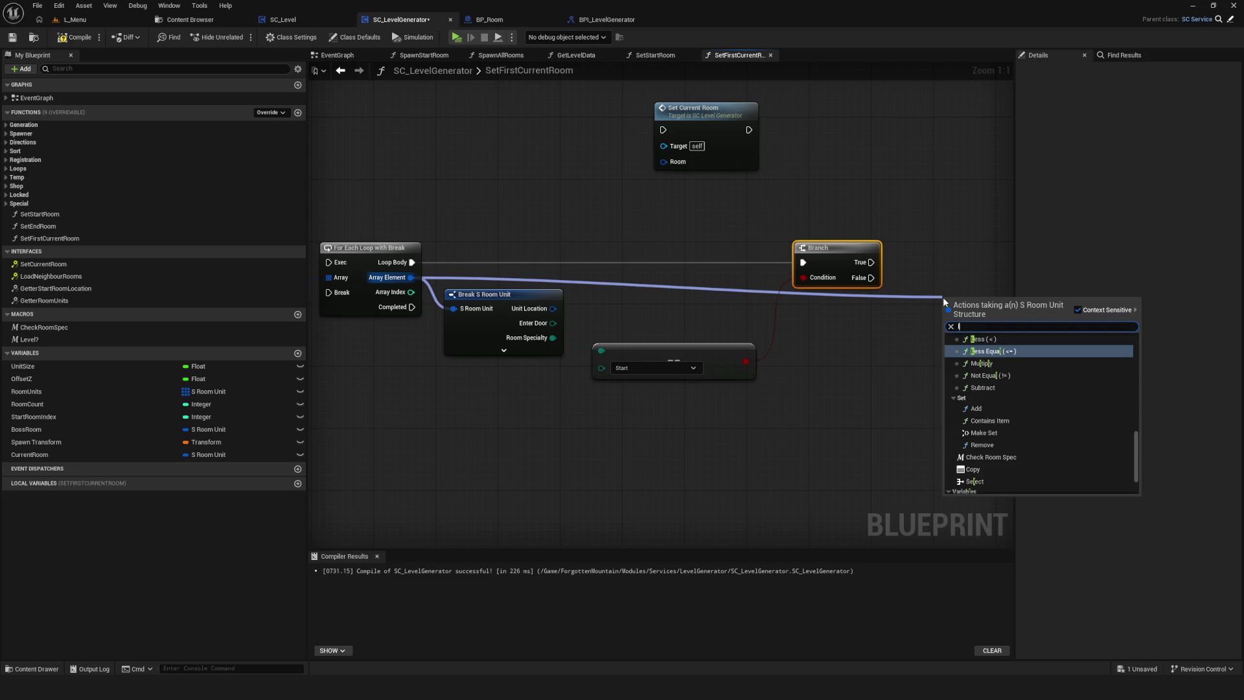
key(BackSpace)
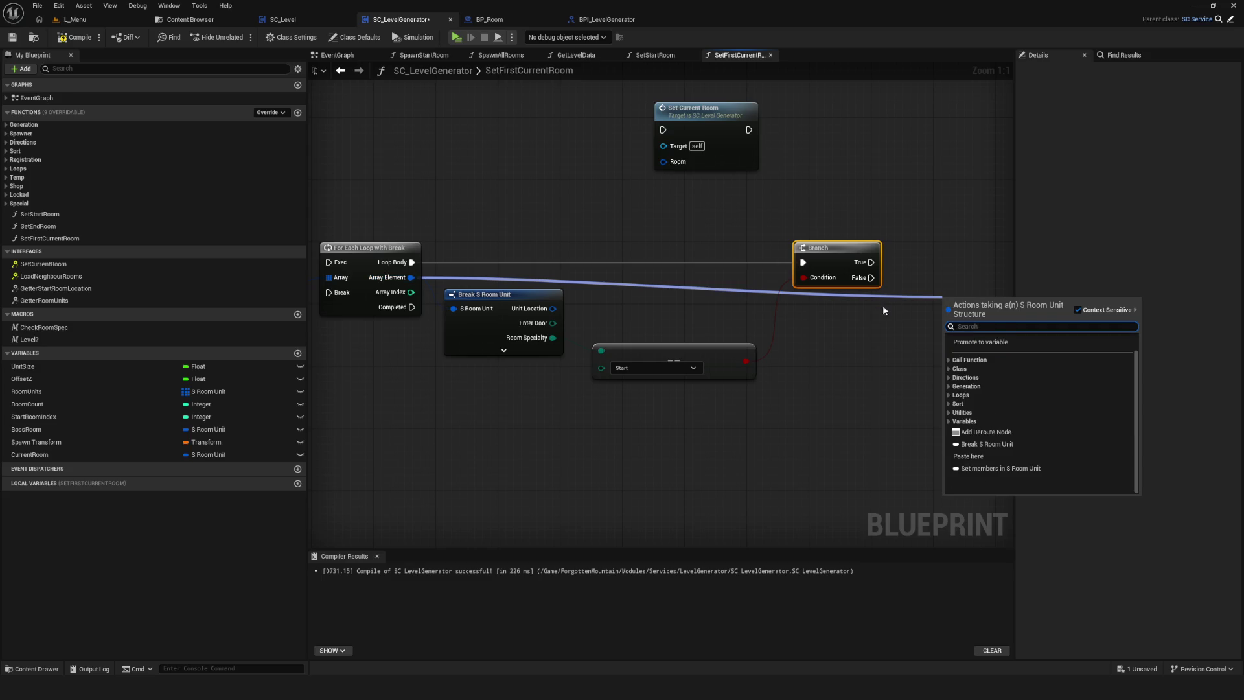
key(Escape)
text(locStart)
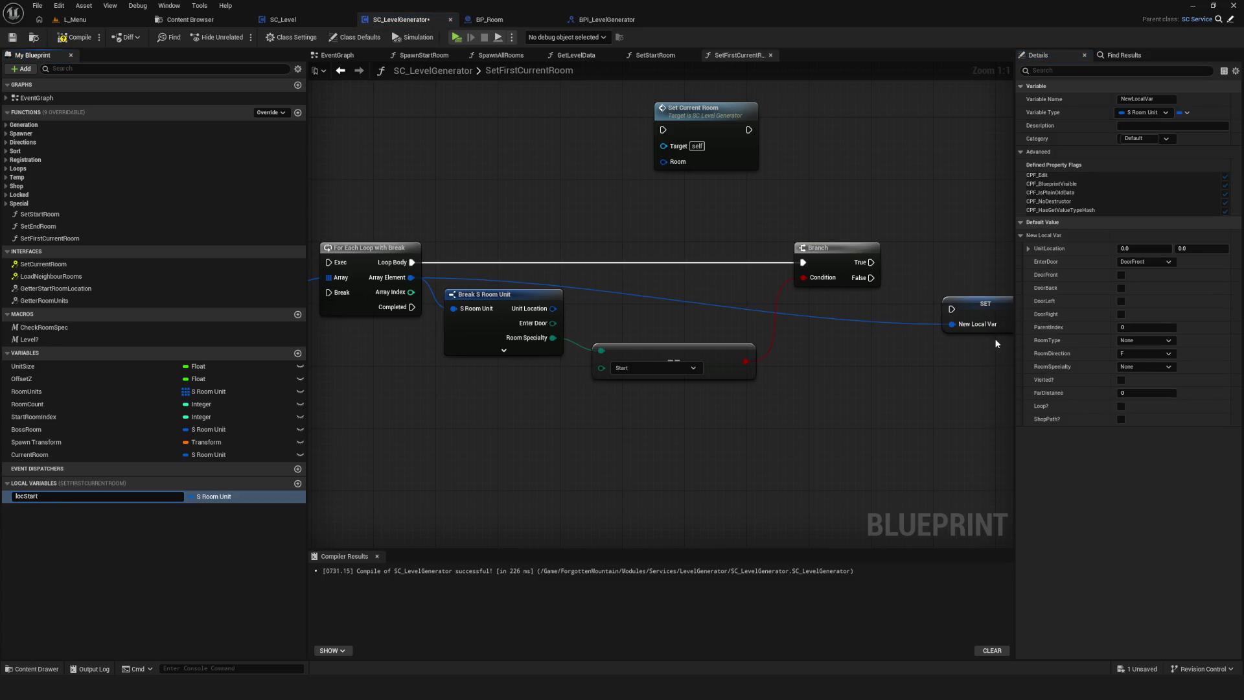
text(Room)
key(Return)
key(ctrl+s)
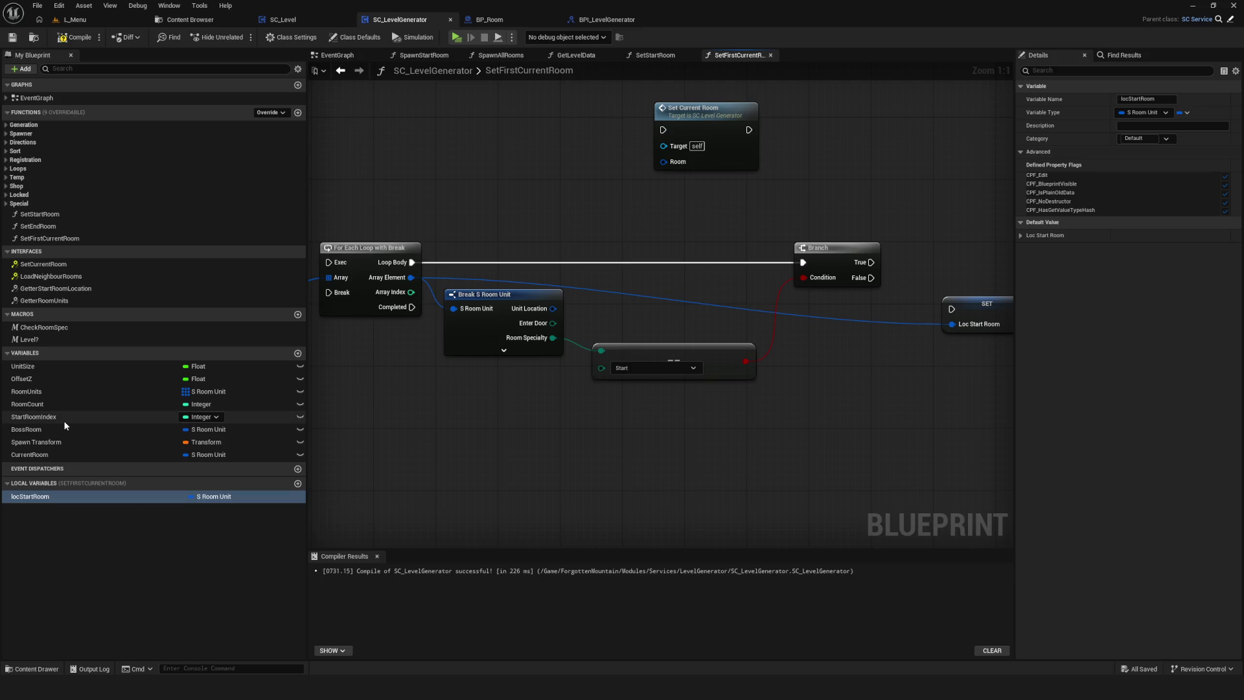
scroll(417, 395, down, 2)
Delete the loop, break and branch nodes and add a Get (a copy) on Room Units.
drag(355, 241, 997, 382)
key(Delete)
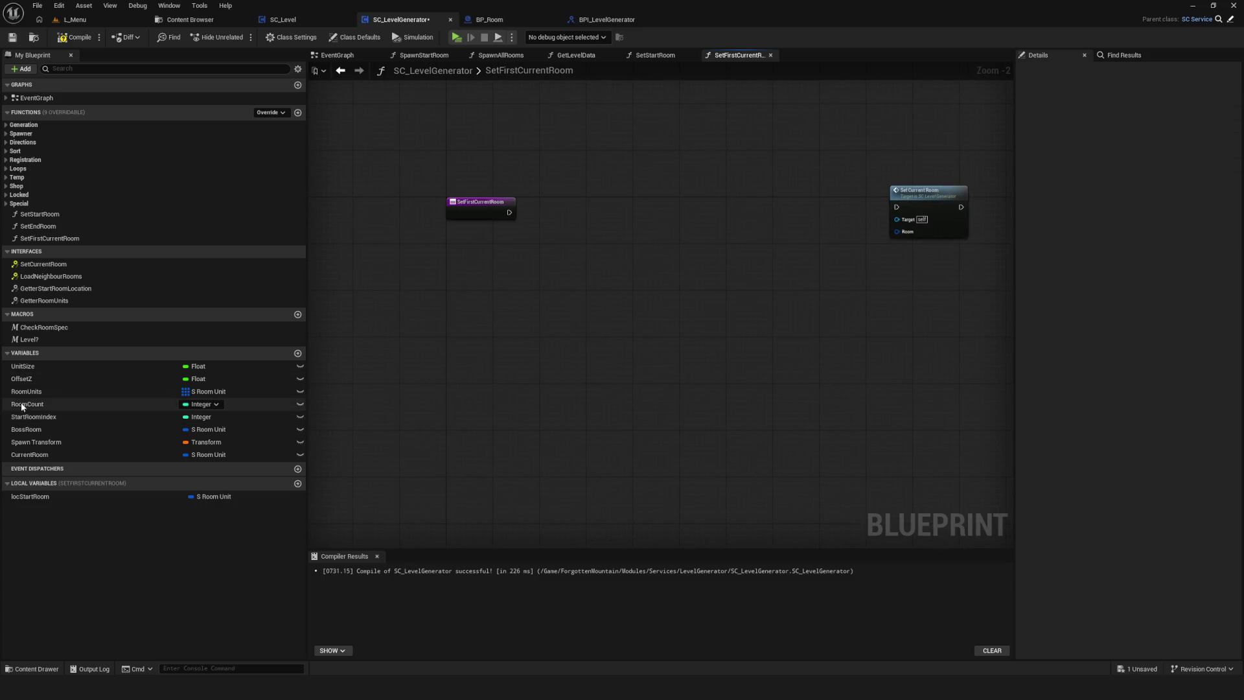
drag(34, 417, 599, 335)
scroll(602, 332, up, 2)
mouse_move(43, 393)
mouse_down()
mouse_move(639, 340)
mouse_move(712, 297)
mouse_up()
text(get)
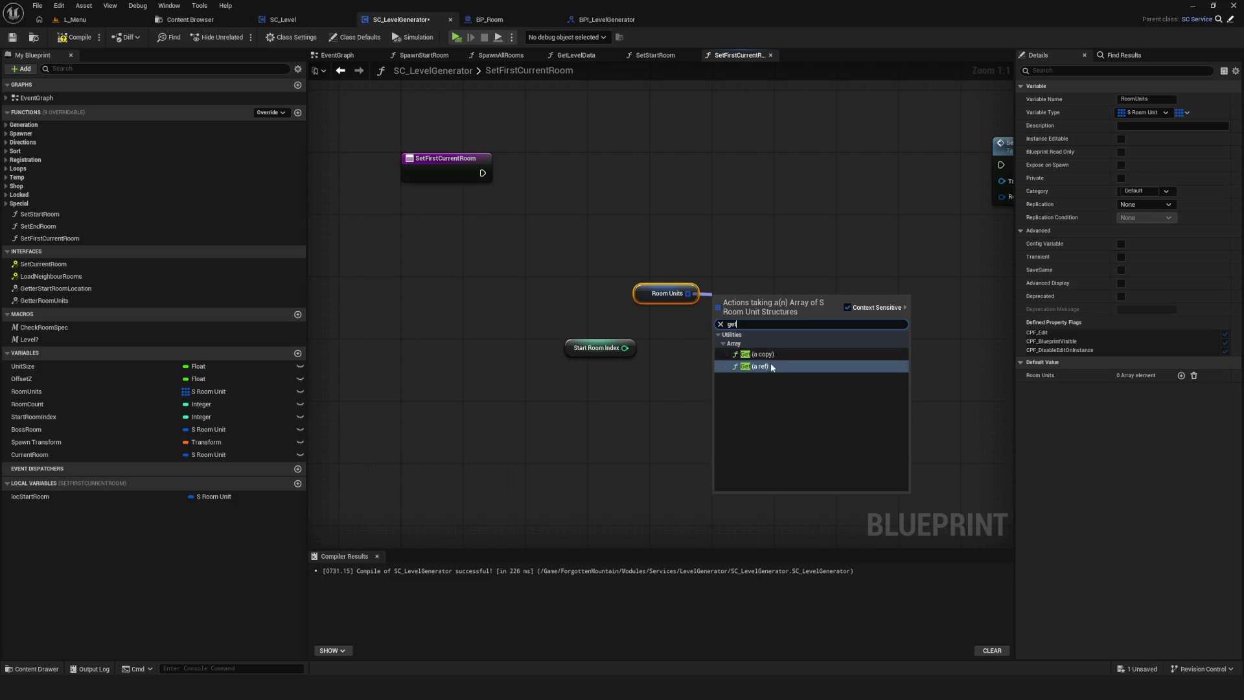
click(775, 353)
Feed Start Room Index into the GET index and run Set Current Room from the entry.
drag(627, 352, 738, 301)
mouse_move(462, 263)
mouse_down()
mouse_move(619, 353)
mouse_move(551, 260)
mouse_move(624, 325)
mouse_move(838, 216)
mouse_move(776, 213)
mouse_move(860, 215)
mouse_up()
mouse_move(384, 192)
mouse_down()
mouse_move(903, 184)
mouse_move(866, 177)
mouse_up()
drag(500, 247, 675, 377)
mouse_move(570, 335)
mouse_down()
mouse_move(625, 241)
mouse_move(600, 248)
mouse_move(574, 233)
mouse_up()
click(590, 230)
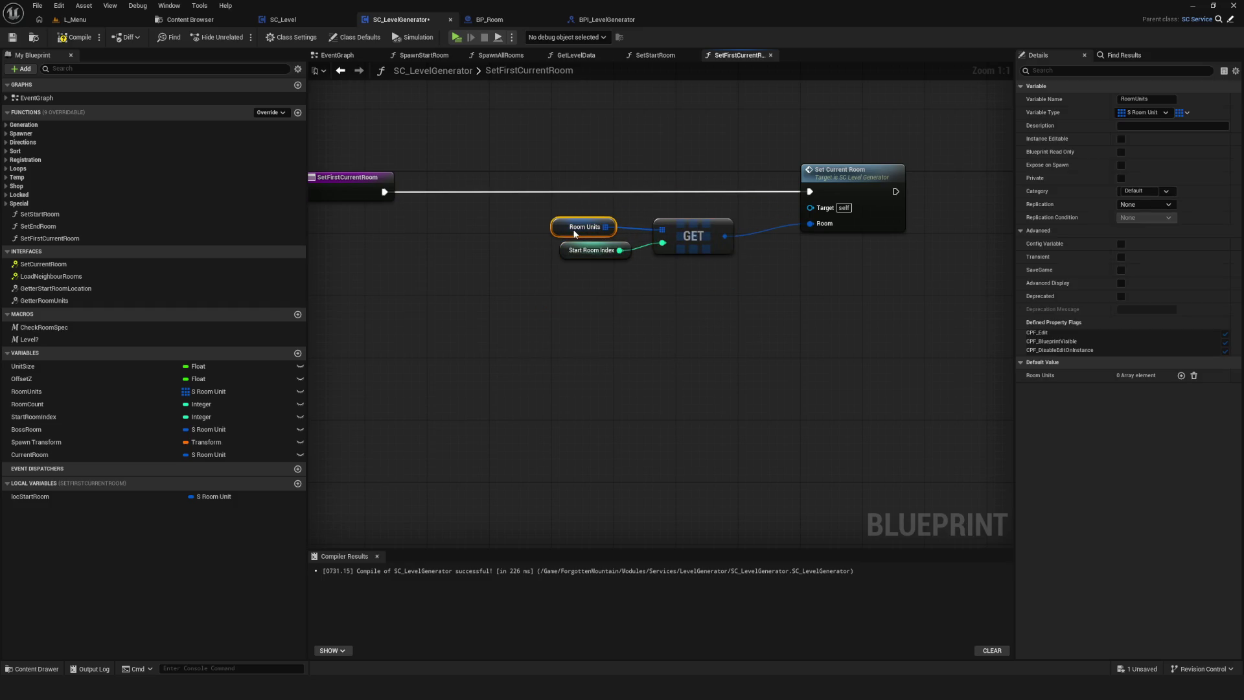
Compile and save, then delete the room lookup nodes and recompile, leaving only the entry node.
click(74, 36)
click(11, 39)
scroll(674, 282, down, 1)
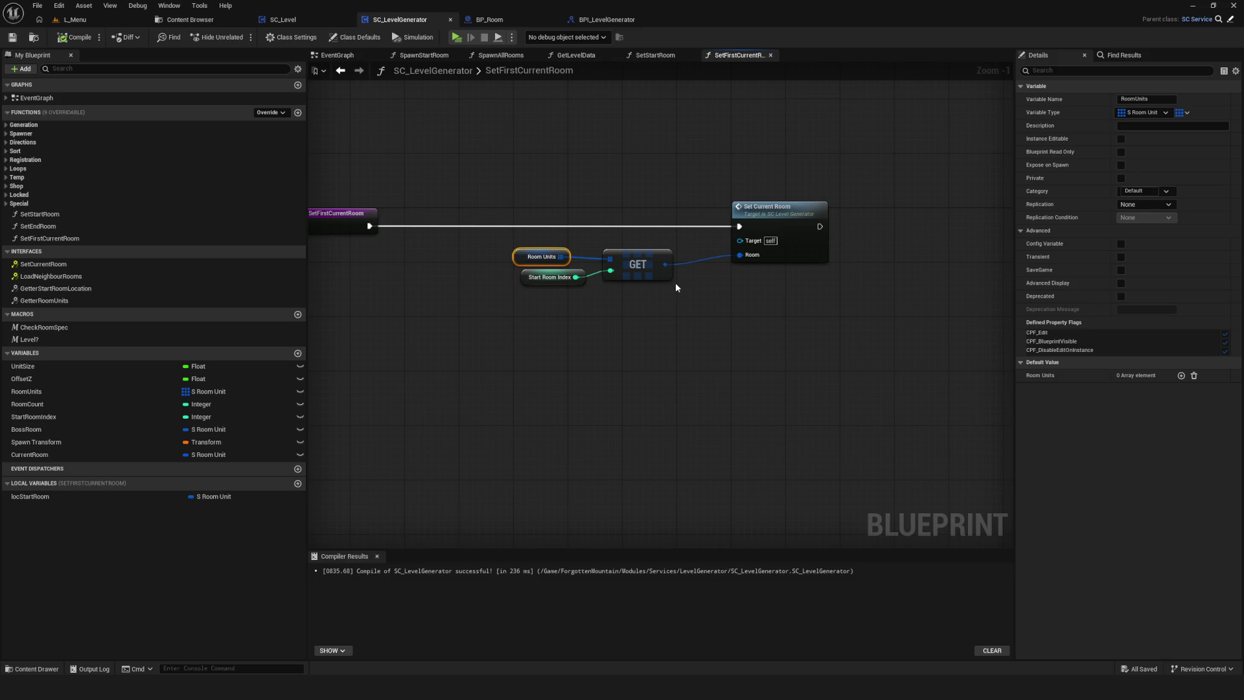
drag(516, 199, 829, 341)
key(Delete)
drag(658, 253, 753, 244)
key(F7)
key(ctrl+s)
drag(494, 232, 526, 244)
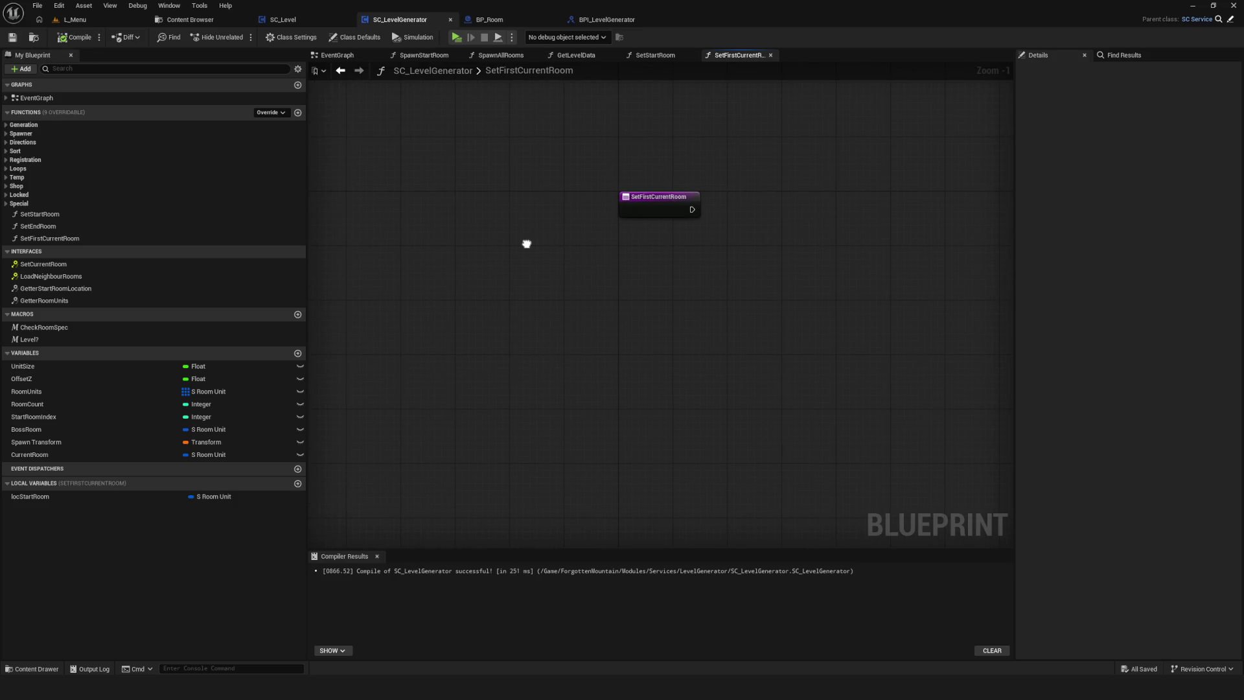
Switch CurrentRoom's variable type from S Room Unit to Integer, confirm, then compile and save.
click(339, 71)
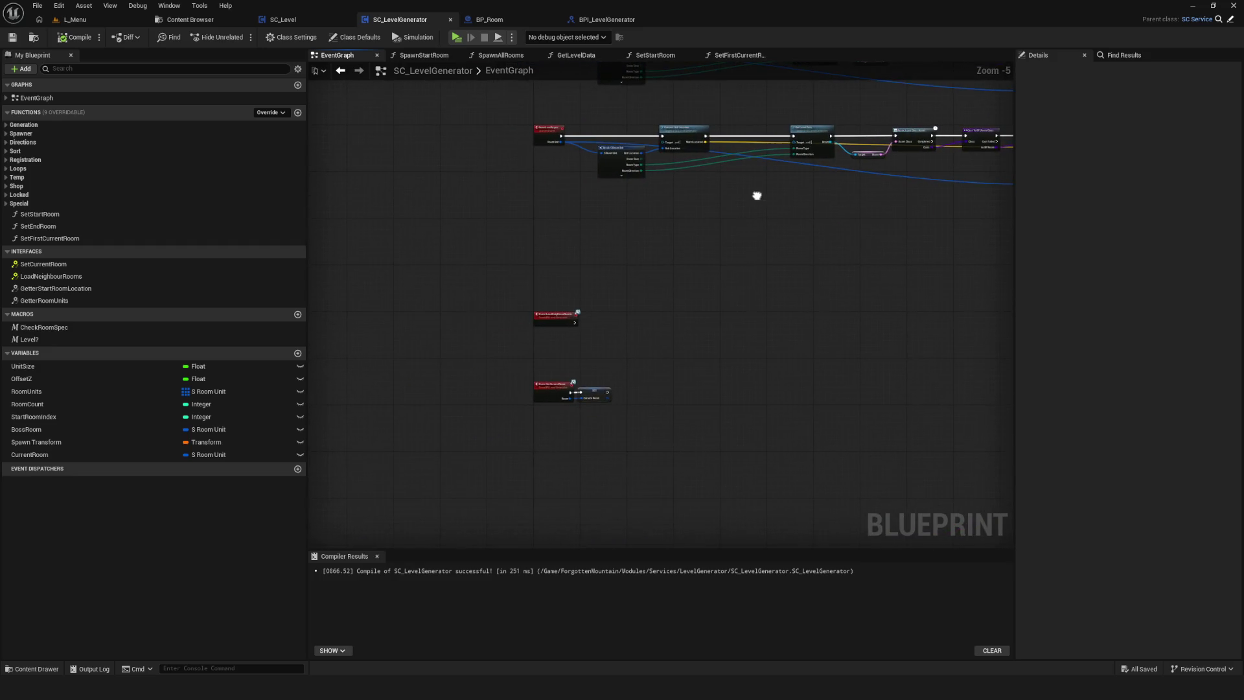
scroll(538, 430, up, 5)
mouse_move(677, 331)
mouse_down()
mouse_move(731, 331)
mouse_move(610, 342)
mouse_up()
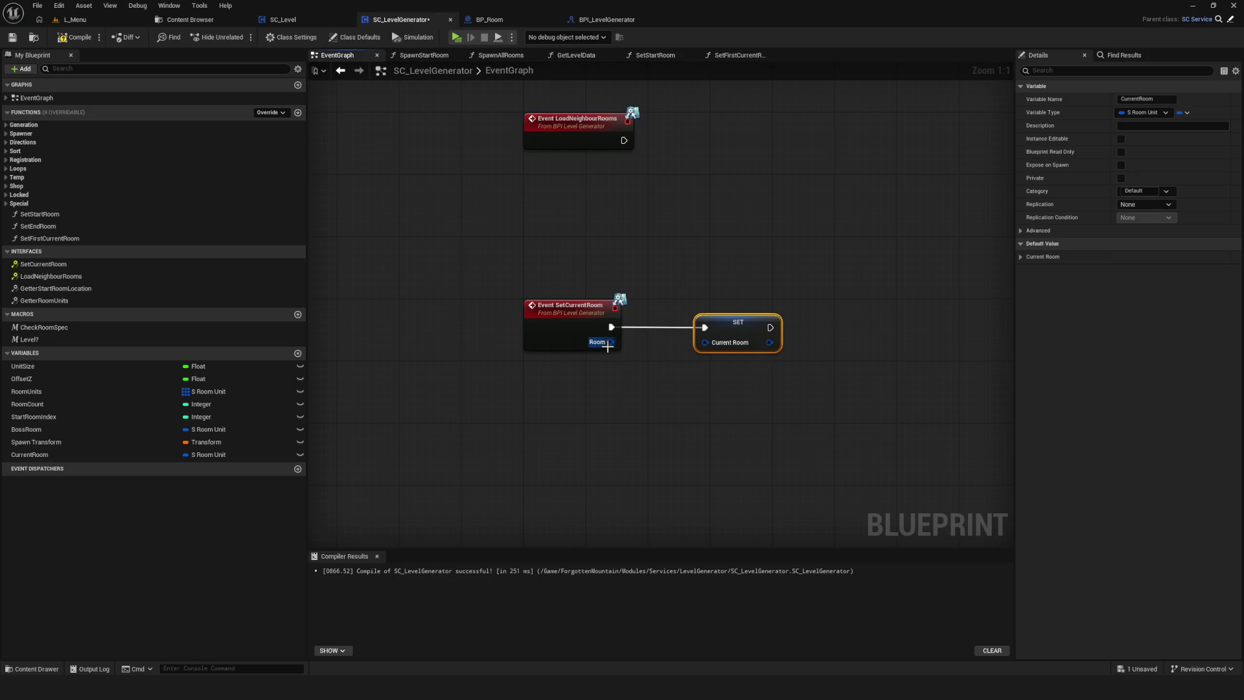
click(202, 454)
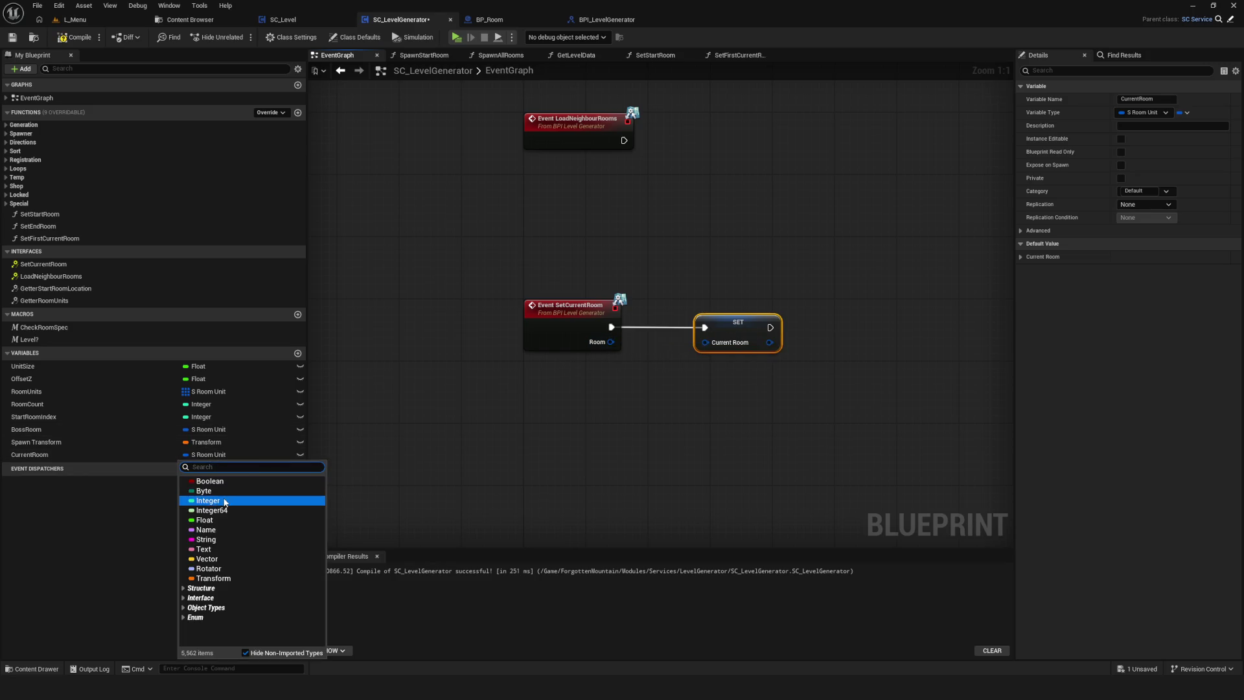
click(230, 499)
click(651, 362)
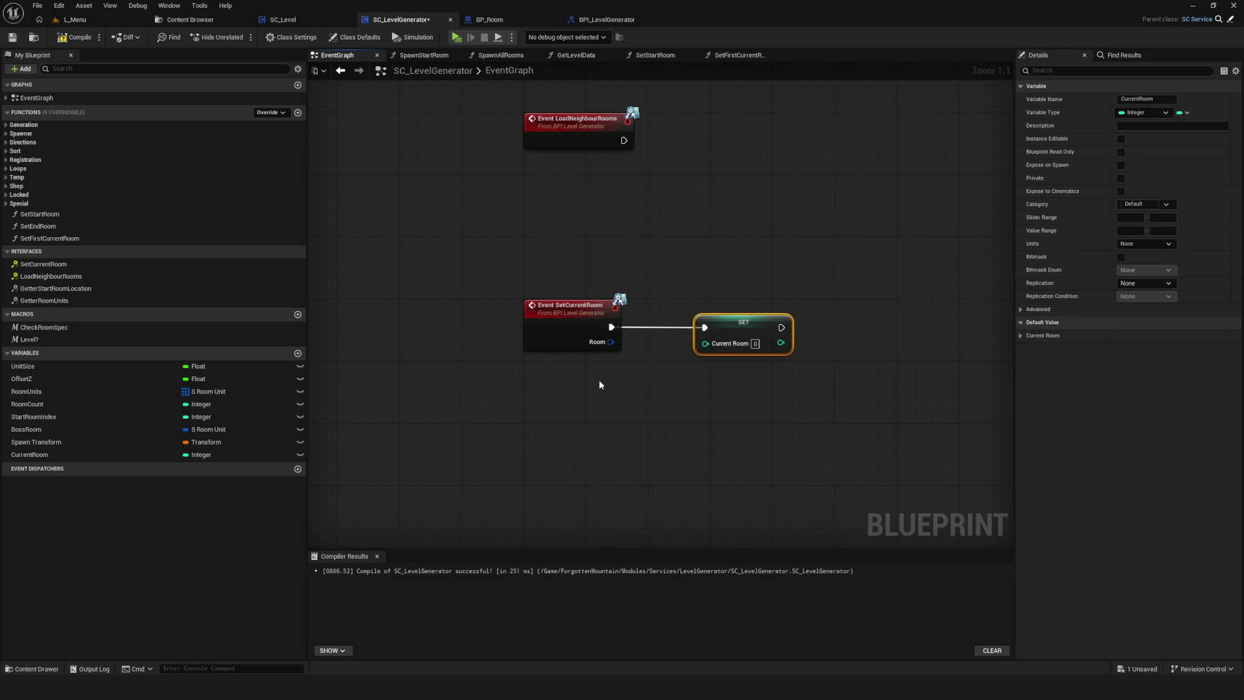
click(75, 37)
click(11, 37)
drag(699, 289, 588, 257)
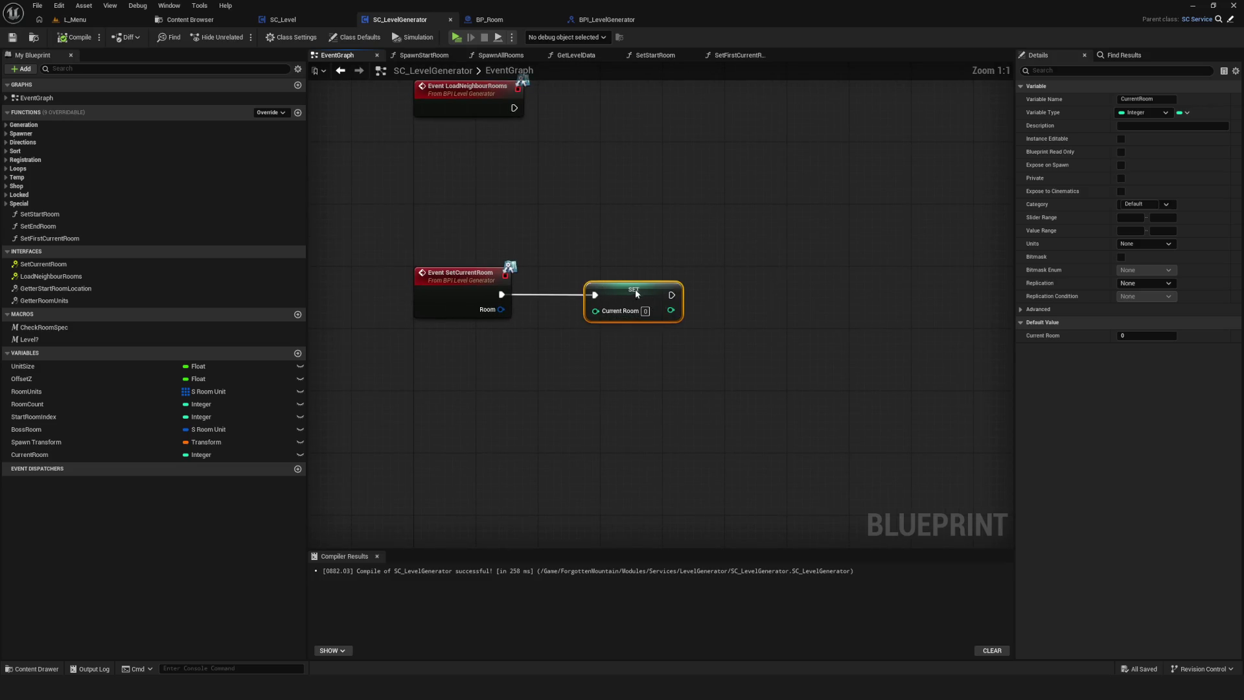
drag(626, 306, 634, 298)
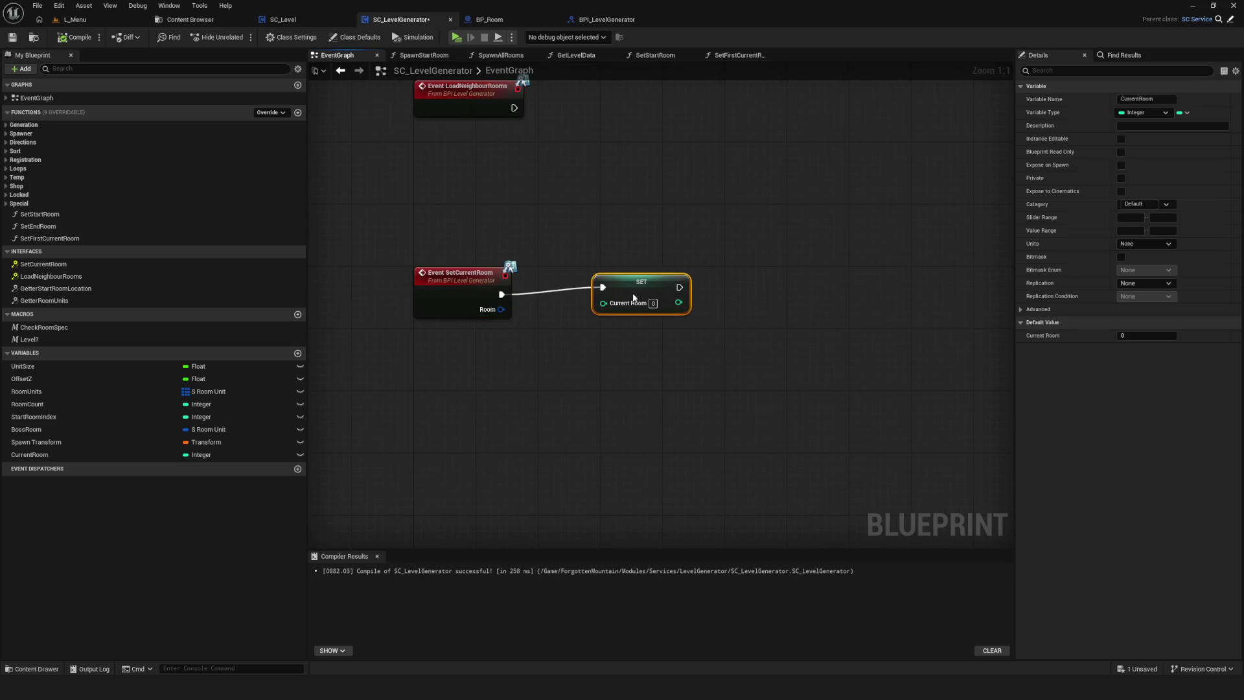
click(599, 20)
Rename SetCurrentRoom to SetCurrentRoomIndex and make its Room input an Integer, then compile and save.
click(574, 134)
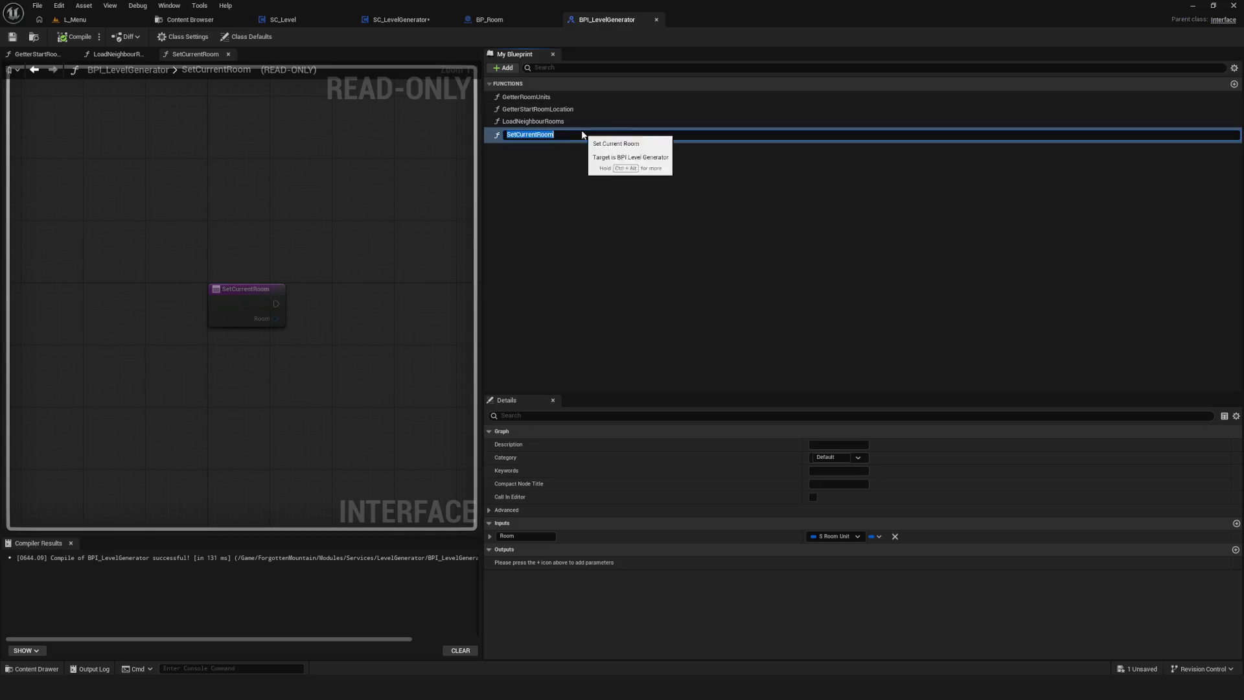
text(Index)
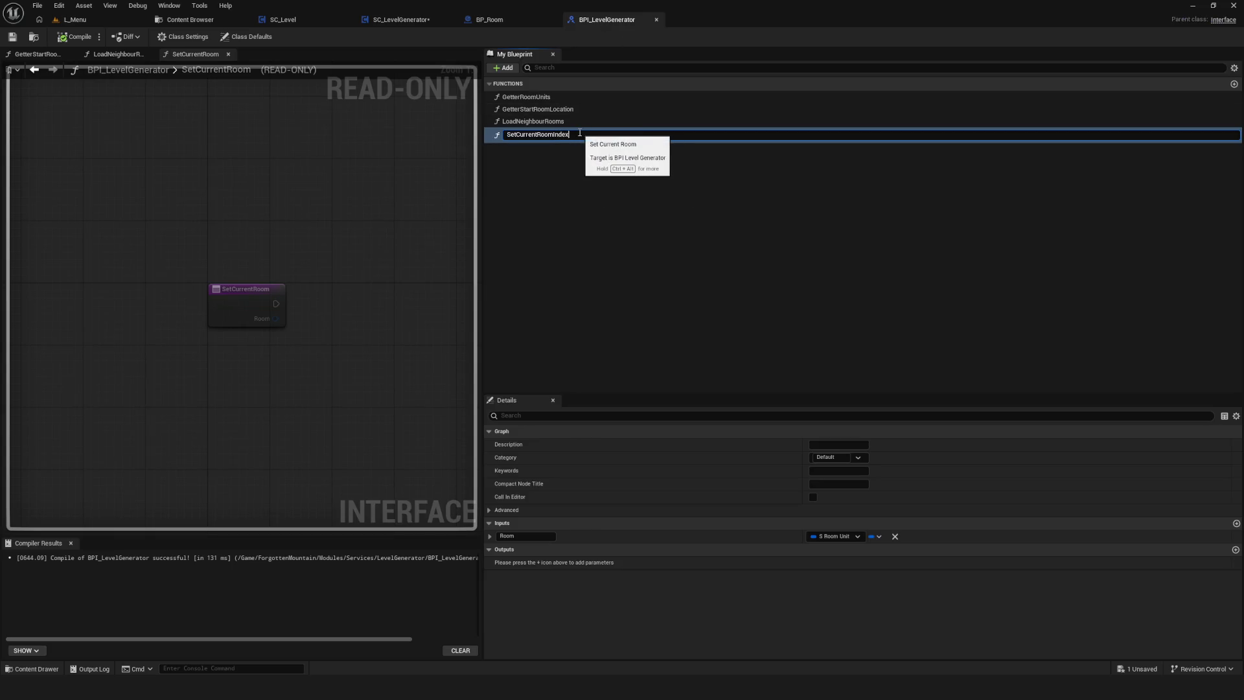
key(Return)
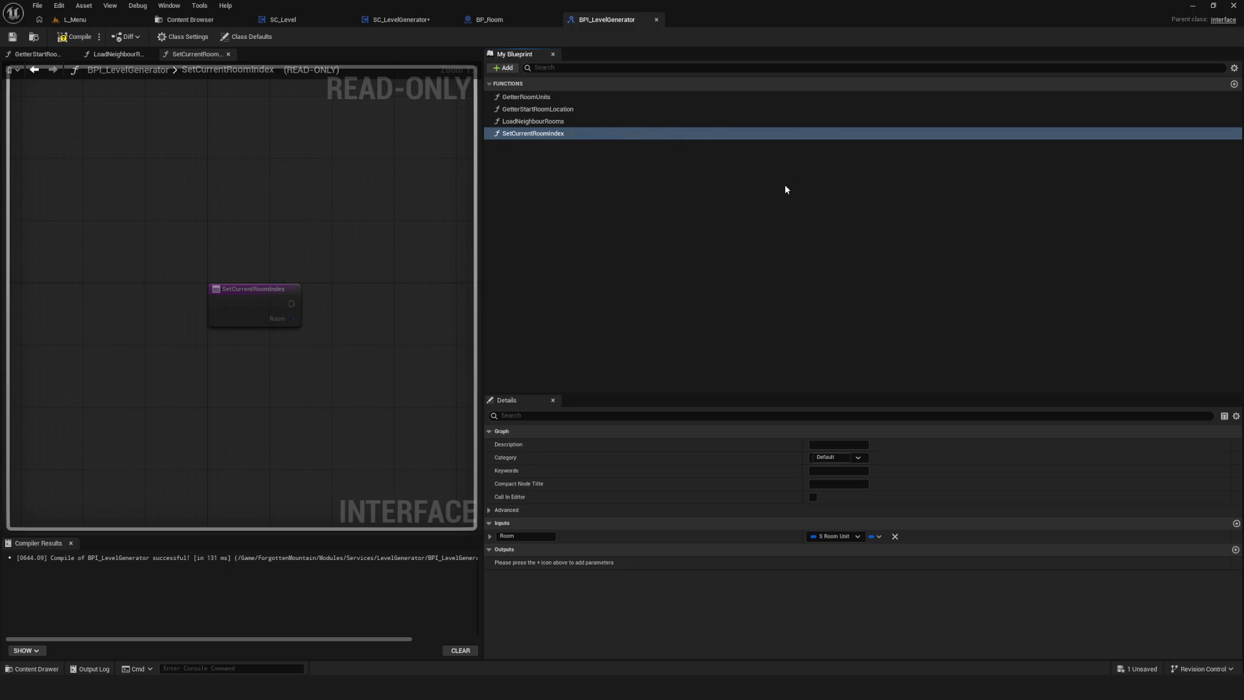
click(837, 536)
click(849, 371)
click(74, 36)
click(13, 36)
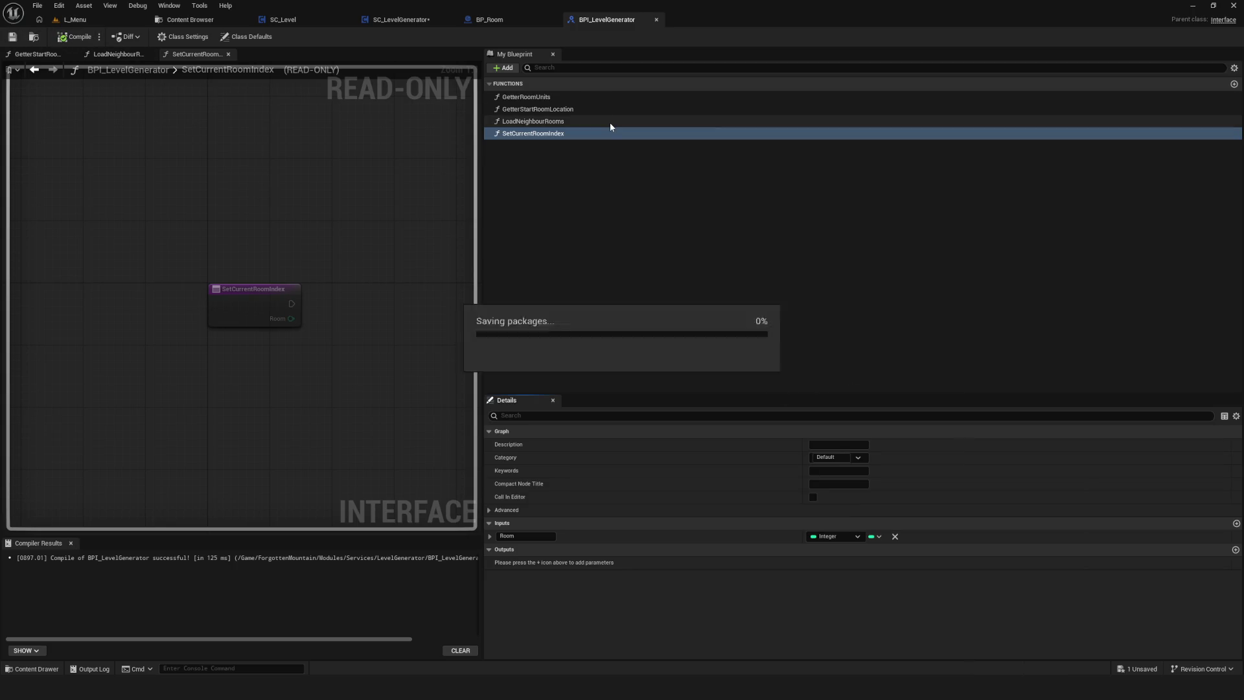
click(401, 19)
Wire the event's room value into Current Room, then rename the Room input to RoomIndex and save.
drag(542, 292, 631, 292)
click(555, 247)
click(602, 20)
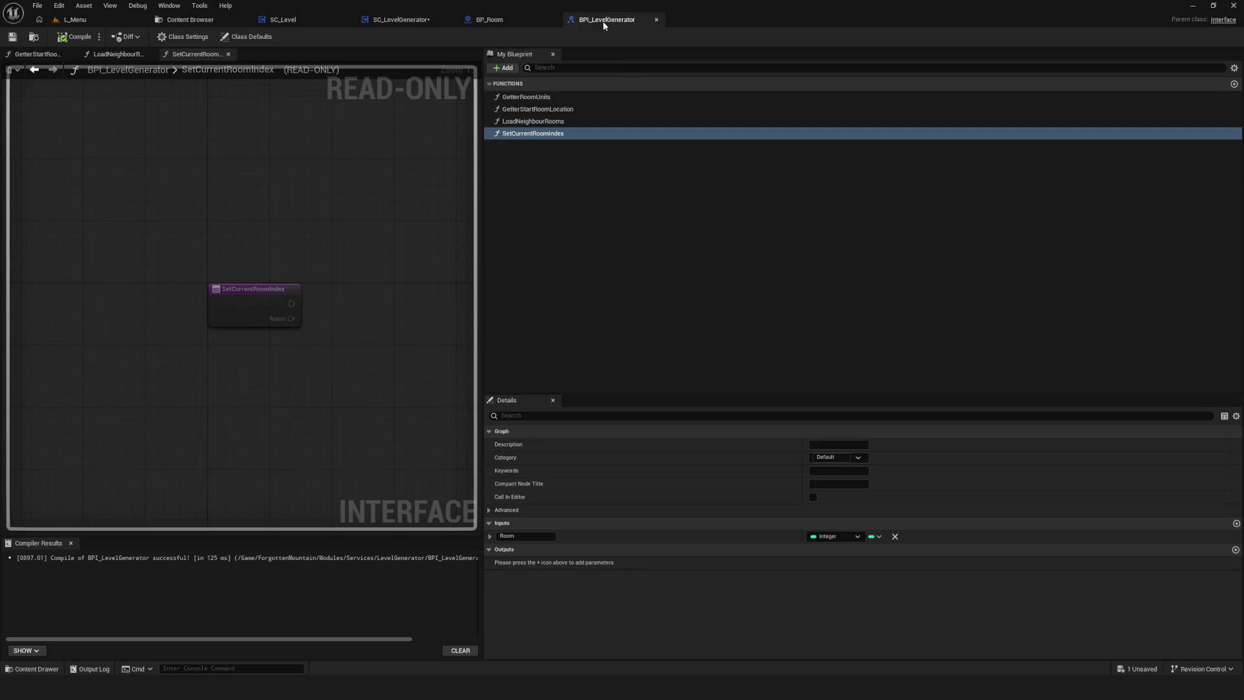
click(541, 536)
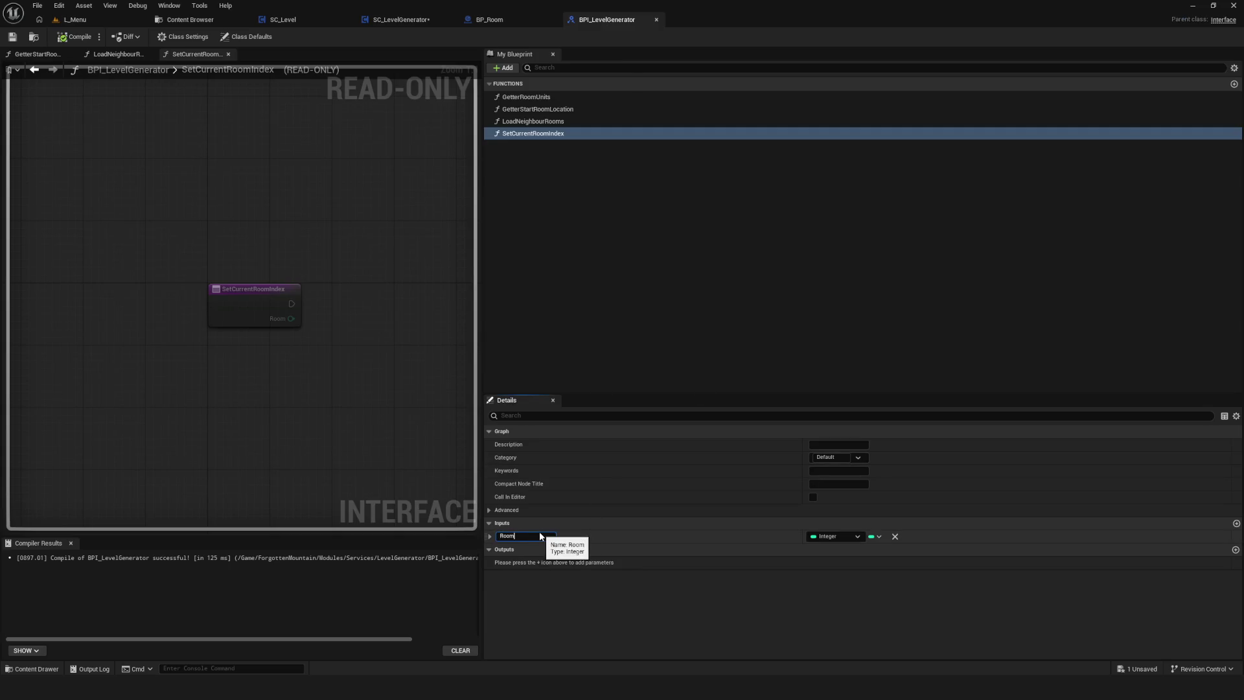
text(Index)
key(Return)
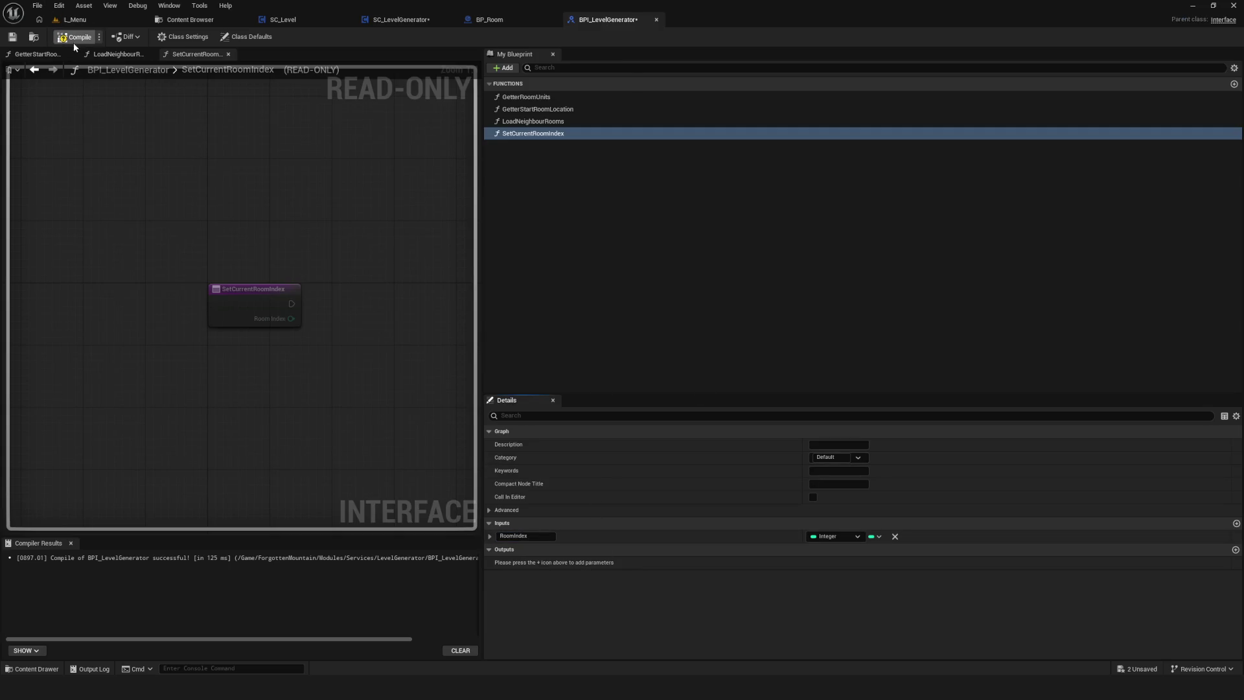
click(11, 37)
click(399, 19)
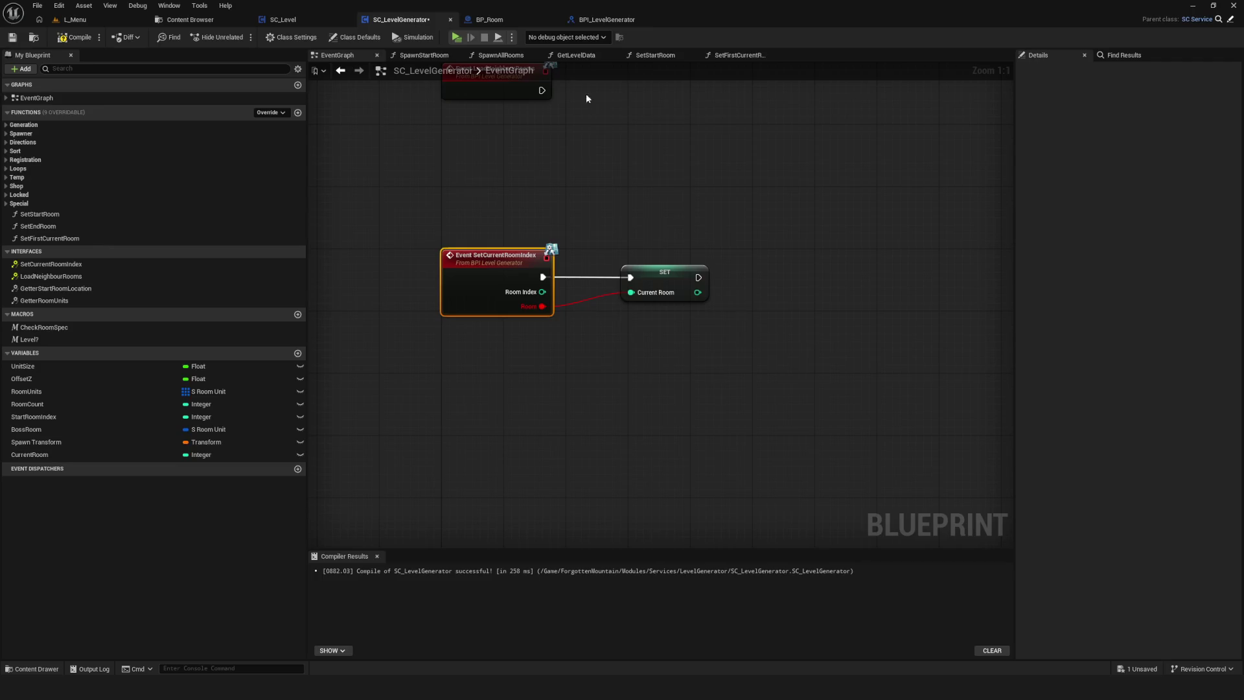
Wire Room Index into the Current Room setter, compile, save, and rename the variable CurrentRoomIndex.
drag(541, 292, 631, 292)
click(74, 37)
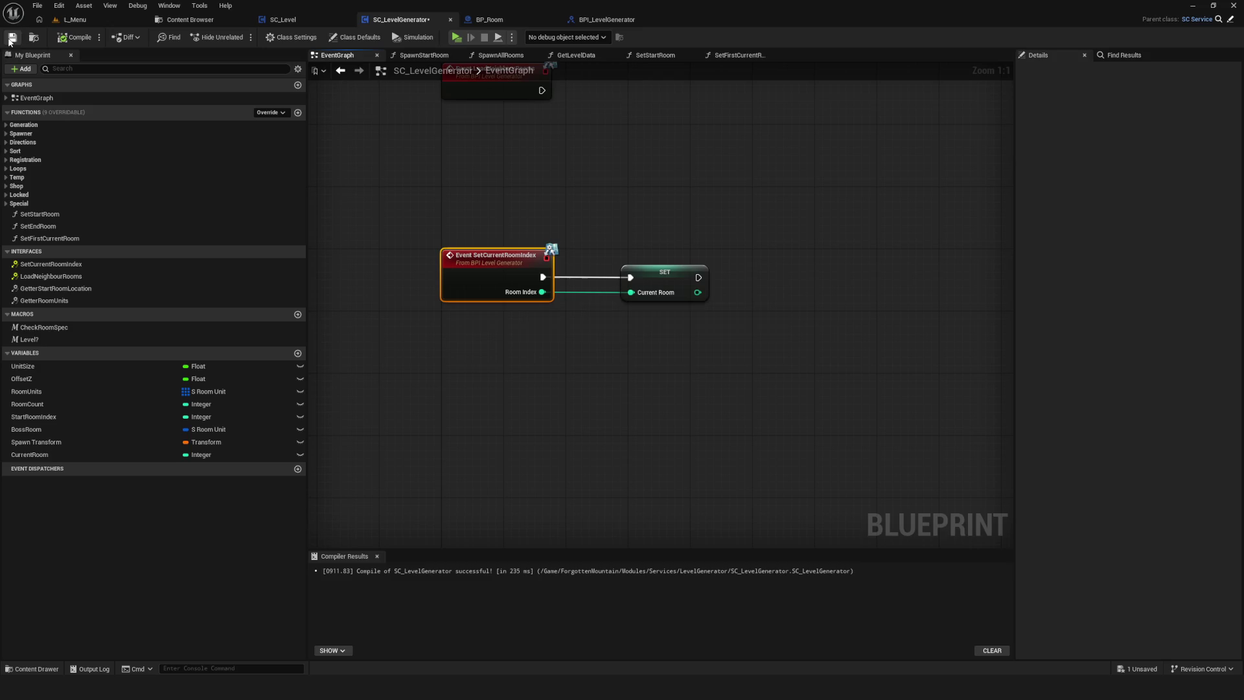
click(11, 37)
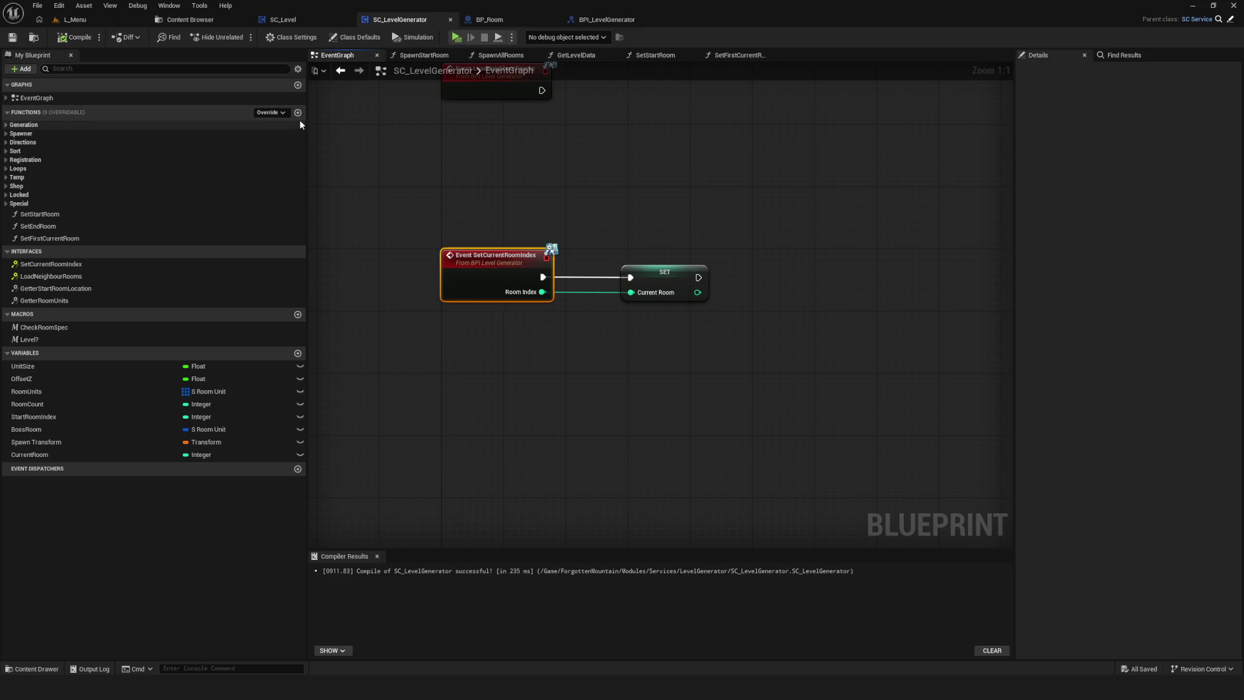
click(82, 455)
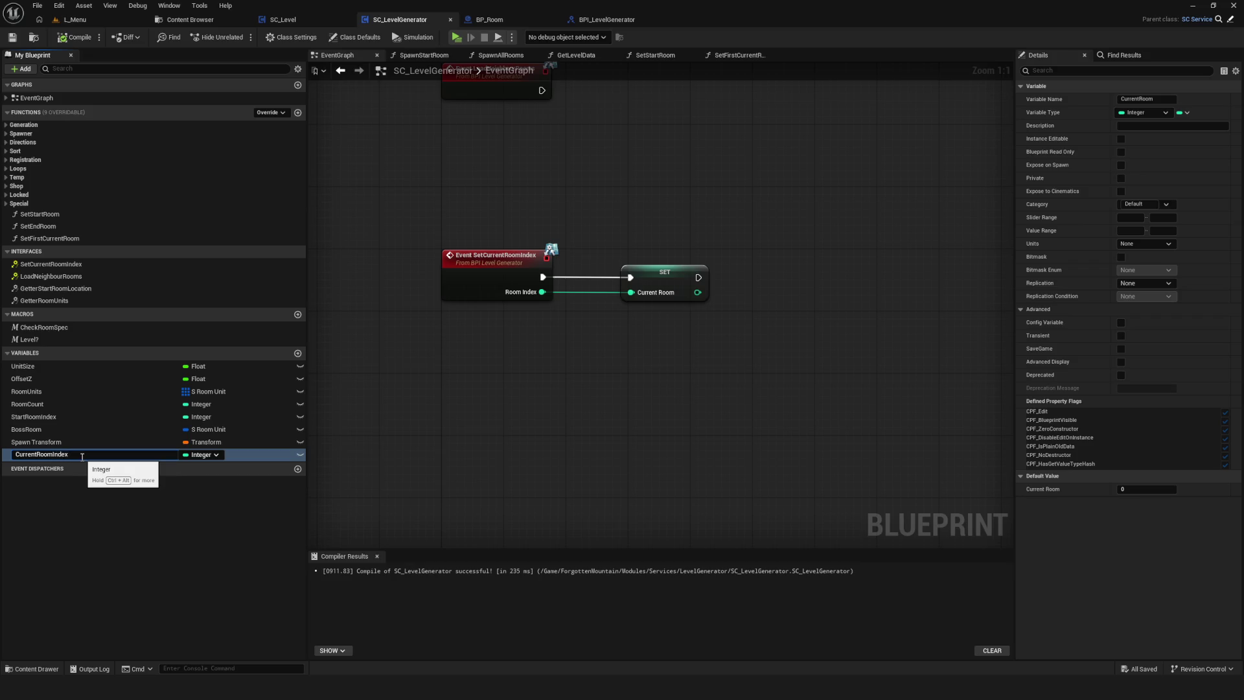
key(Return)
Insert a Set First Current Room call between Set Start Room and Sort Room Order.
scroll(632, 321, down, 3)
scroll(523, 411, down, 5)
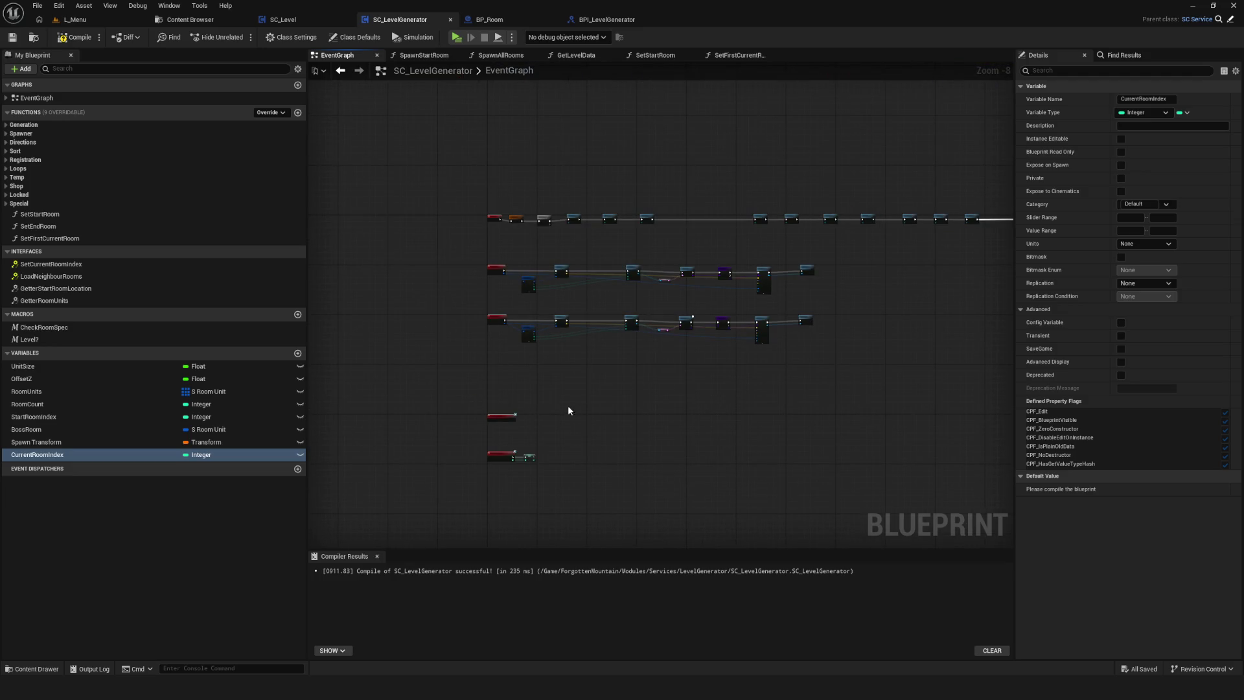
scroll(717, 246, up, 8)
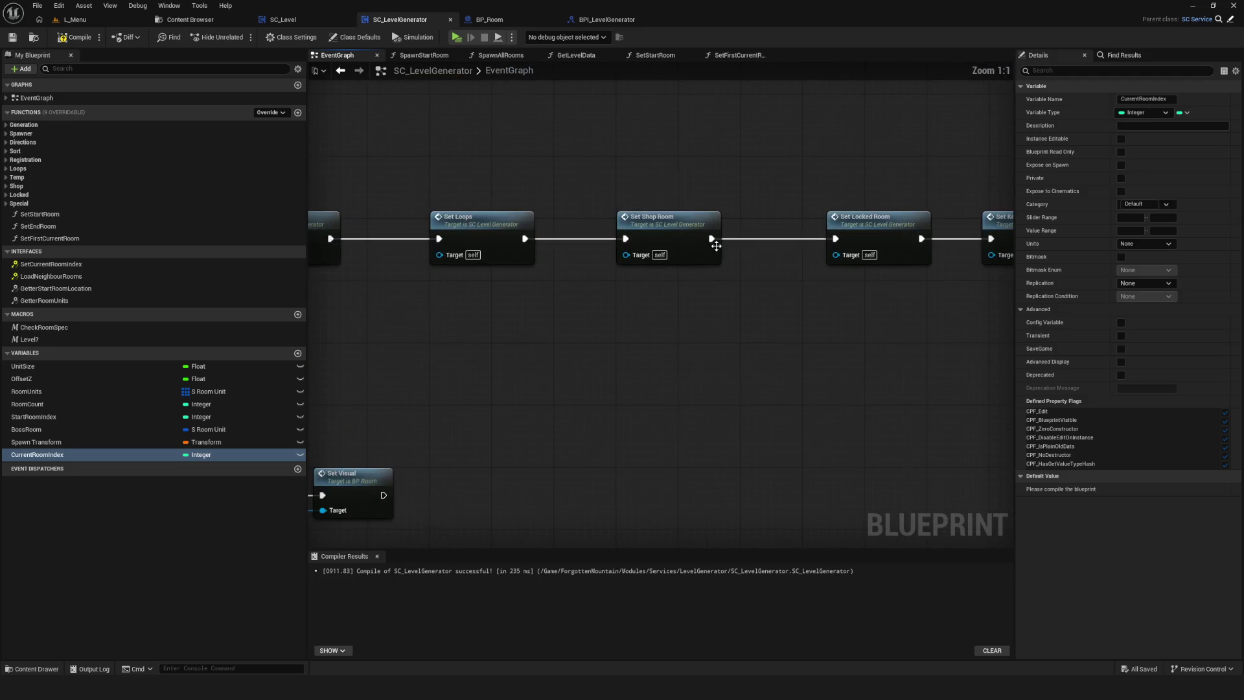
drag(717, 245, 871, 259)
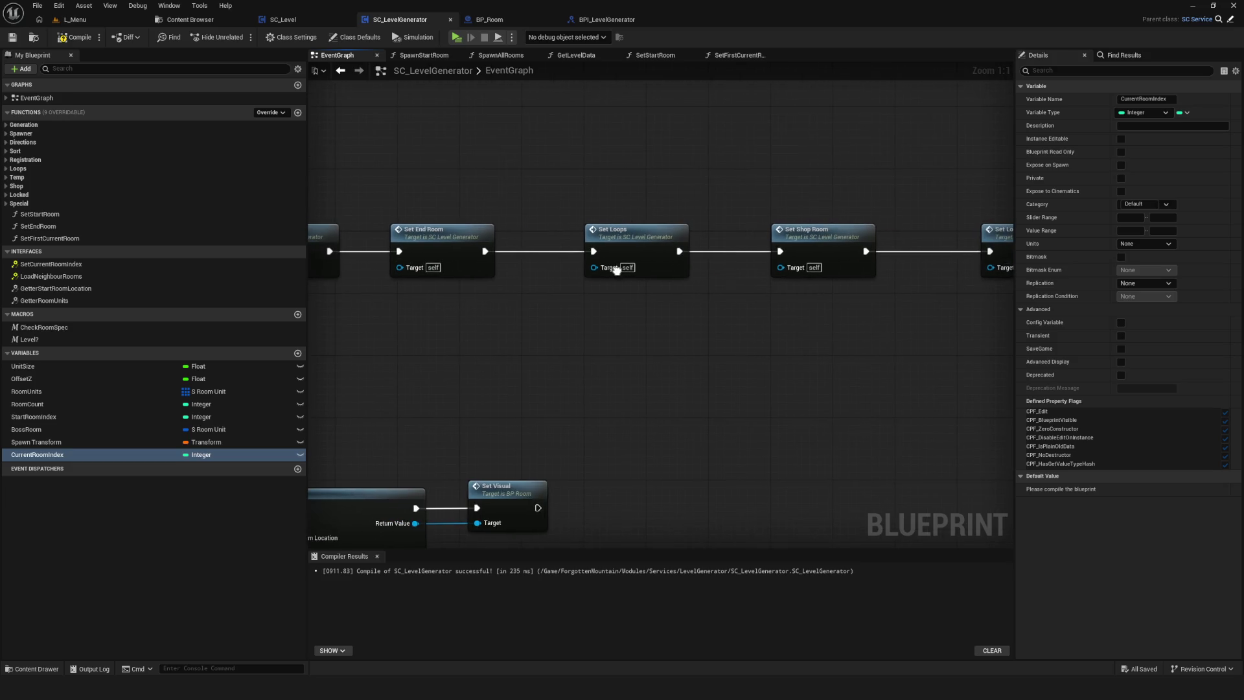
drag(615, 269, 944, 275)
drag(764, 270, 907, 270)
drag(545, 266, 622, 266)
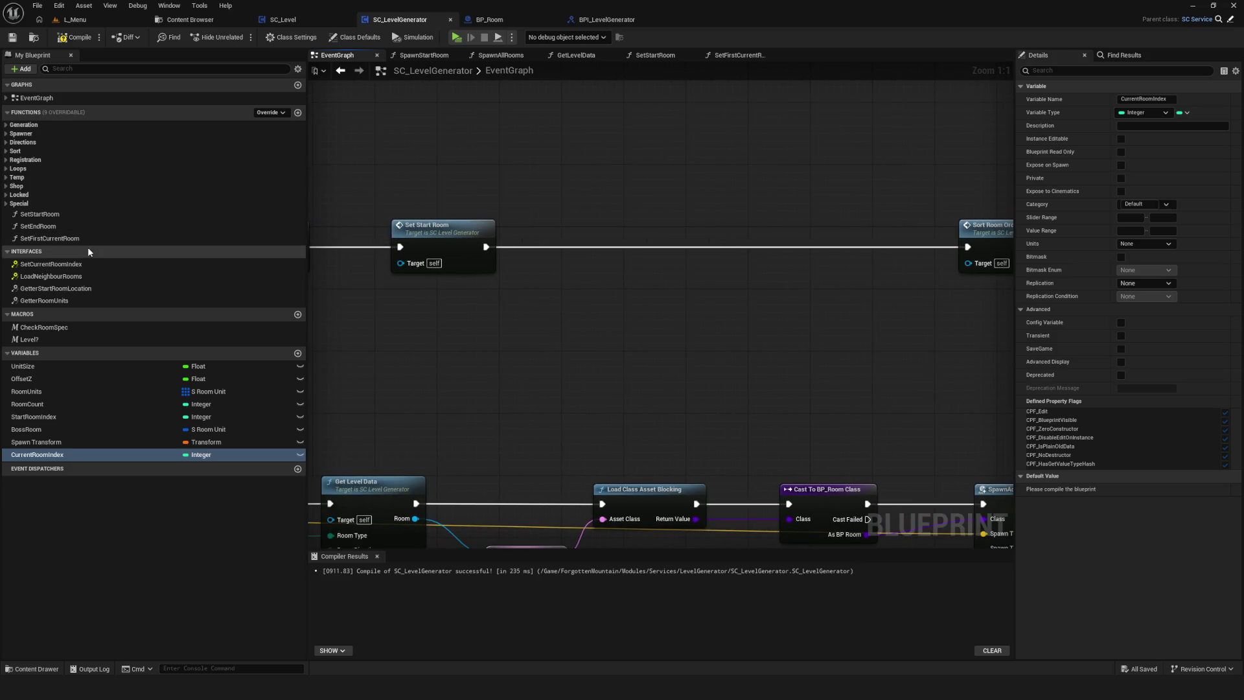
drag(83, 240, 681, 237)
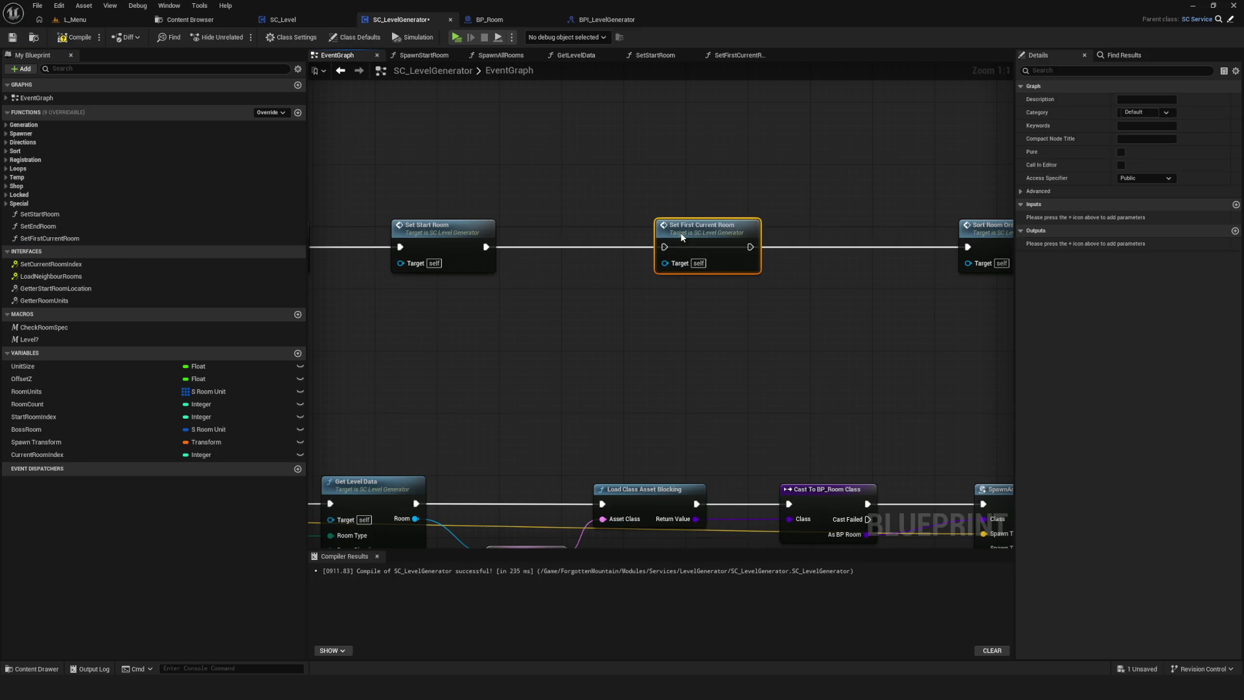
drag(486, 247, 664, 247)
mouse_move(746, 260)
mouse_down()
mouse_move(634, 261)
mouse_move(660, 247)
mouse_move(855, 248)
mouse_up()
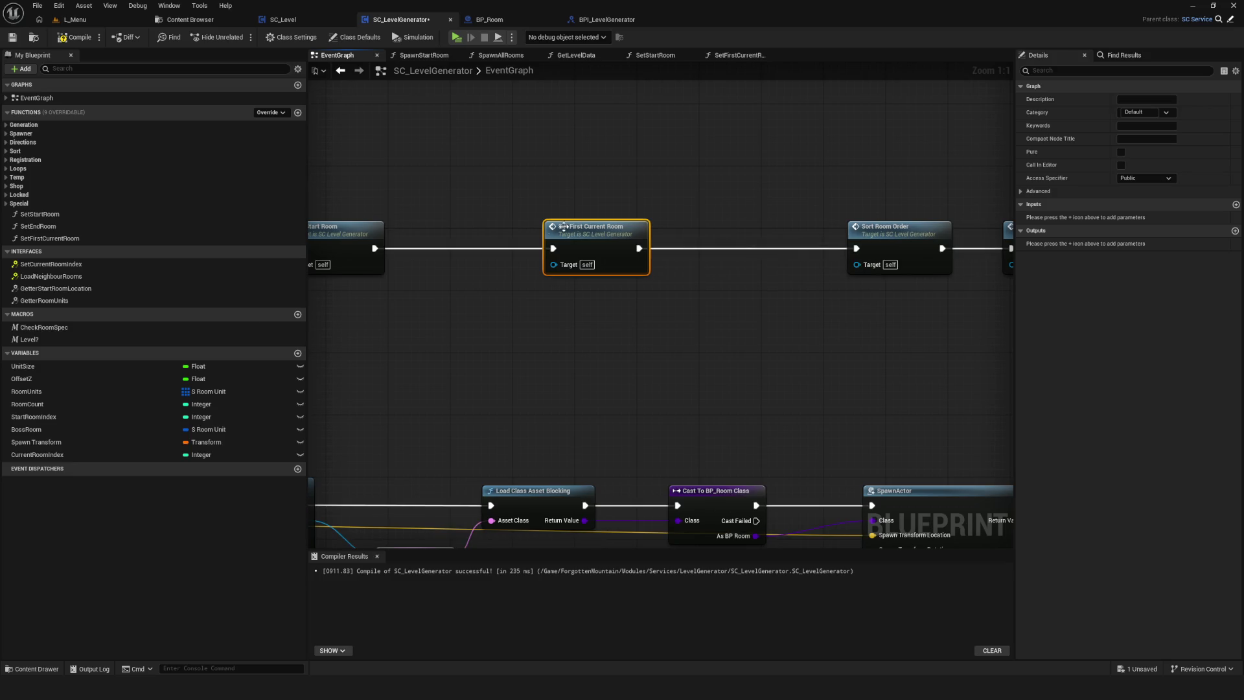
double_click(604, 242)
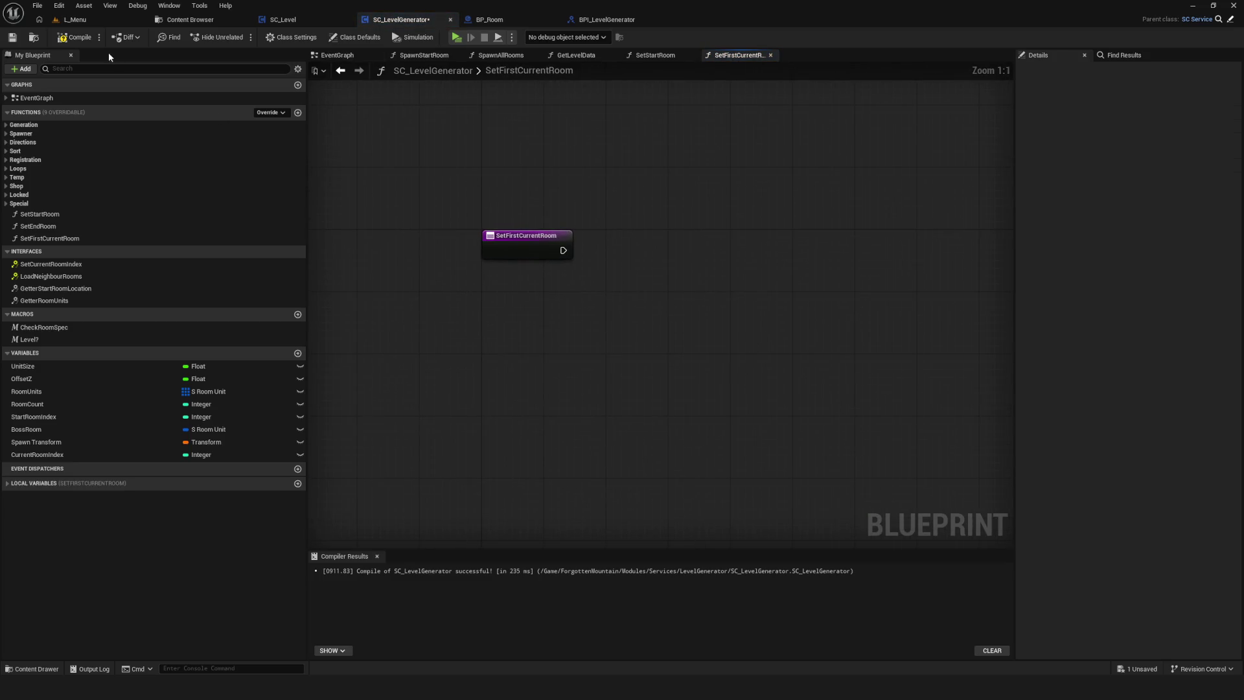
Run a SET CurrentRoomIndex from the function entry, fed by a Start Room Index getter, then compile and save.
click(77, 41)
mouse_move(39, 455)
mouse_down()
mouse_move(931, 181)
mouse_move(732, 191)
mouse_move(873, 234)
mouse_up()
mouse_move(563, 250)
mouse_down()
mouse_move(840, 255)
mouse_move(827, 242)
mouse_move(842, 244)
mouse_up()
mouse_move(34, 417)
mouse_down()
mouse_move(660, 289)
mouse_move(649, 280)
mouse_move(796, 265)
mouse_up()
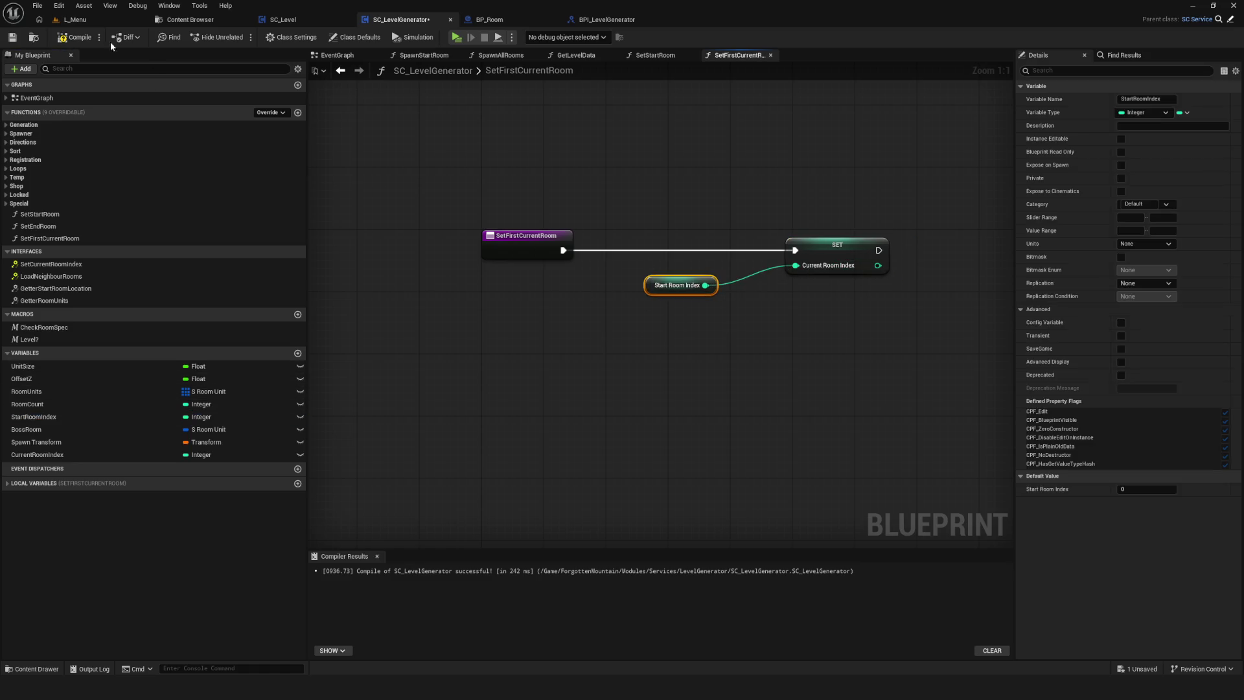
click(13, 37)
drag(693, 234, 901, 304)
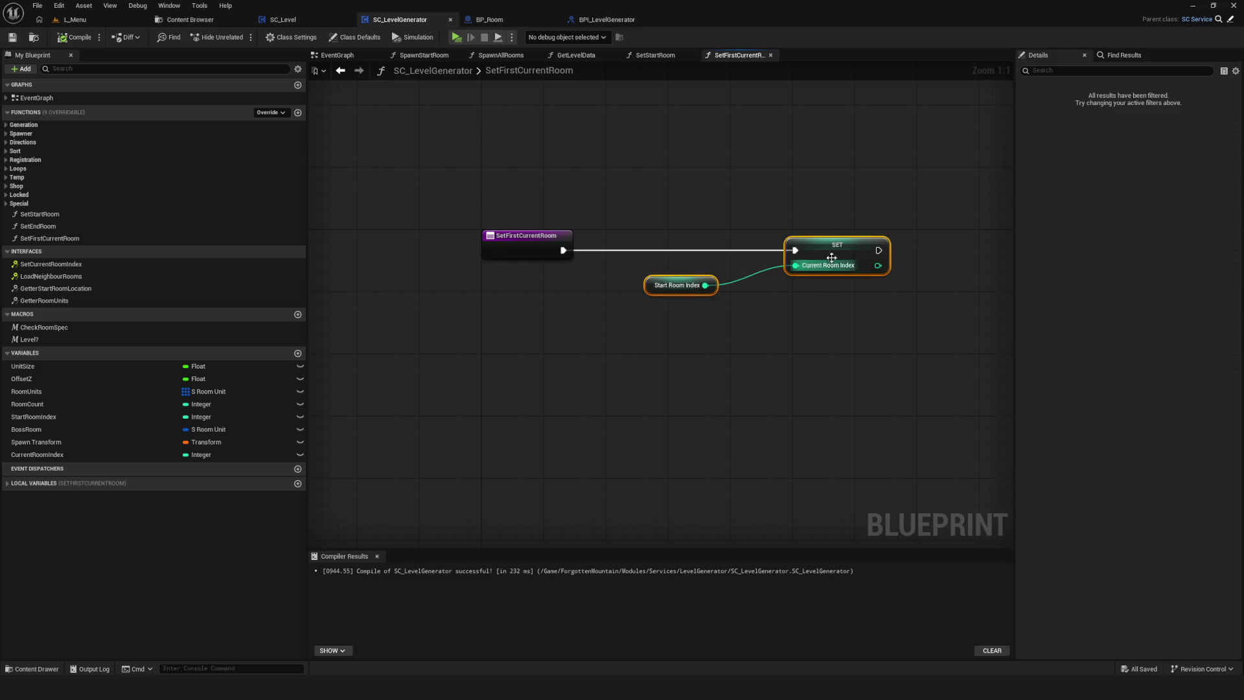
drag(837, 245, 798, 244)
click(12, 37)
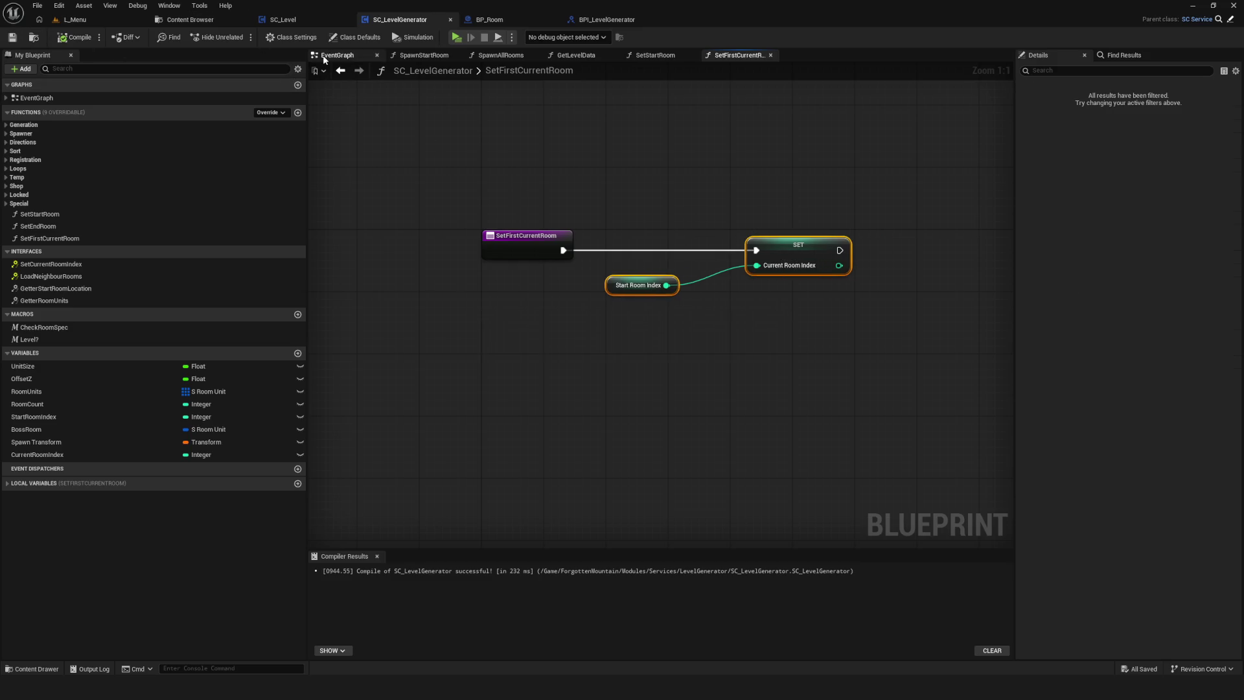
Return to the EventGraph, review the zoomed-out event chain and compile with F7.
click(334, 55)
click(543, 239)
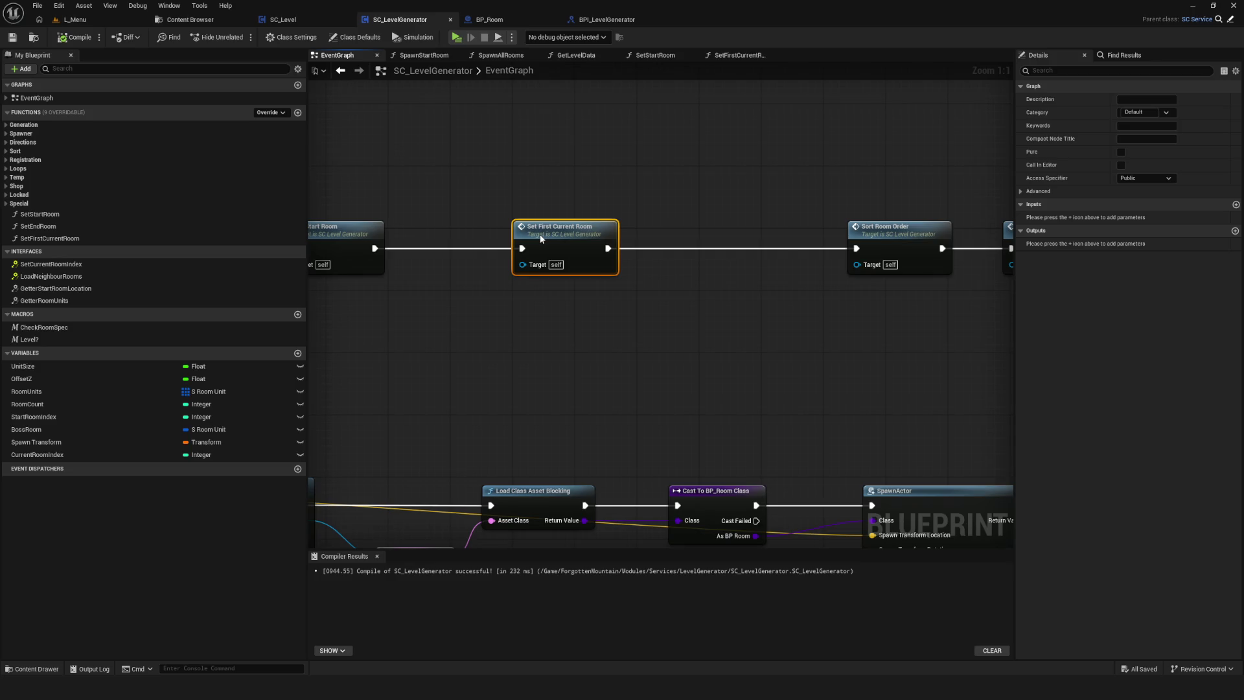
drag(541, 238, 619, 250)
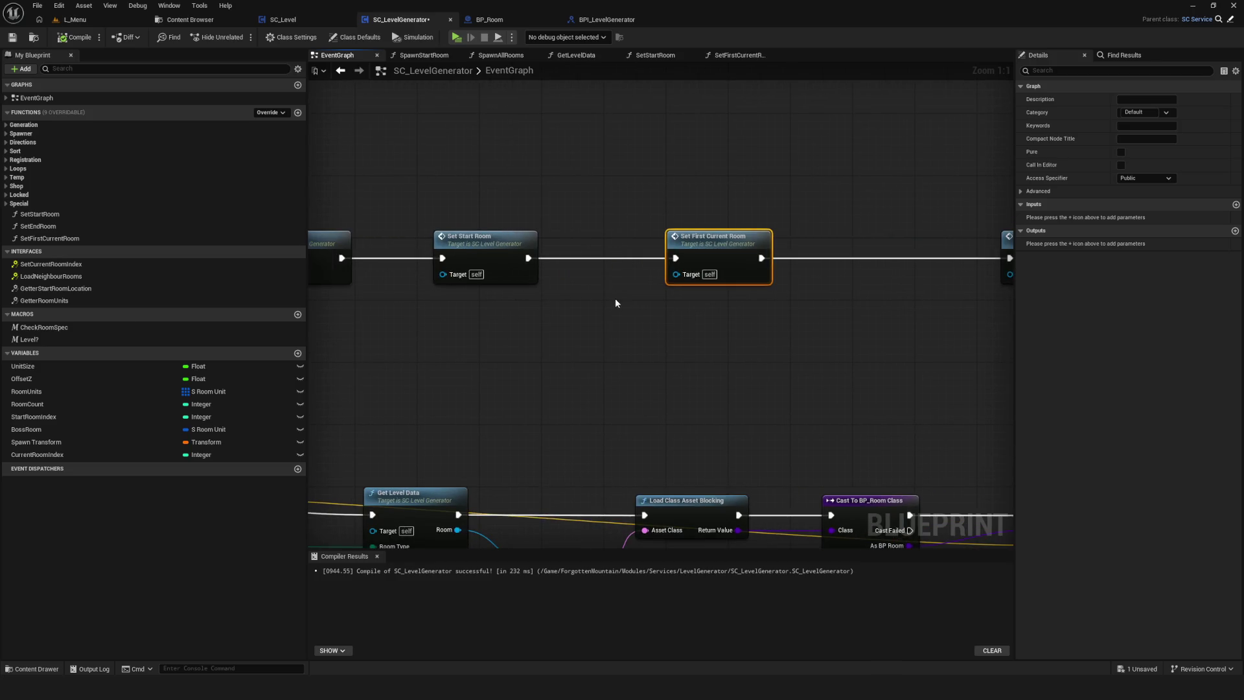
scroll(605, 281, down, 7)
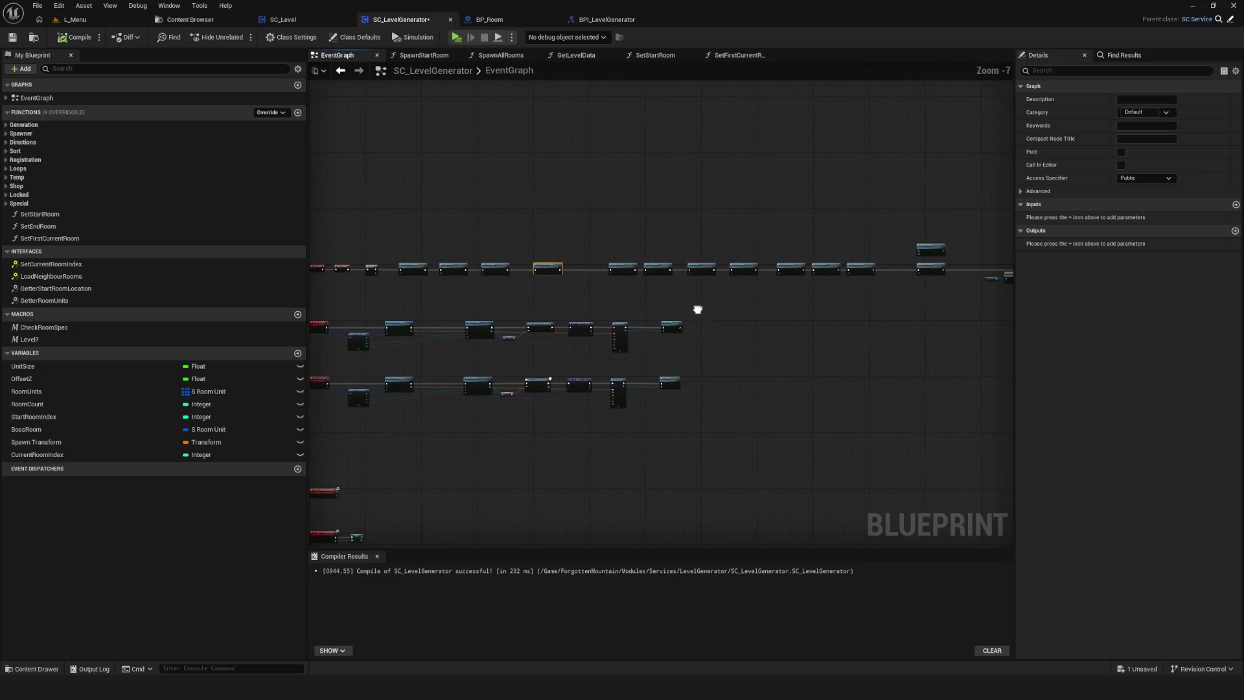
mouse_move(875, 292)
mouse_down()
mouse_move(616, 260)
mouse_move(766, 208)
mouse_up()
key(F7)
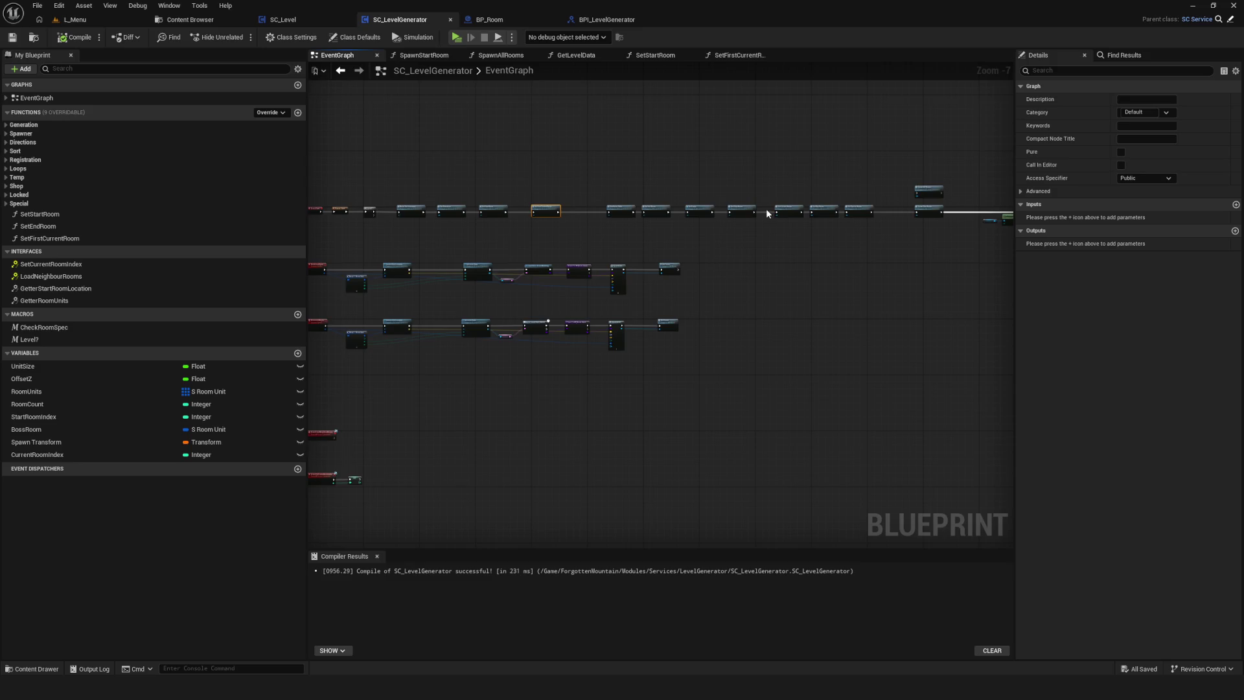
Save the blueprint and zoom in to select the Event LoadNeighbourRooms node.
scroll(753, 231, down, 5)
scroll(681, 299, up, 4)
mouse_move(604, 307)
mouse_down()
mouse_move(600, 244)
mouse_move(661, 200)
mouse_up()
scroll(661, 200, up, 5)
scroll(849, 240, down, 5)
scroll(587, 215, down, 4)
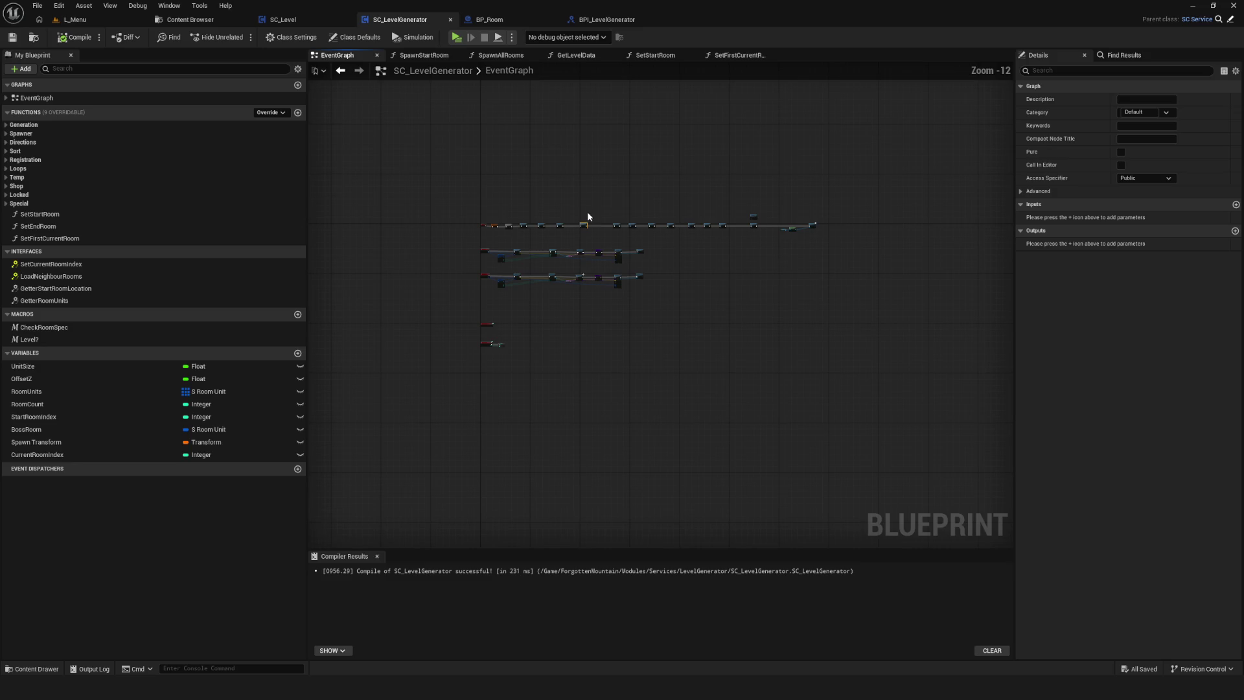
drag(602, 222, 610, 225)
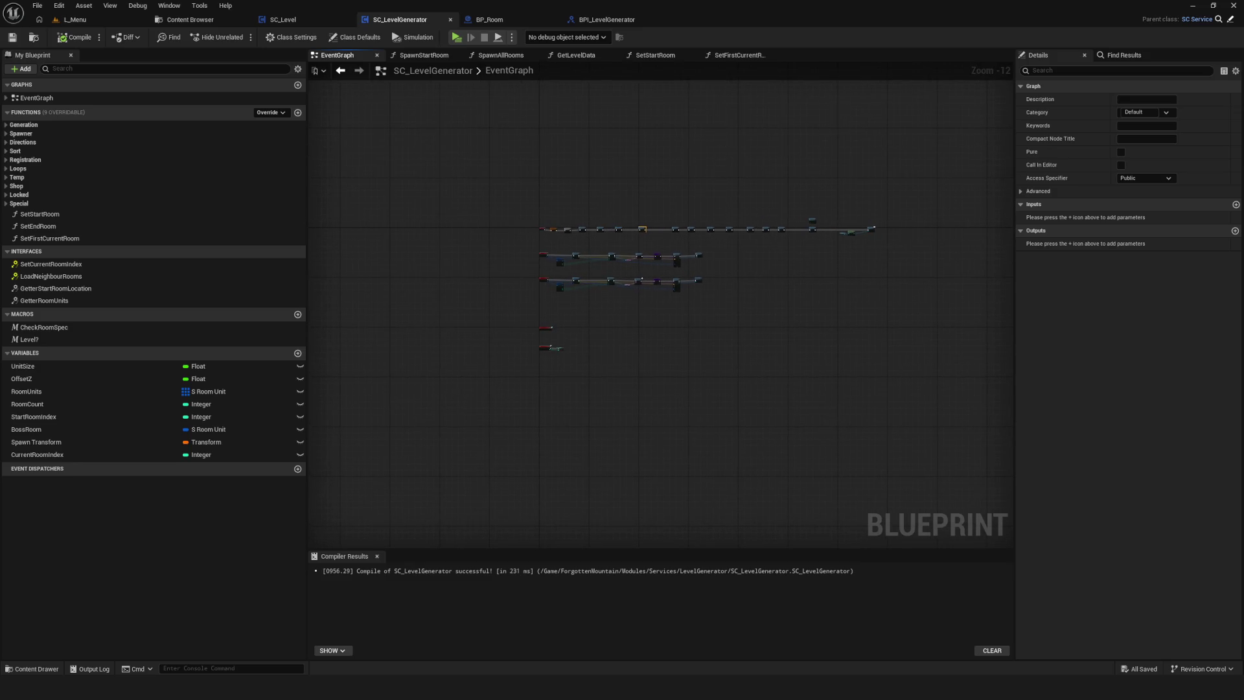
click(12, 37)
scroll(755, 193, up, 8)
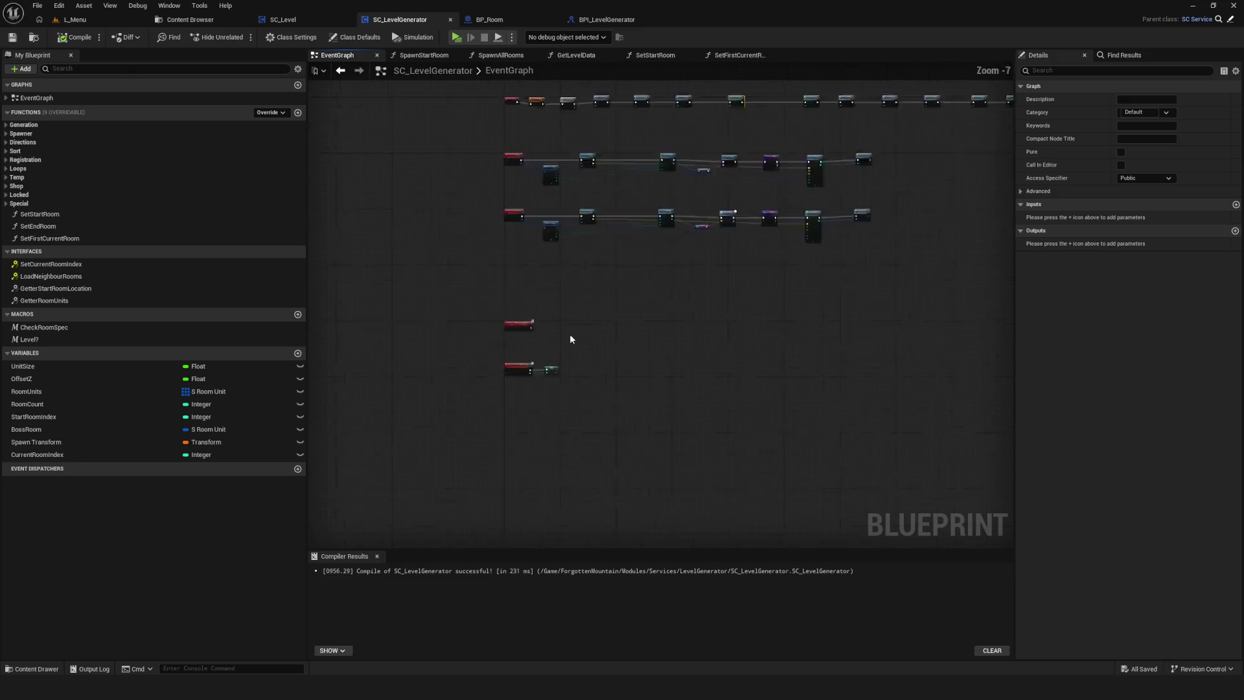
scroll(367, 326, up, 4)
drag(333, 223, 665, 395)
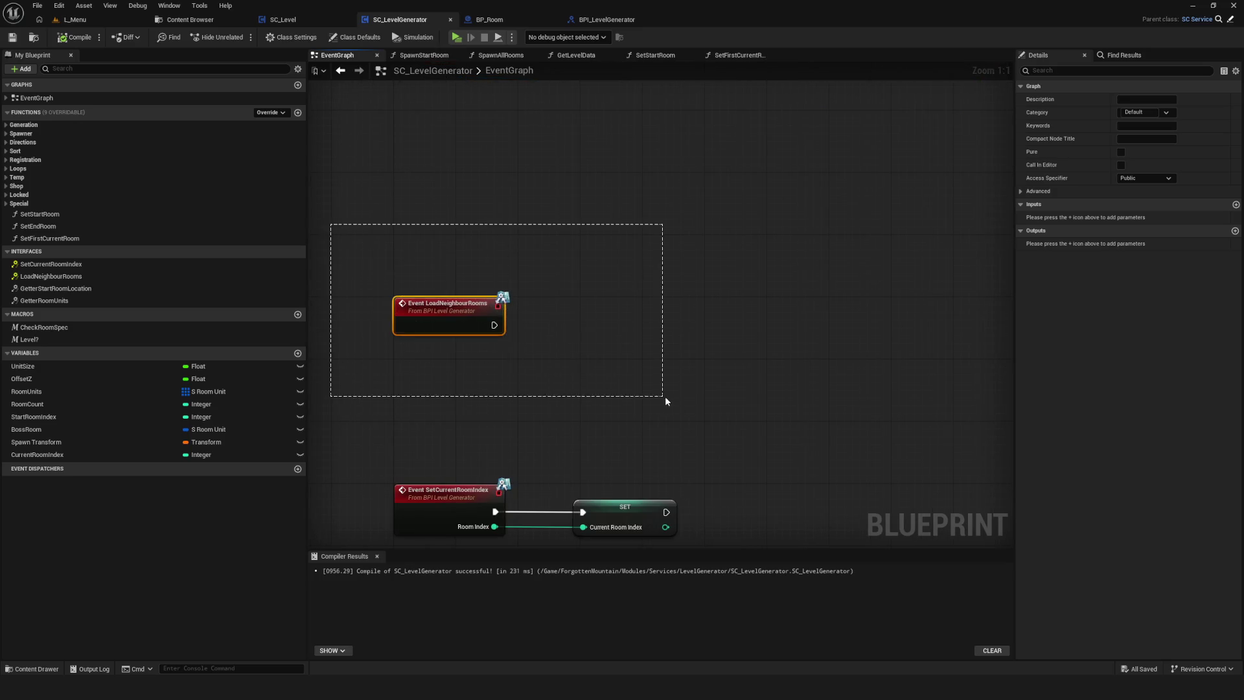
Move the SetCurrentRoomIndex event and its SET node above LoadNeighbourRooms, then save the blueprint.
scroll(661, 375, down, 4)
drag(449, 415, 668, 454)
mouse_move(545, 437)
mouse_down()
mouse_move(544, 269)
mouse_move(609, 433)
mouse_move(604, 385)
mouse_up()
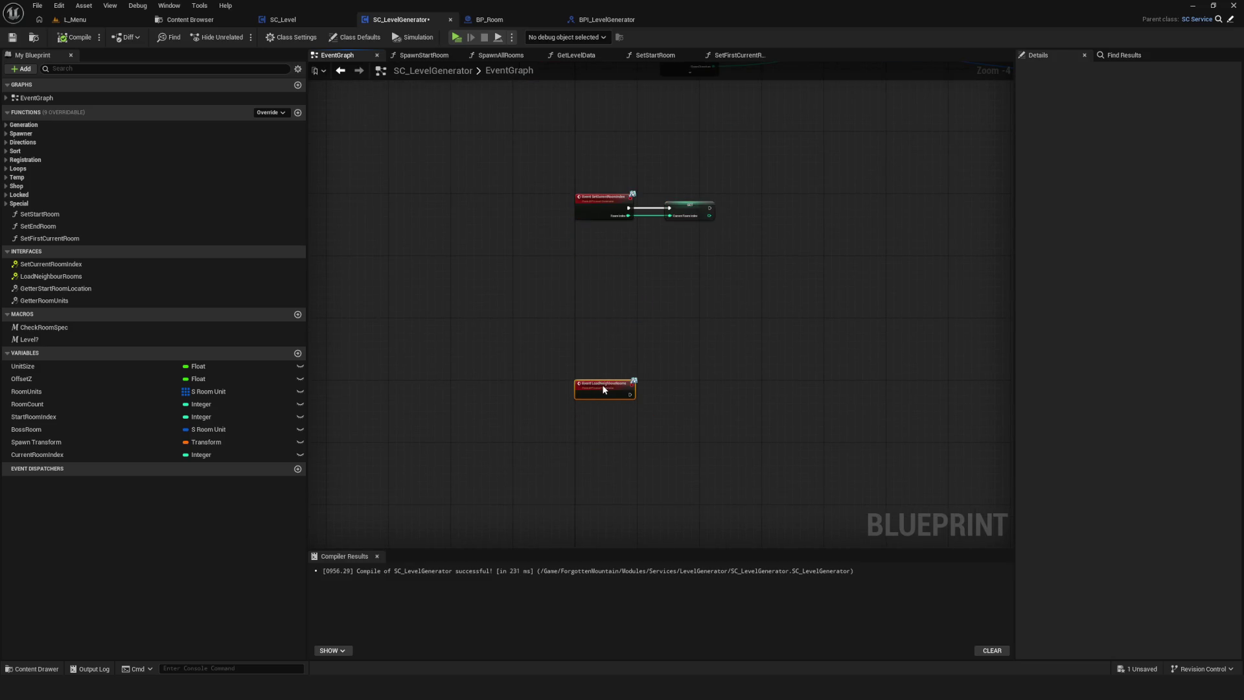
scroll(550, 300, down, 7)
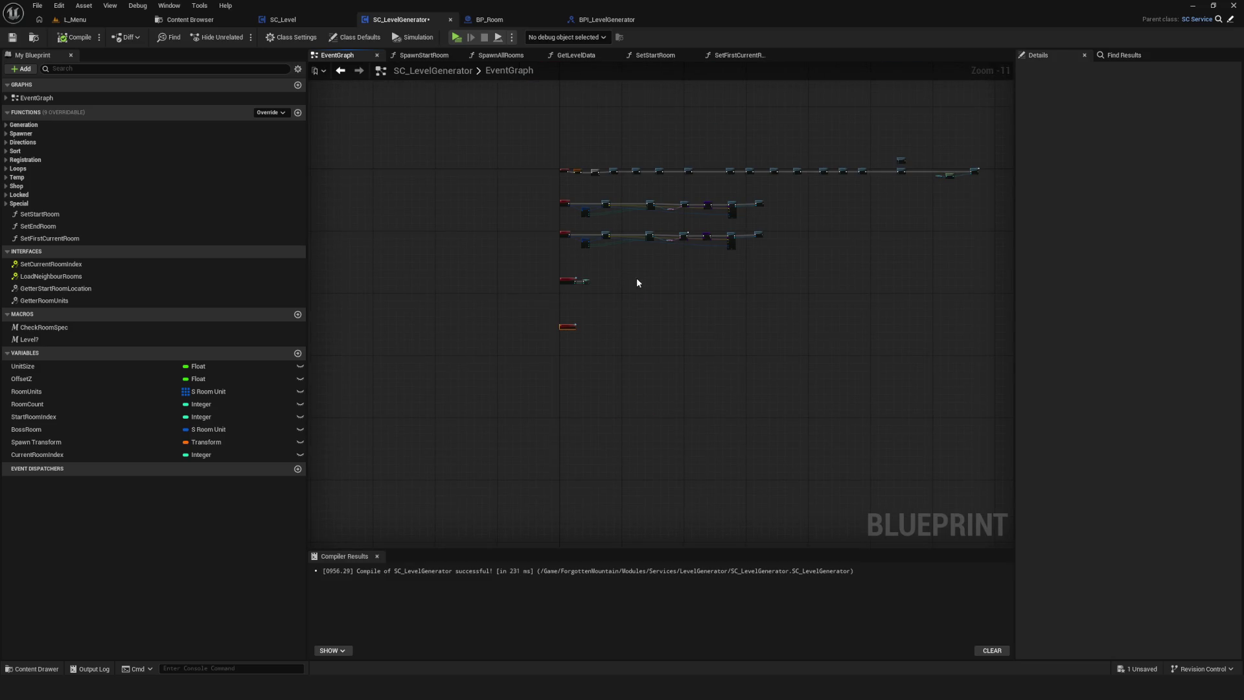
click(11, 37)
scroll(558, 361, up, 7)
scroll(633, 317, up, 1)
scroll(605, 414, down, 3)
scroll(605, 417, up, 3)
mouse_move(617, 416)
mouse_down()
mouse_move(635, 423)
mouse_move(633, 408)
mouse_up()
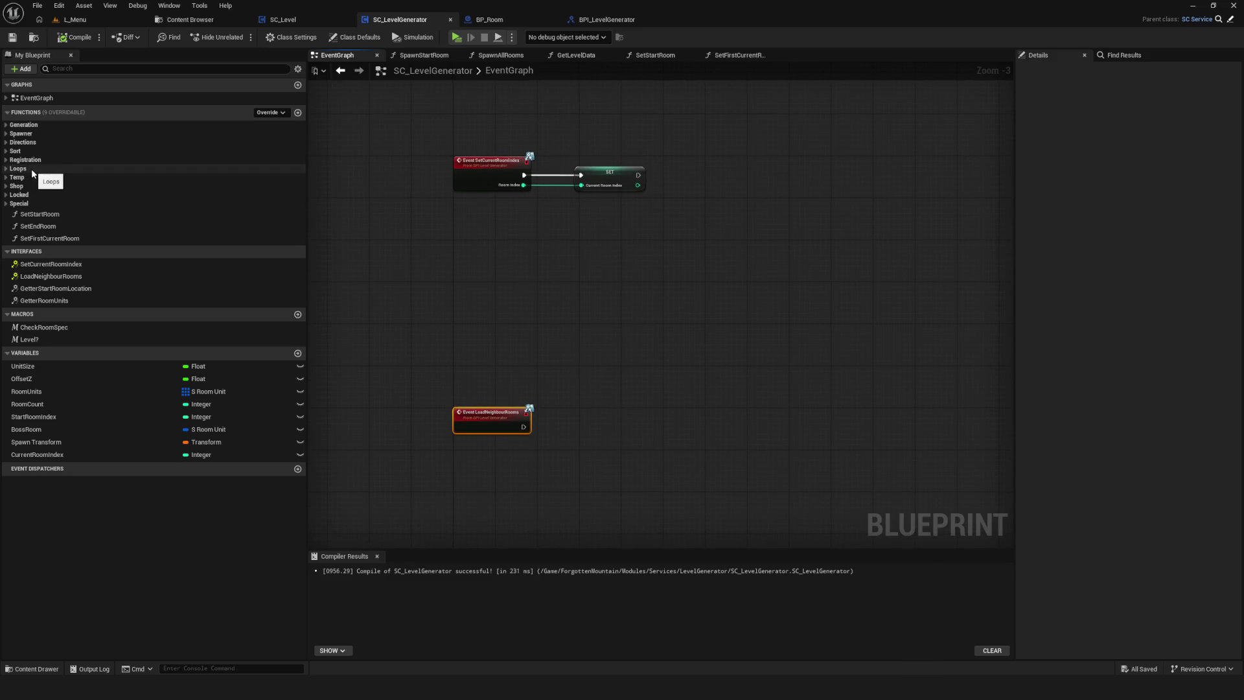
Drag FindConnectedNeighbours from the Sort category into the EventGraph and open its function graph.
click(8, 134)
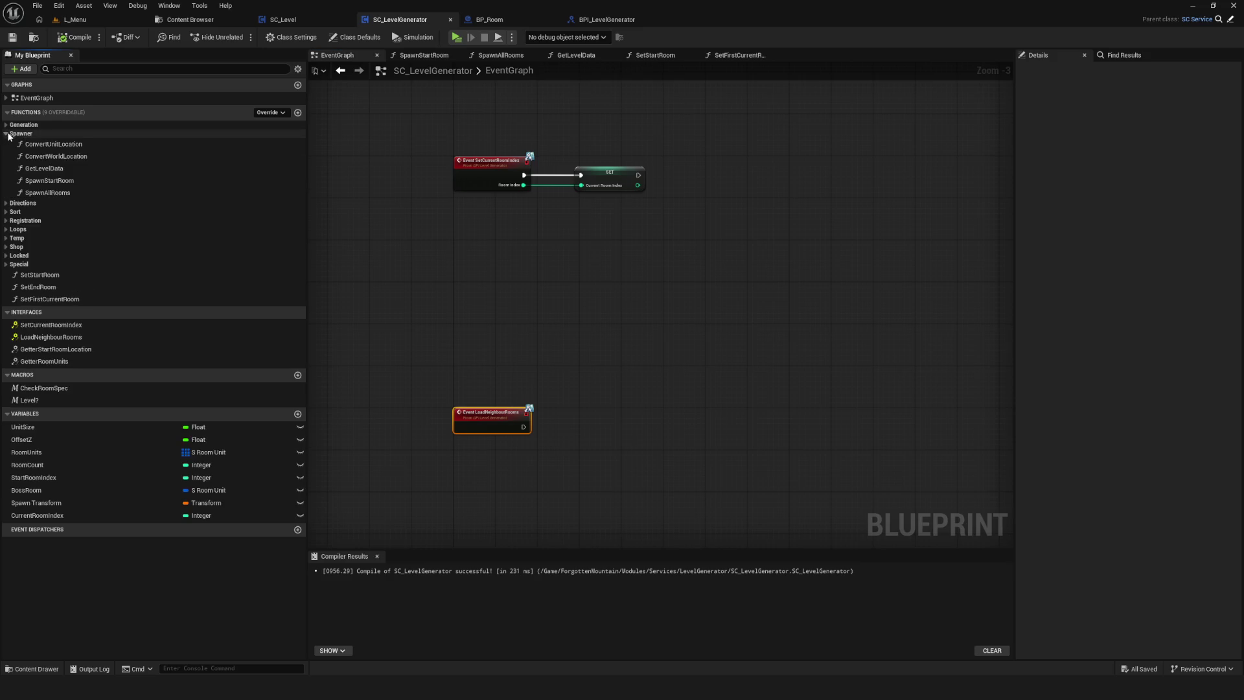
click(8, 134)
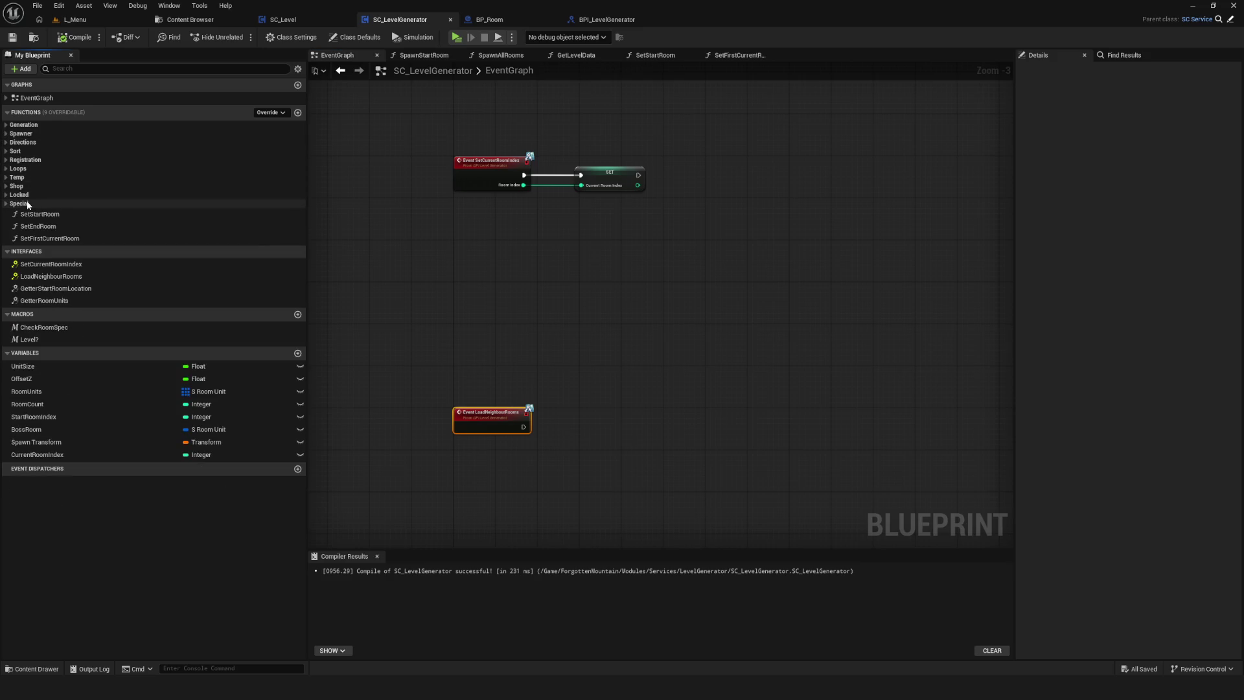
click(7, 169)
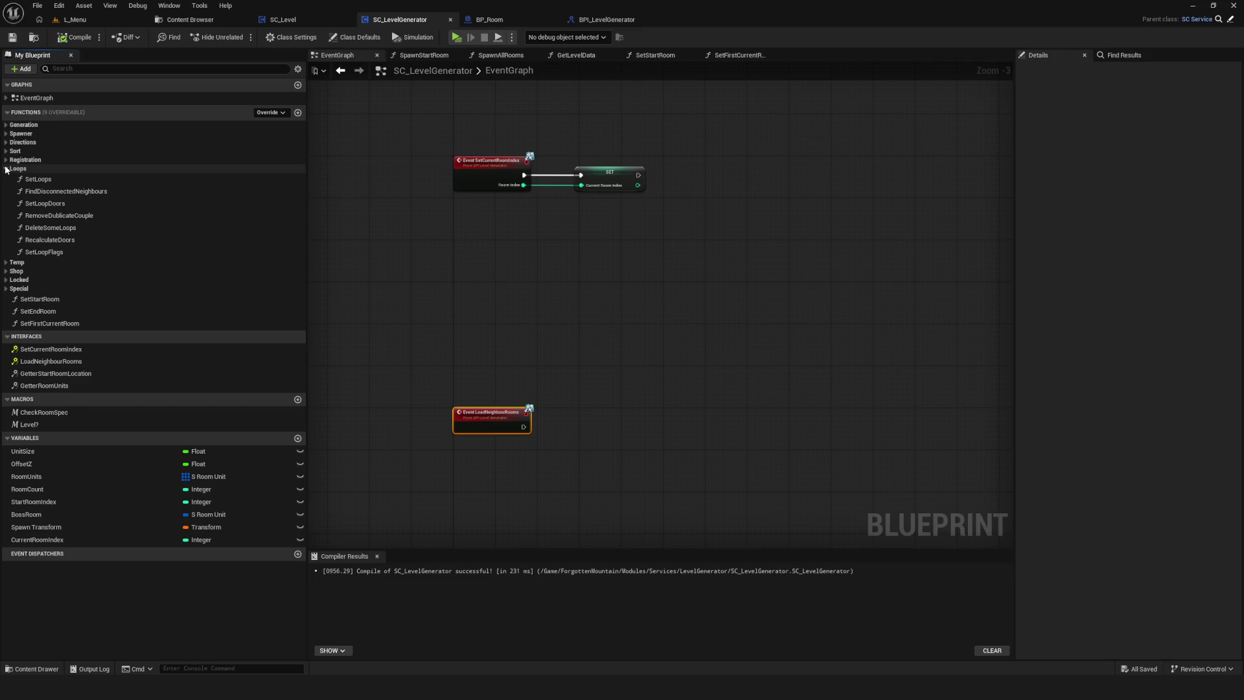
click(7, 170)
click(6, 152)
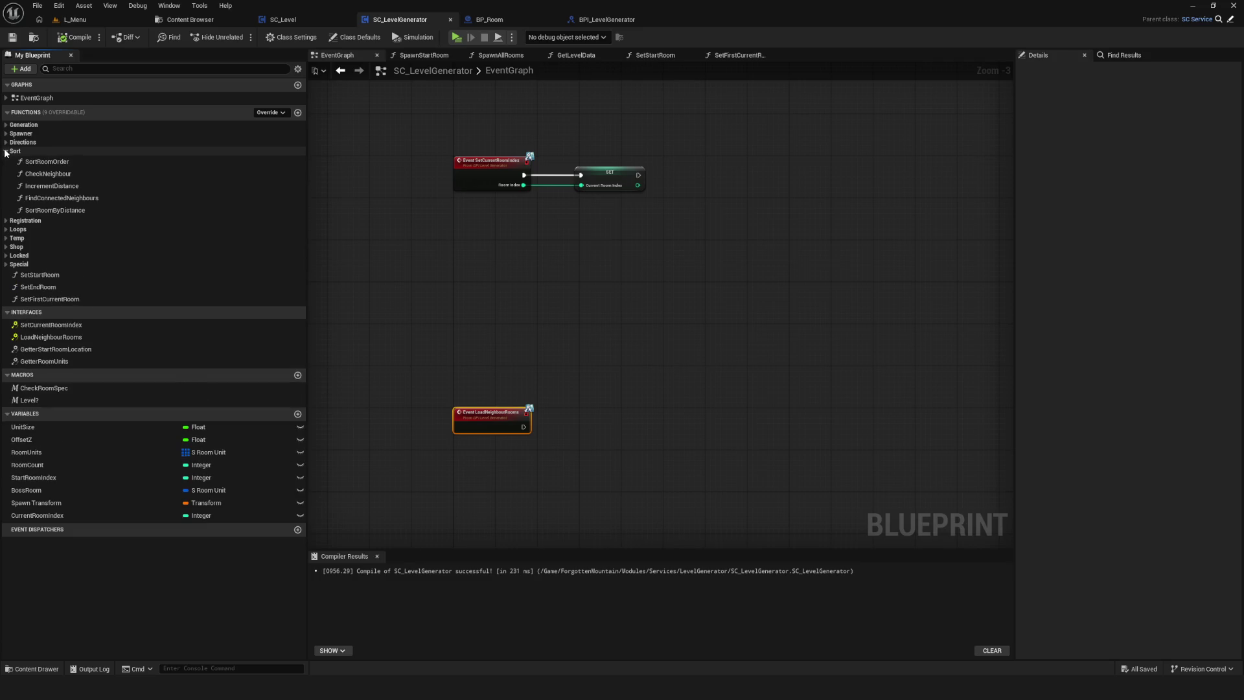
drag(61, 198, 616, 344)
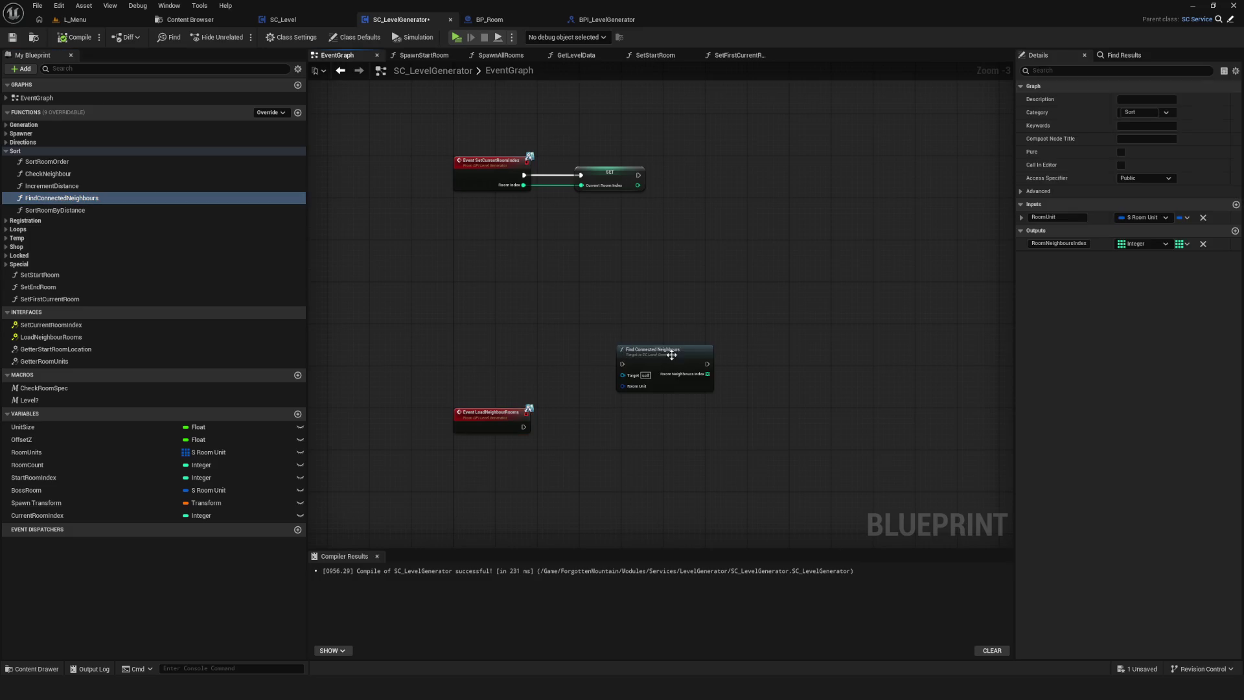
scroll(616, 344, up, 3)
double_click(641, 336)
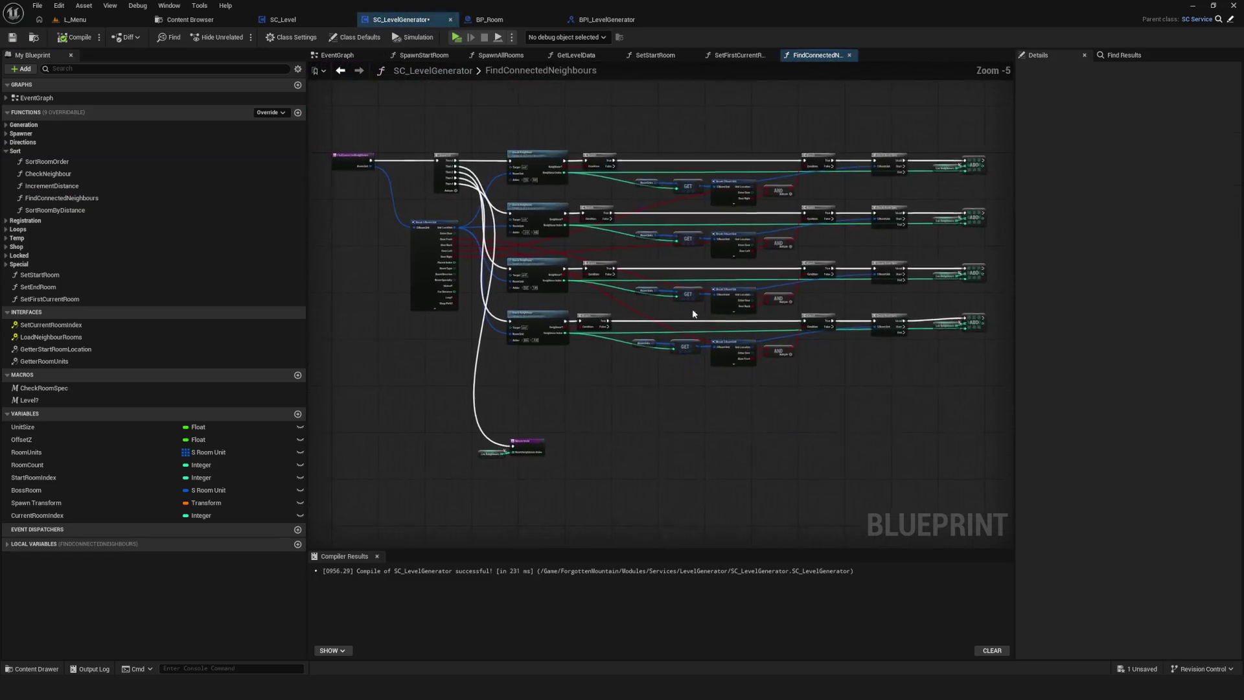
Review the four Check Room Spec nodes and the GET, Break and AND nodes, then save.
drag(662, 252, 496, 231)
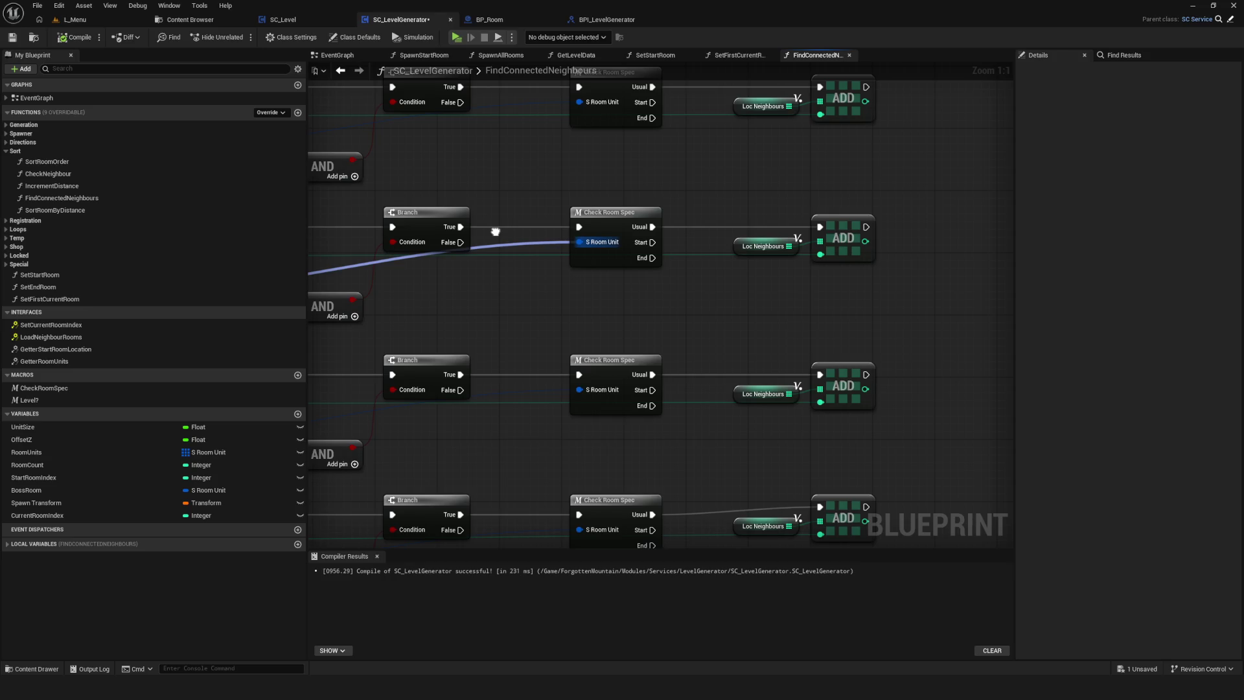
scroll(496, 231, down, 6)
drag(659, 142, 701, 441)
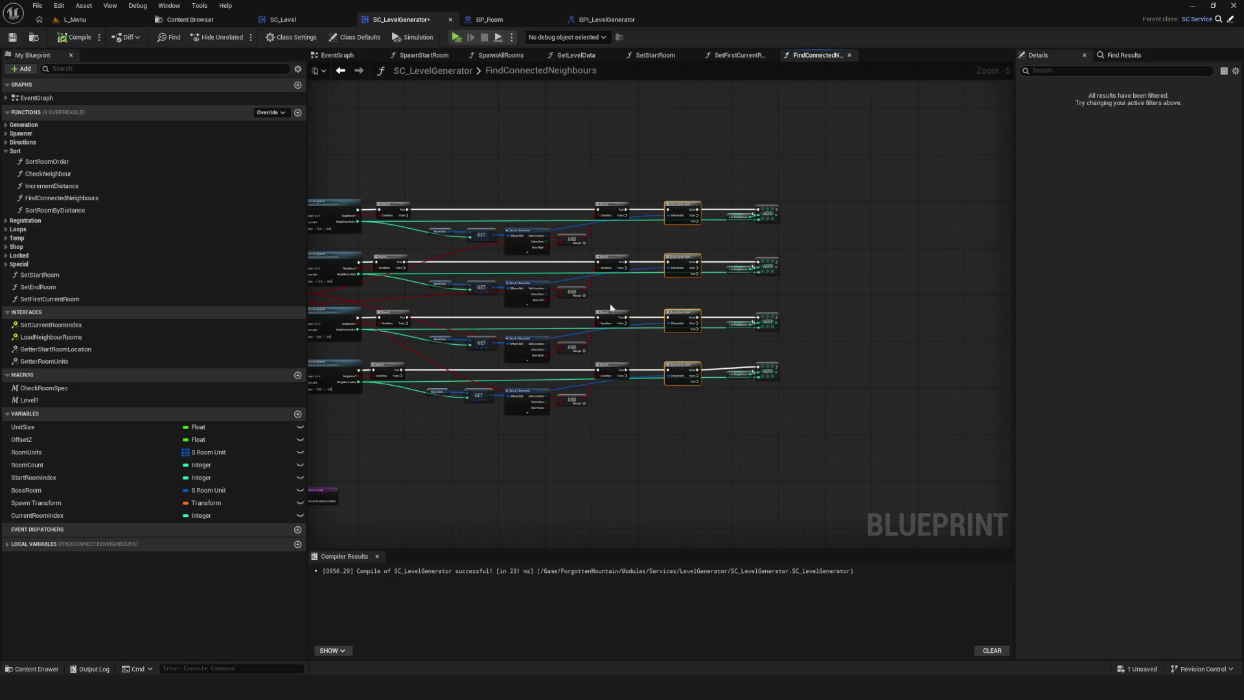
scroll(609, 309, up, 3)
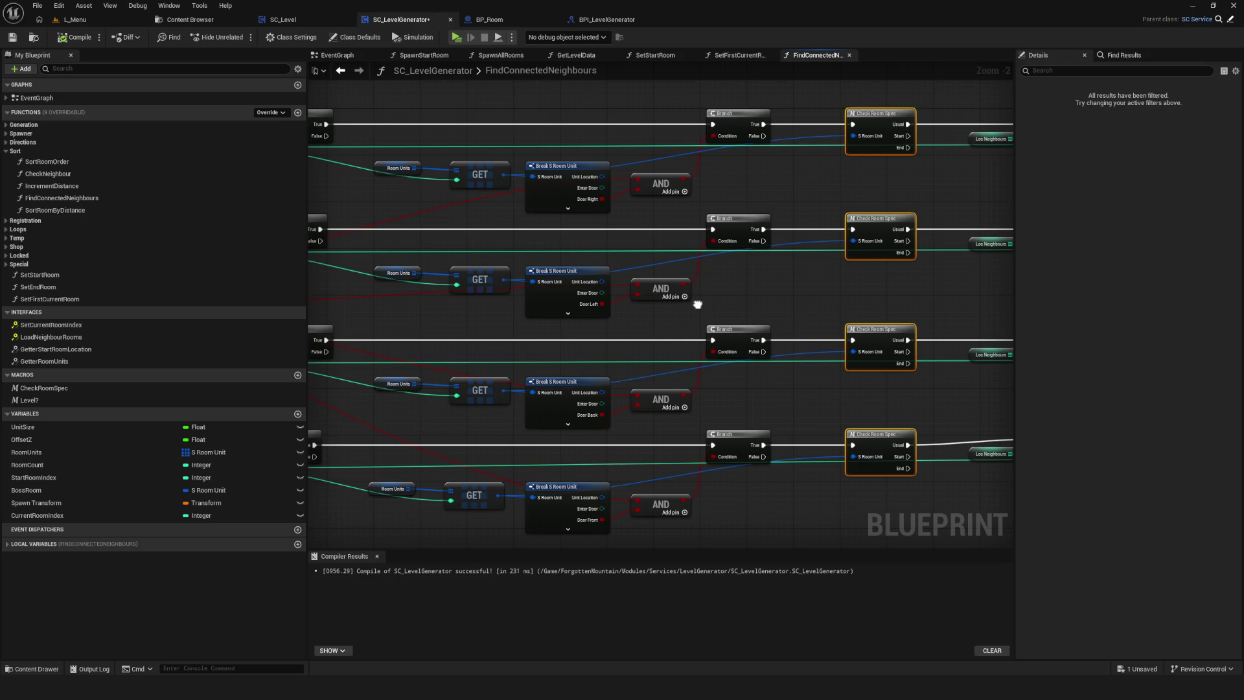
drag(697, 304, 465, 322)
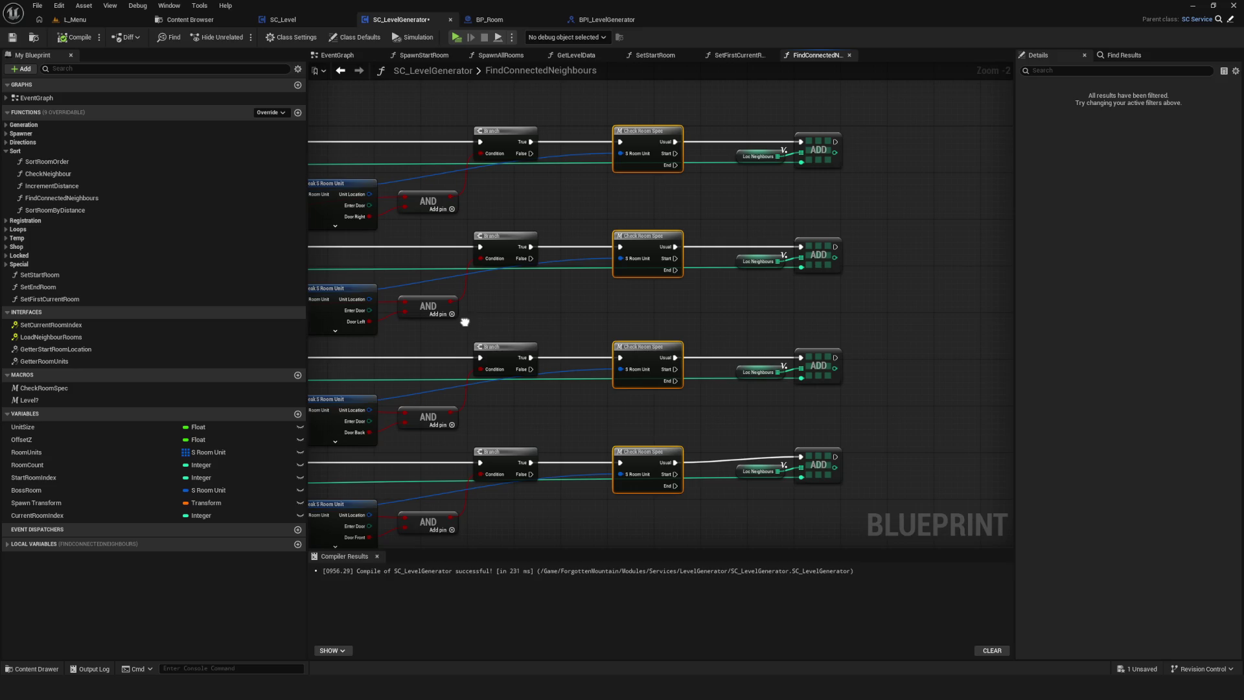
mouse_move(465, 322)
mouse_down()
mouse_move(699, 366)
mouse_move(425, 330)
mouse_move(627, 369)
mouse_up()
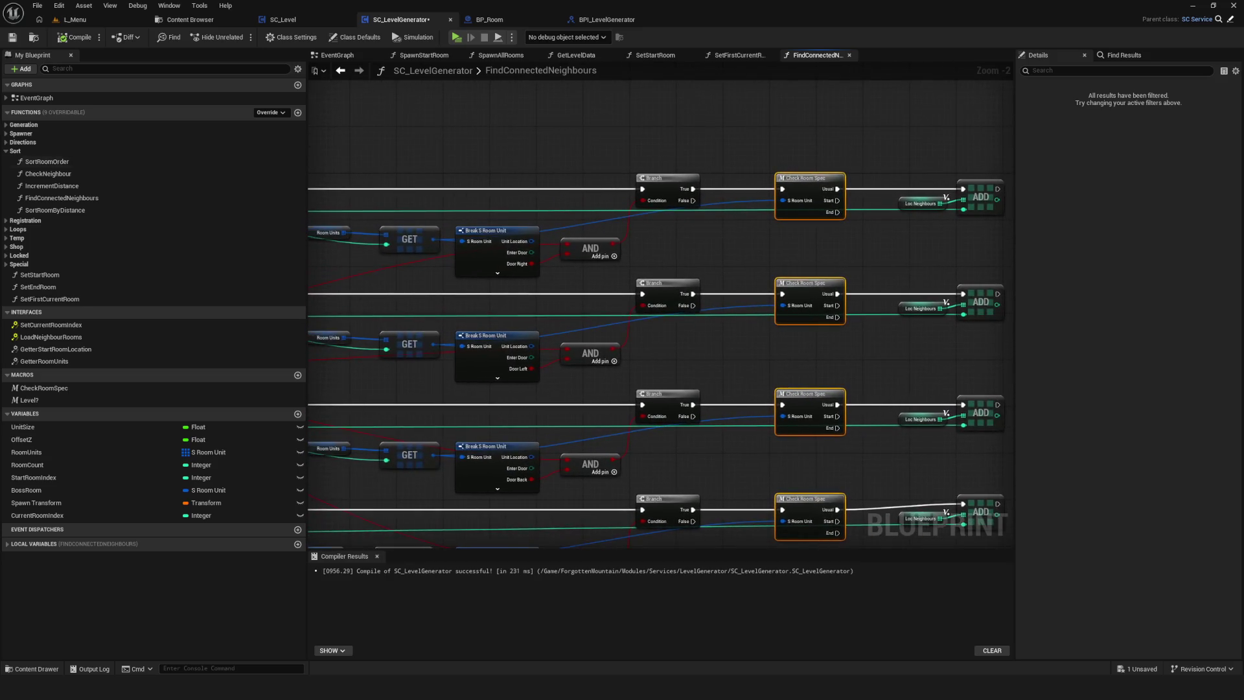
click(12, 39)
Inspect the ADD nodes, then select FindConnectedNeighbours in My Blueprint and start renaming it.
scroll(682, 275, down, 2)
scroll(868, 264, up, 5)
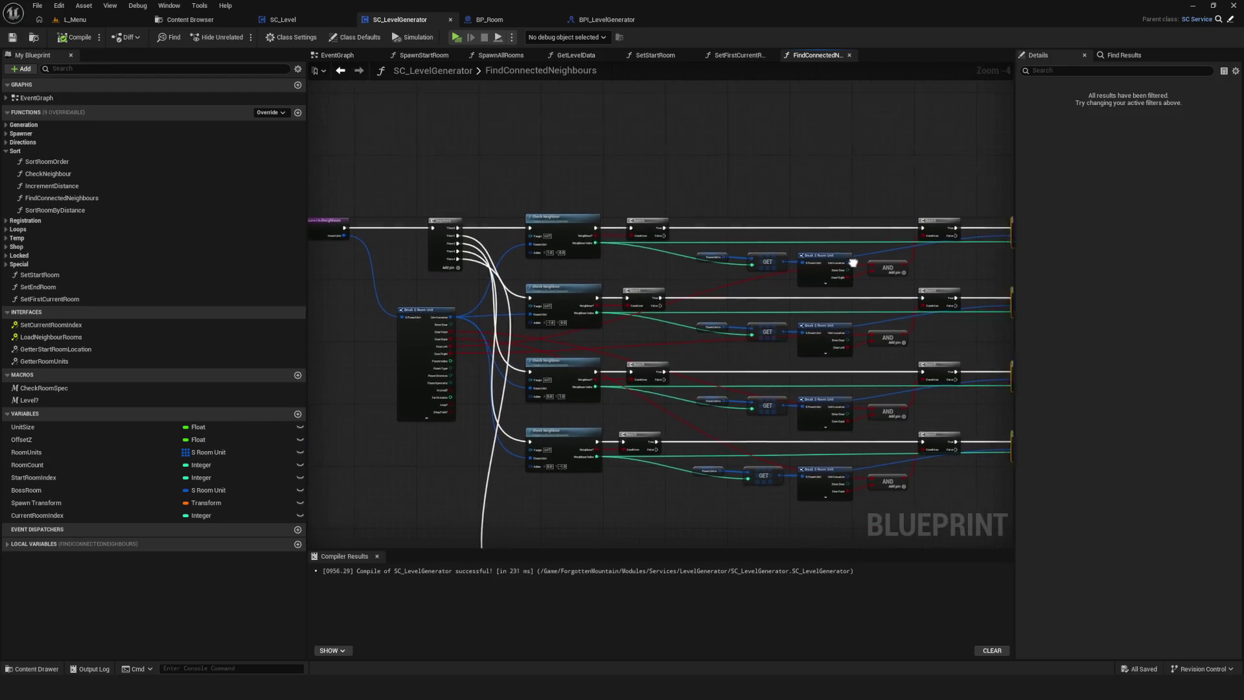
mouse_move(773, 288)
mouse_down()
mouse_move(526, 257)
mouse_move(1037, 256)
mouse_move(824, 239)
mouse_move(605, 249)
mouse_move(443, 278)
mouse_up()
scroll(503, 263, down, 5)
scroll(502, 263, up, 4)
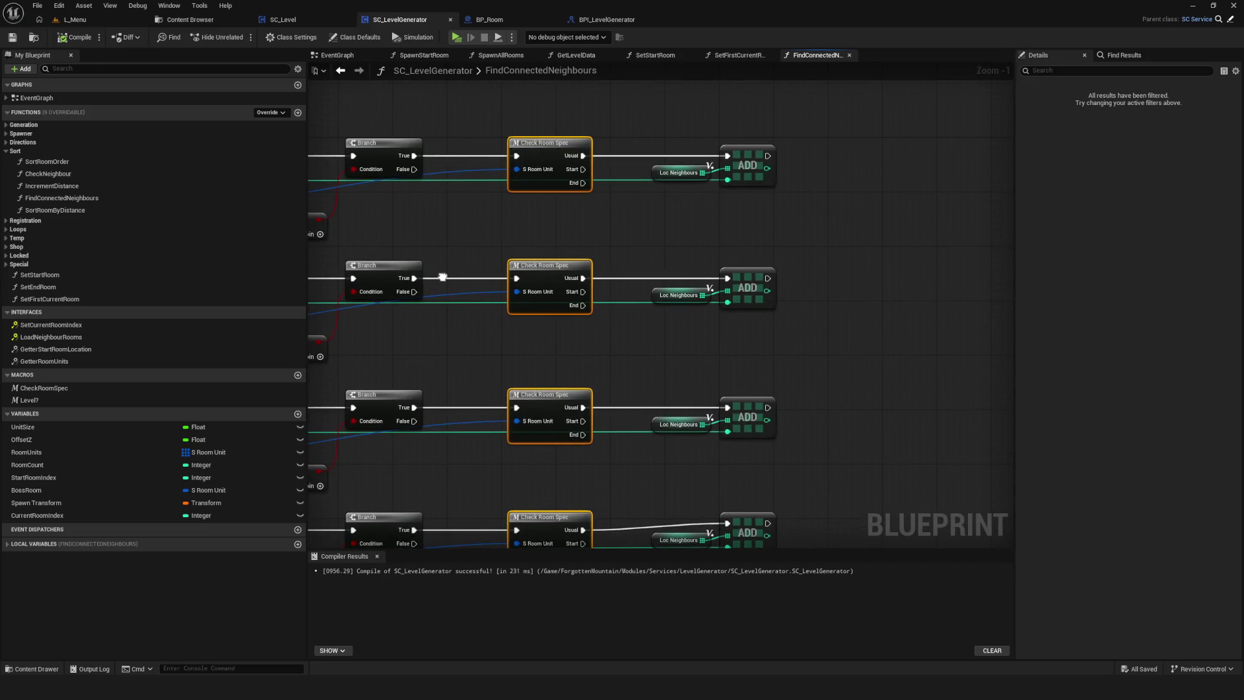
drag(443, 277, 969, 263)
scroll(790, 263, down, 4)
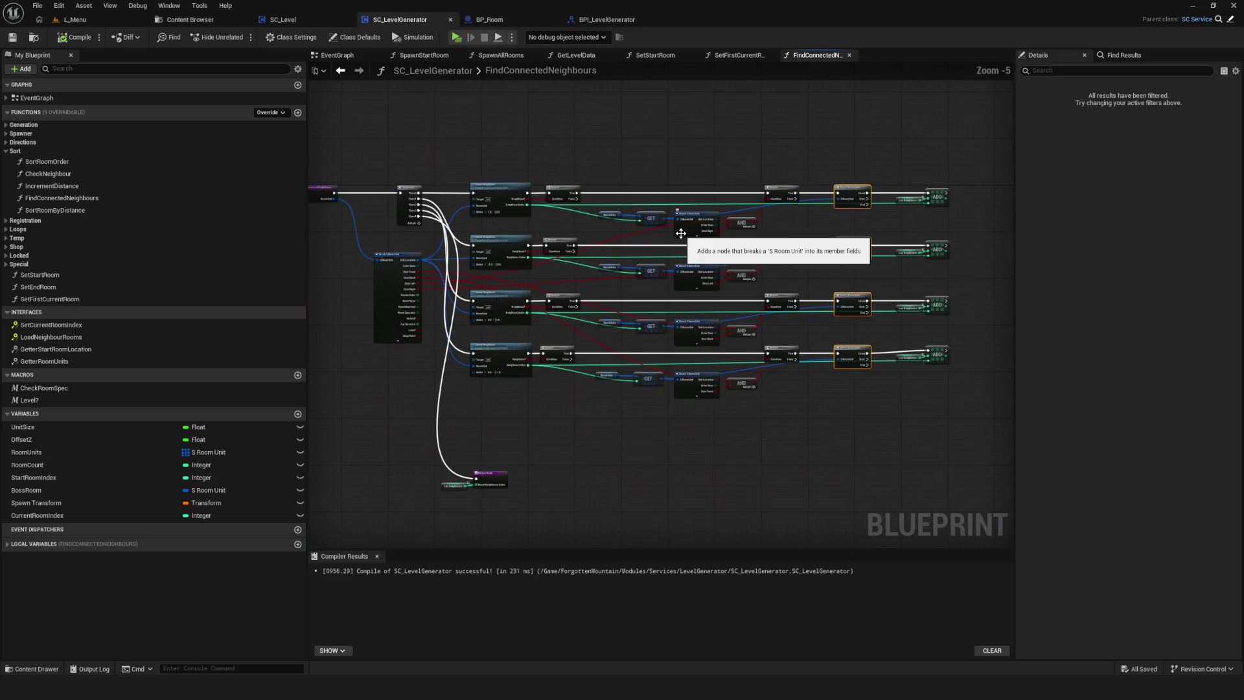
scroll(747, 306, up, 5)
mouse_move(748, 306)
mouse_down()
mouse_move(678, 280)
mouse_move(451, 319)
mouse_up()
scroll(451, 318, down, 5)
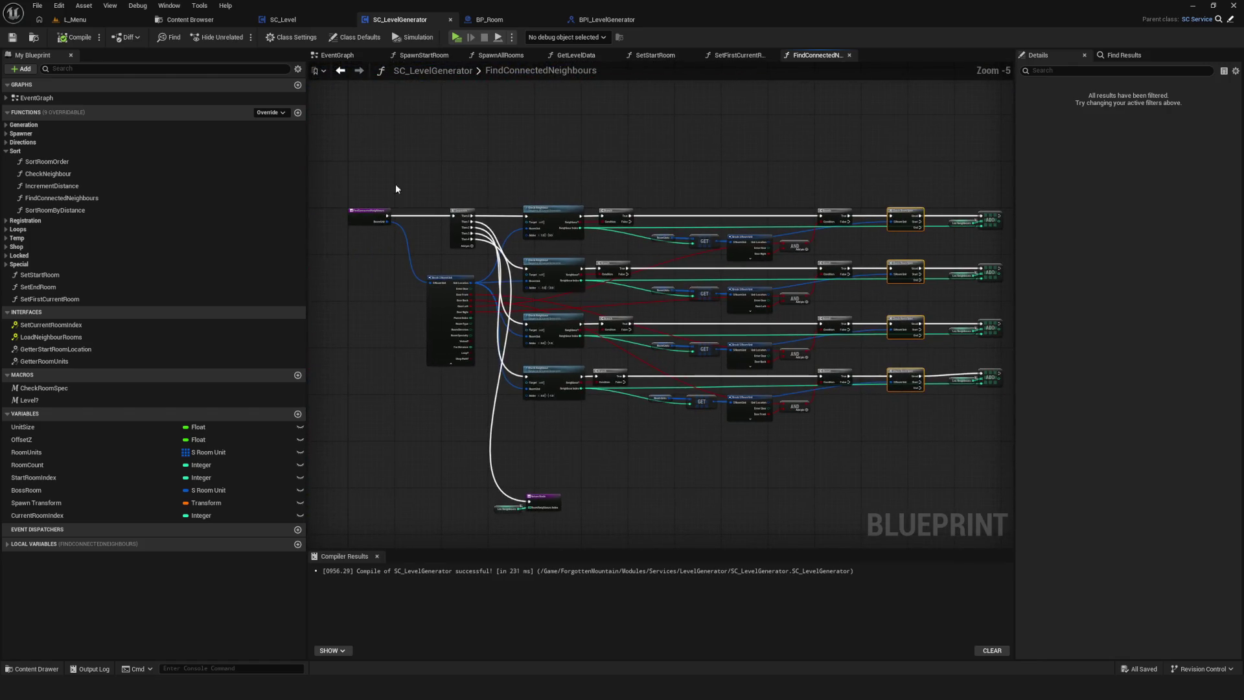
click(80, 202)
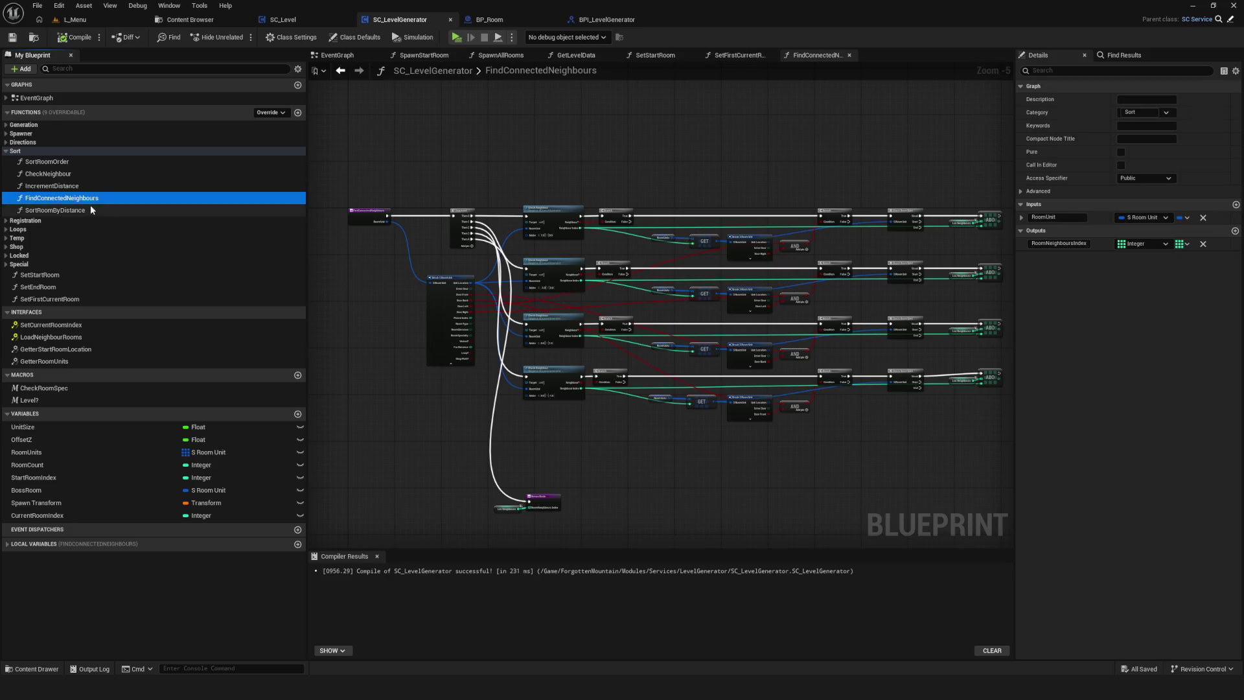
click(104, 201)
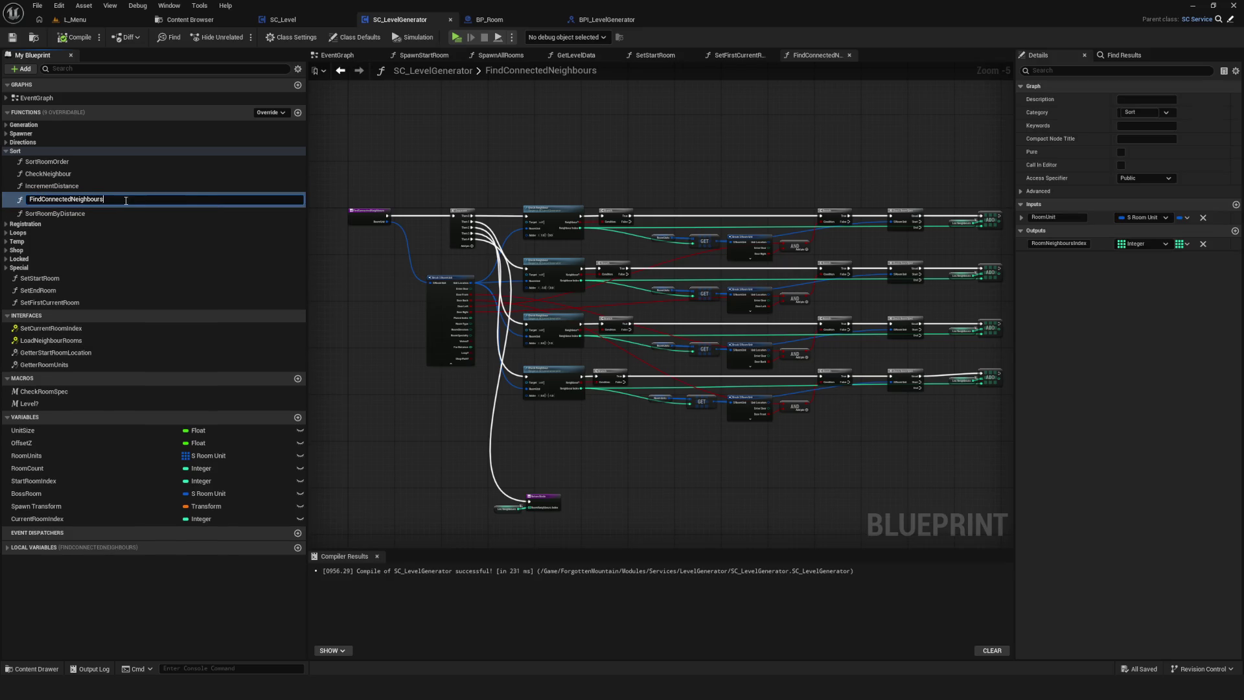
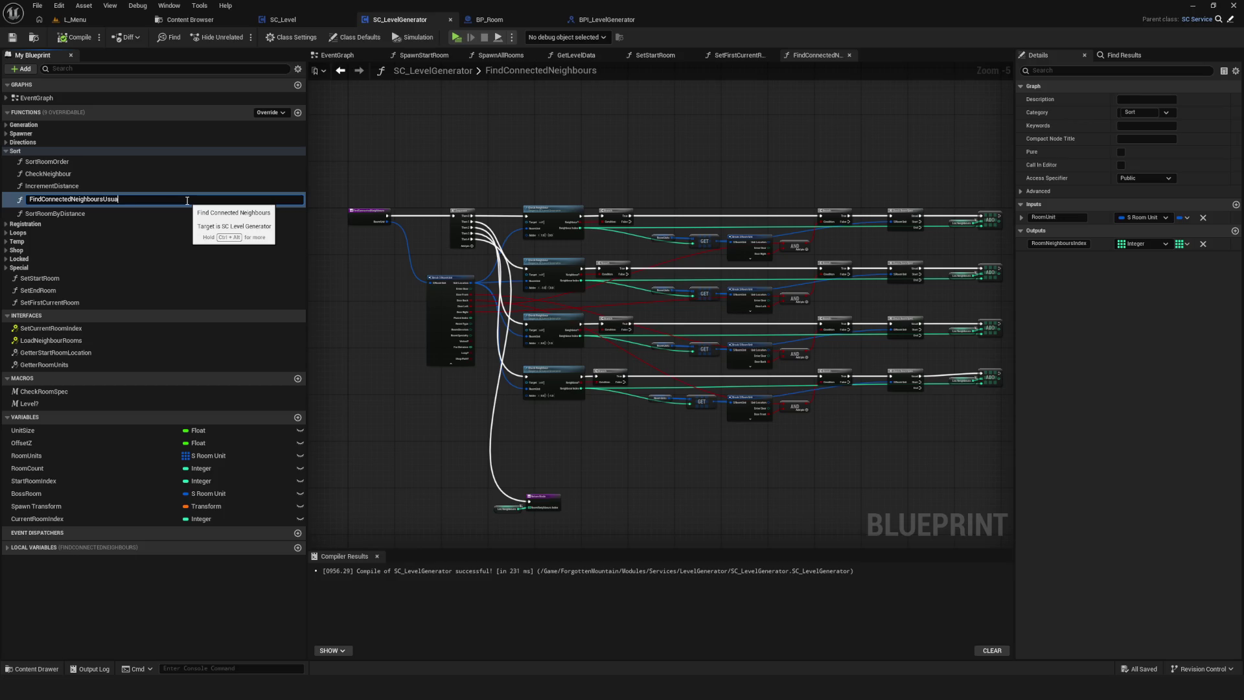
Rename the function to FindConnectedNeighboursUsual and duplicate it.
key(Return)
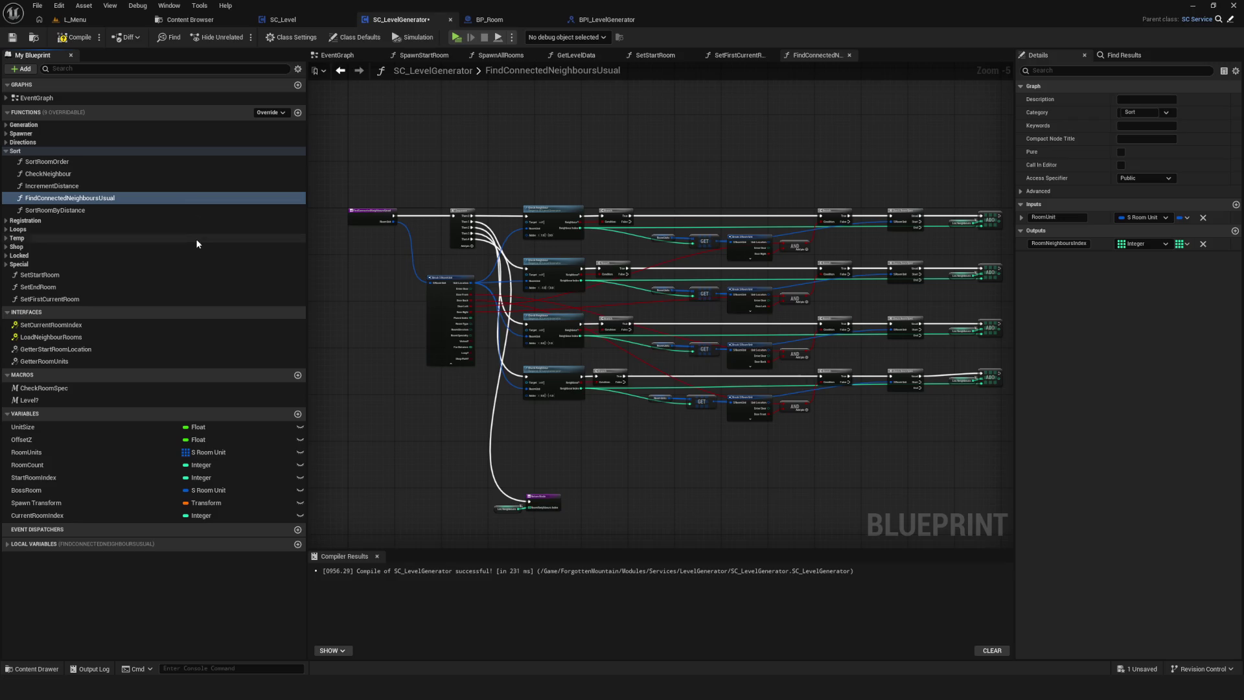
click(52, 179)
key(ctrl+w)
text(FindConnectedNeighbours)
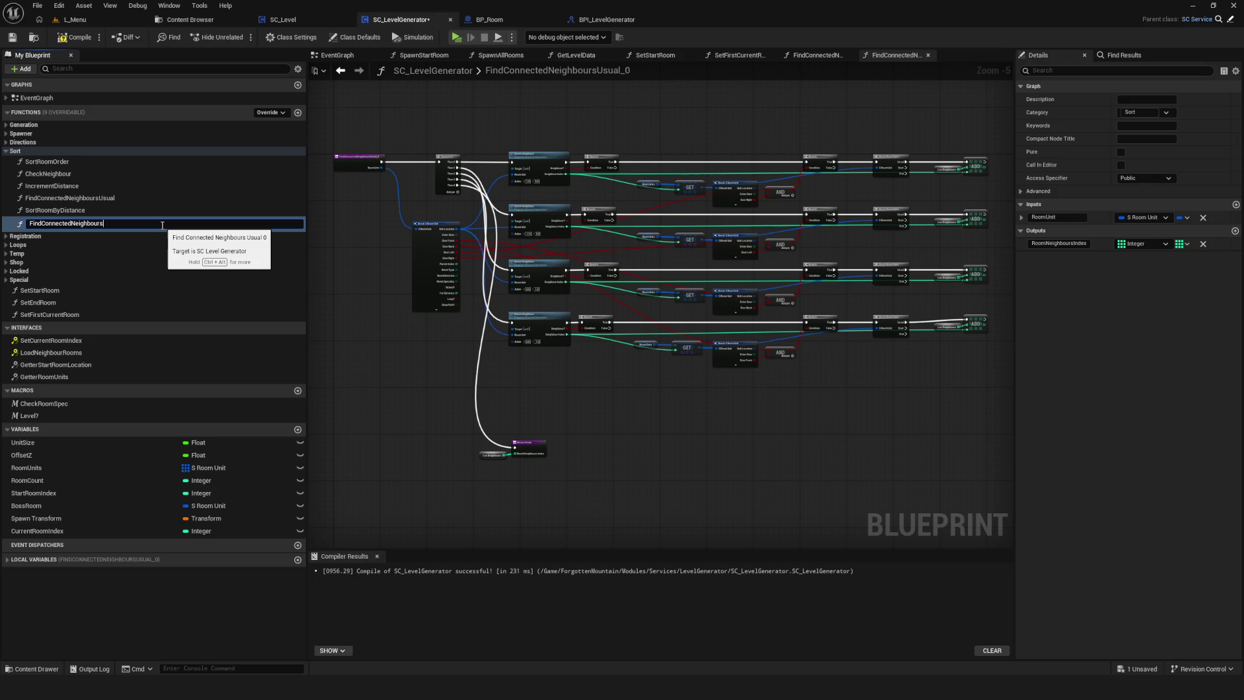
Name the copy FindConnectedNeighbours and move it into the Special category.
key(Return)
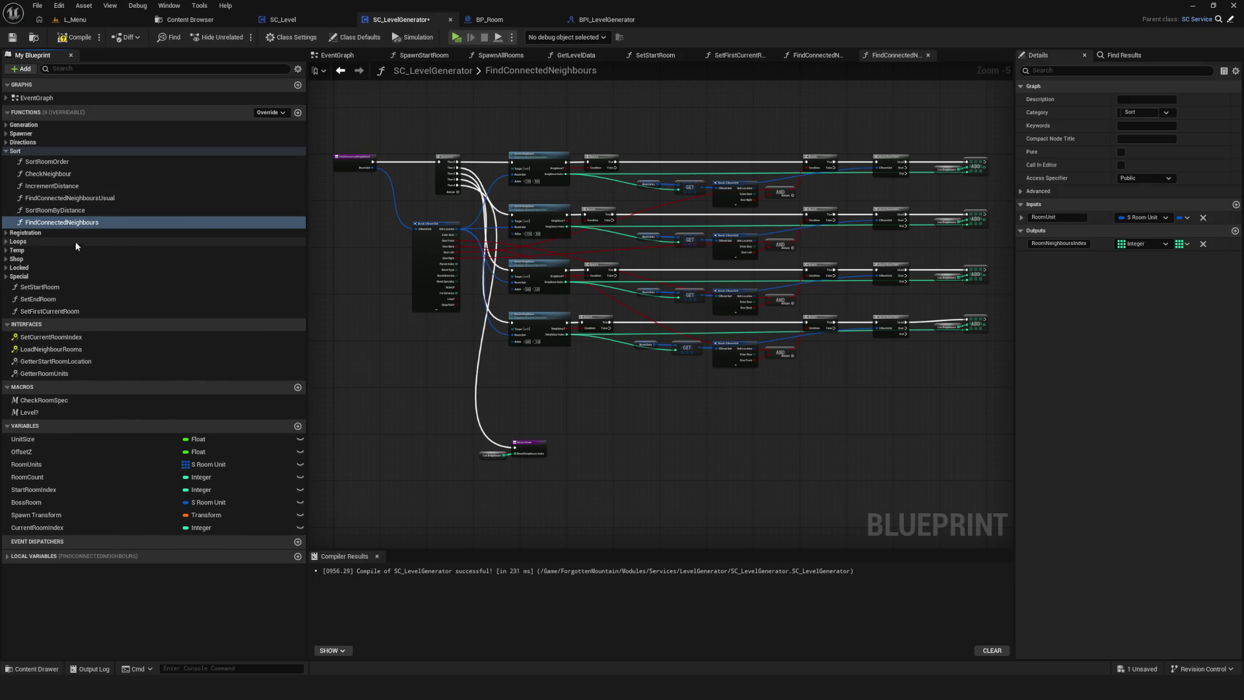
click(76, 224)
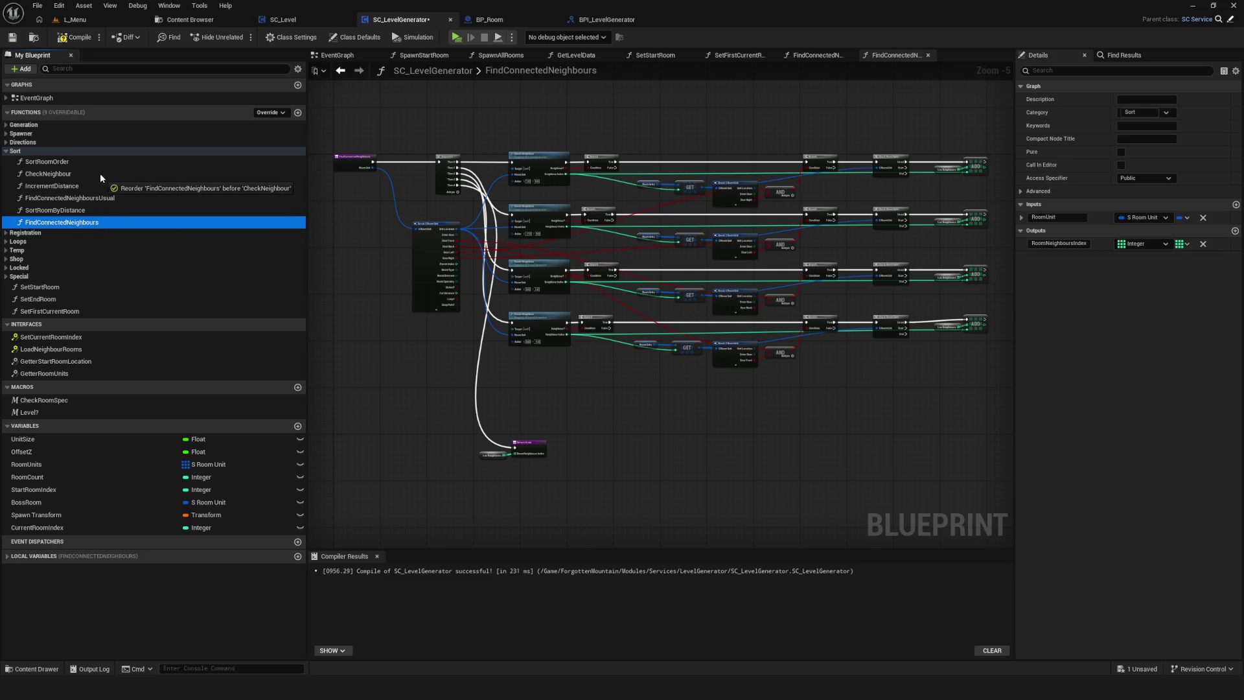
mouse_move(44, 302)
mouse_down()
mouse_move(110, 301)
mouse_move(76, 291)
mouse_up()
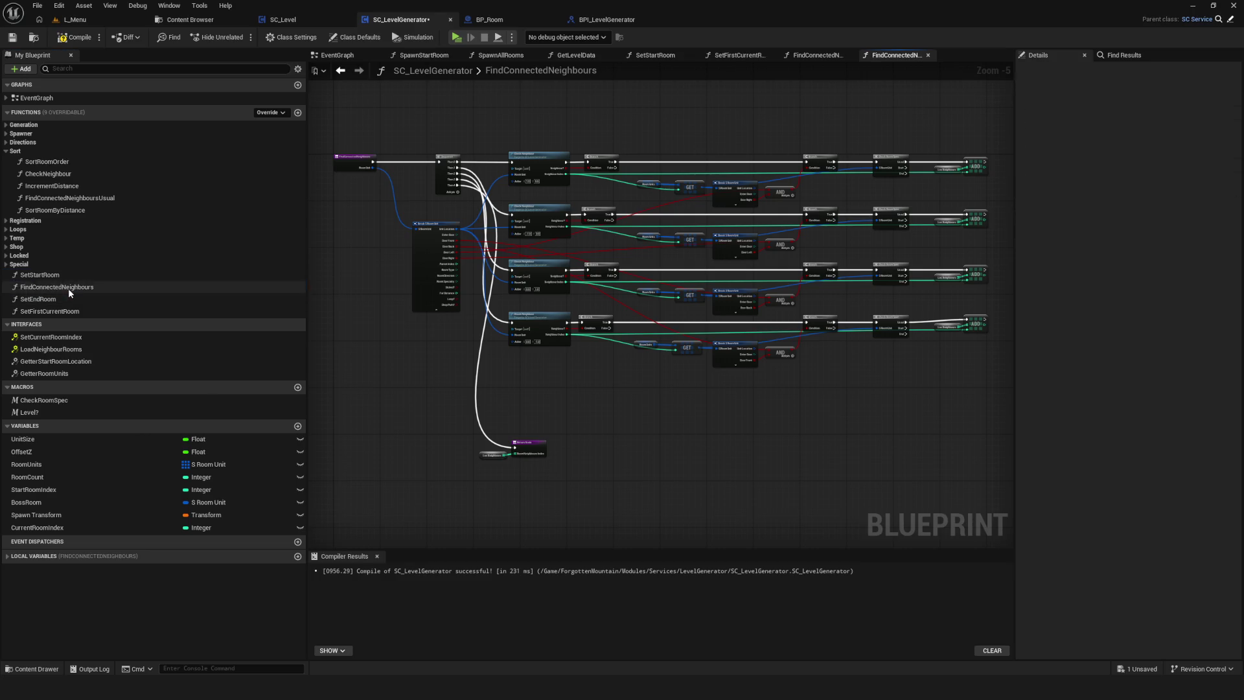
Delete the four Check Room Spec nodes from the FindConnectedNeighbours graph.
click(68, 289)
scroll(635, 180, up, 2)
scroll(502, 226, up, 1)
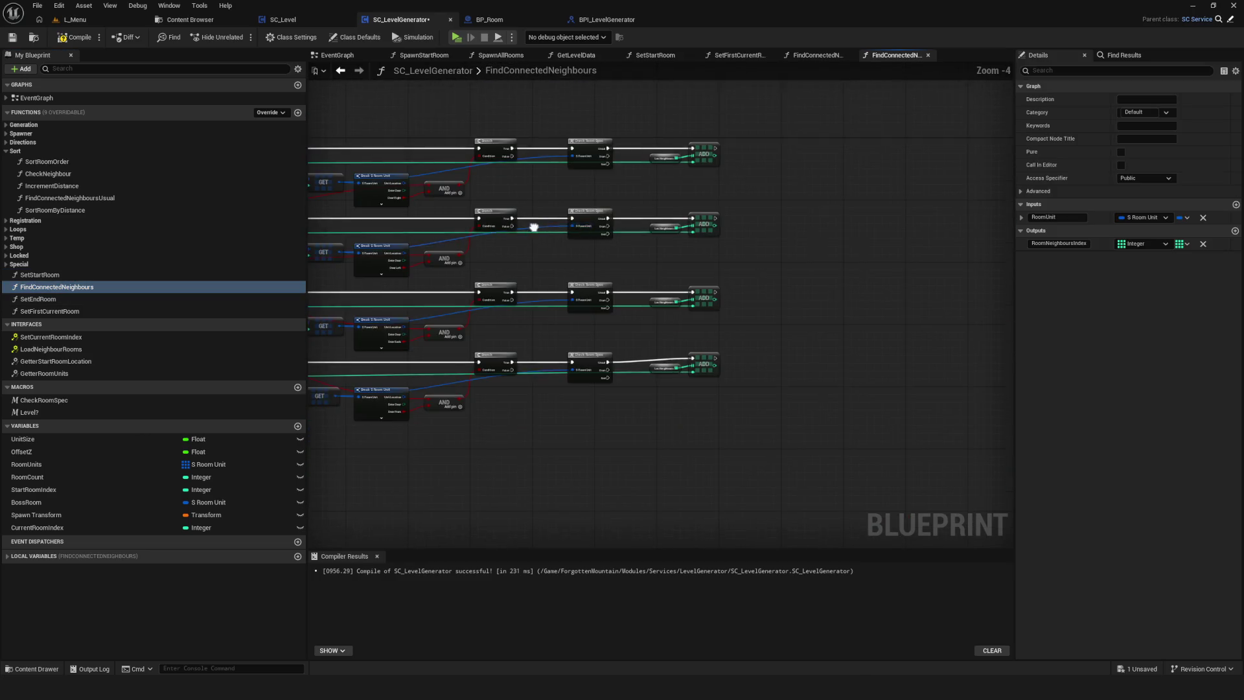
mouse_move(604, 63)
mouse_down()
mouse_move(696, 538)
mouse_move(679, 502)
mouse_up()
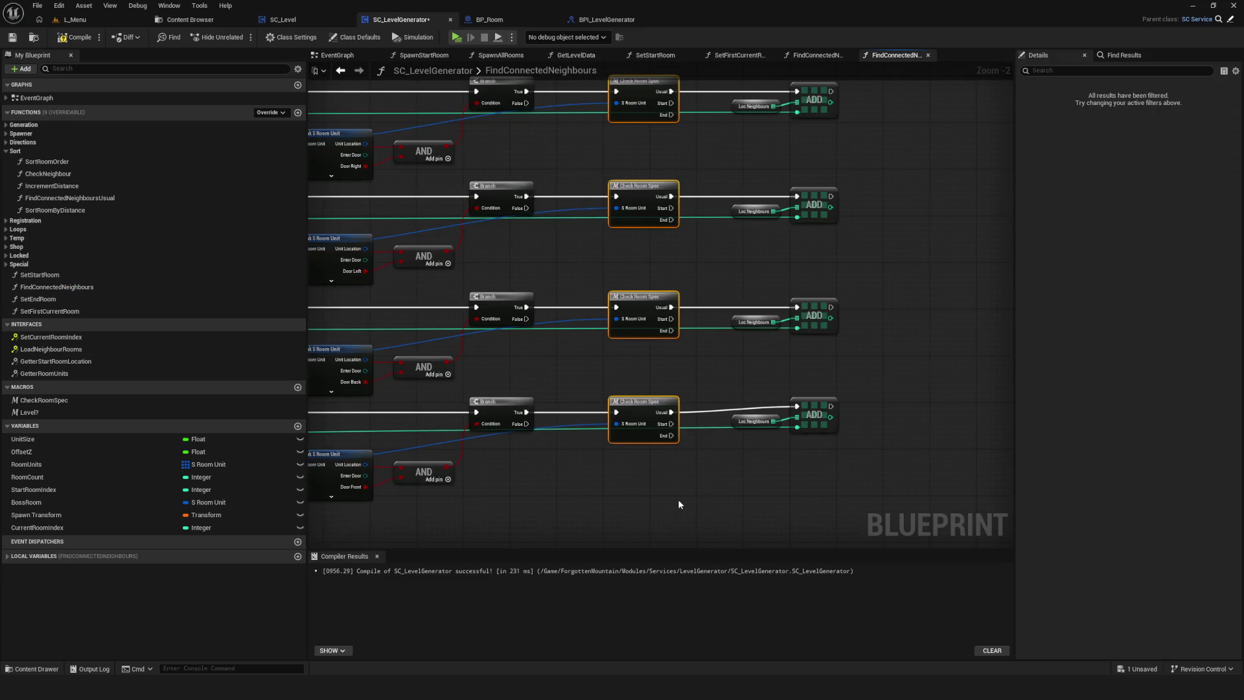
key(Delete)
Wire each of the four Branch True pins directly into its ADD node.
drag(504, 198, 775, 197)
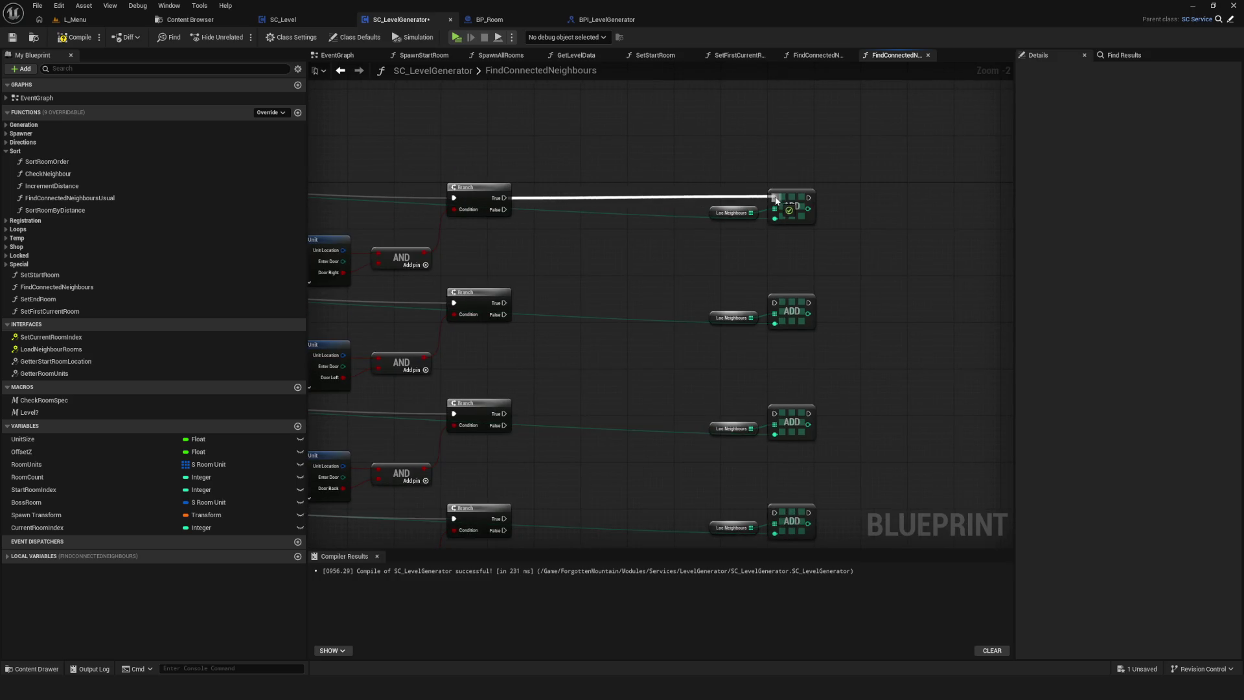
mouse_move(504, 303)
mouse_down()
mouse_move(711, 316)
mouse_move(774, 303)
mouse_up()
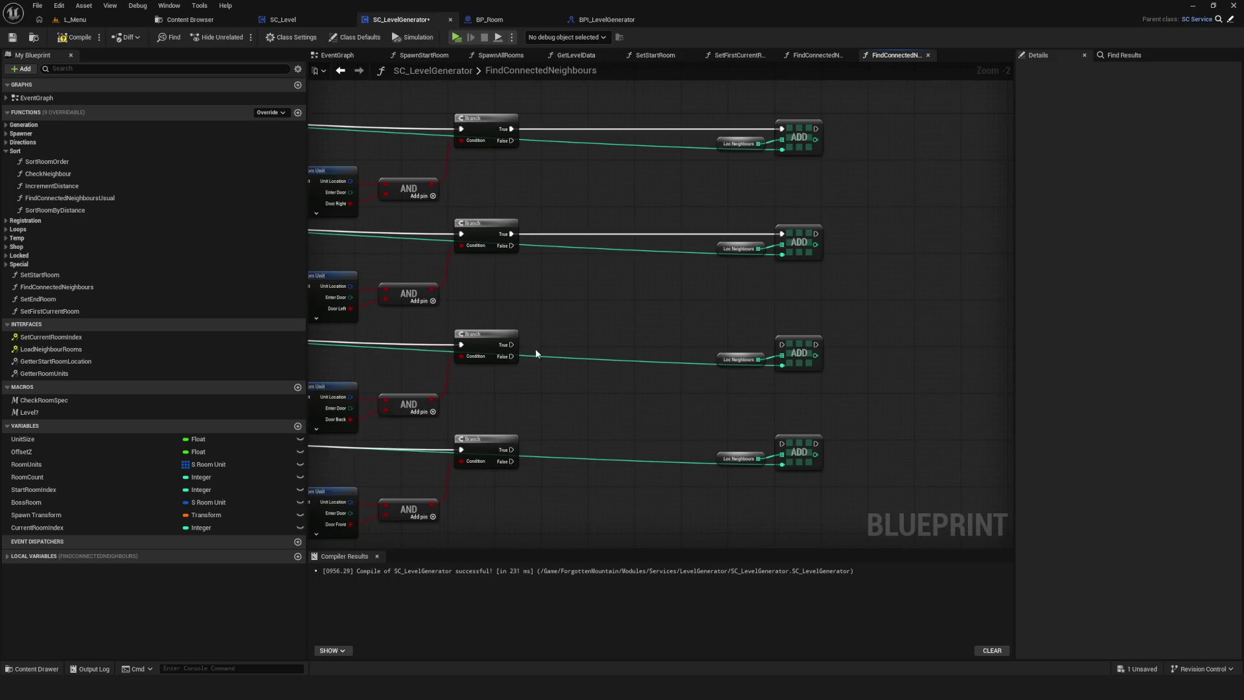
drag(511, 344, 781, 345)
scroll(548, 448, up, 2)
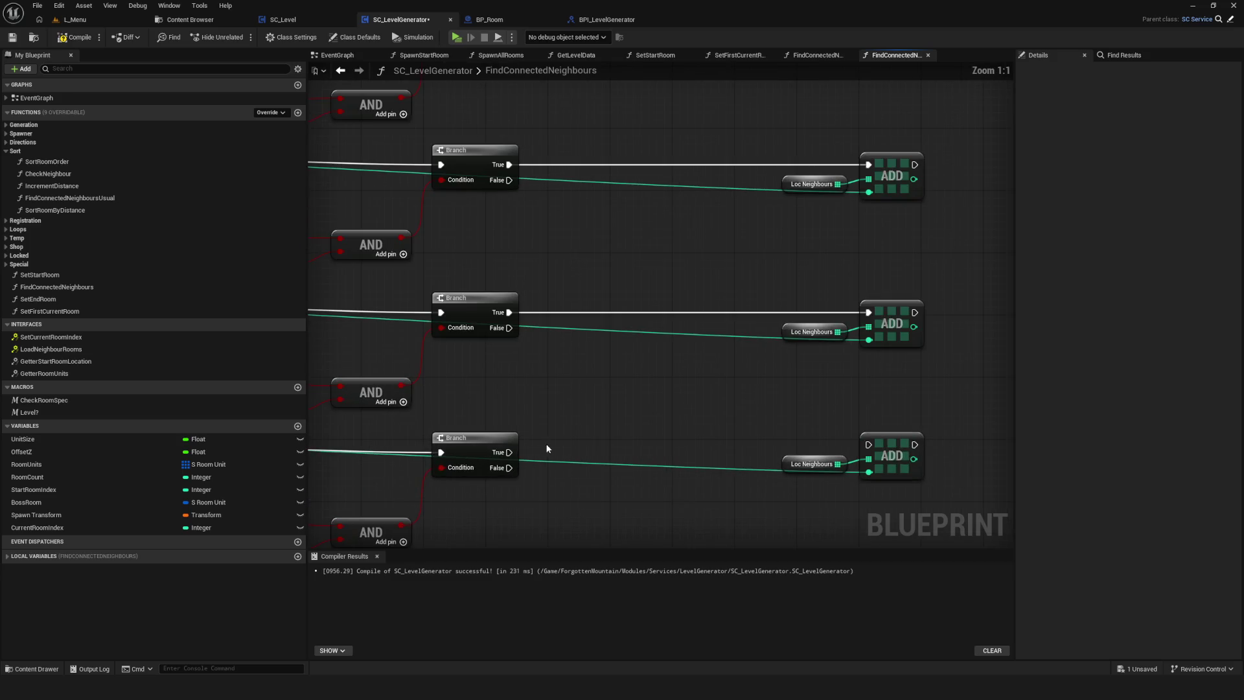
drag(506, 452, 868, 444)
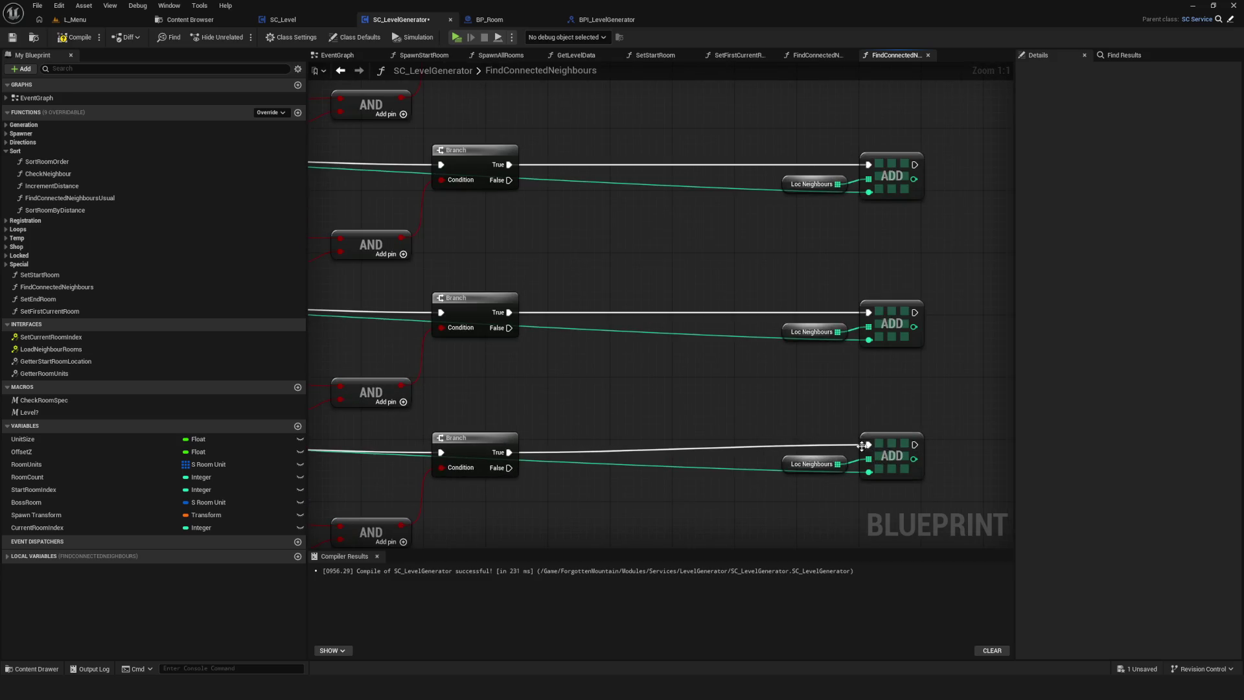
scroll(729, 361, down, 5)
scroll(550, 400, up, 3)
click(867, 364)
scroll(674, 453, down, 4)
scroll(562, 461, up, 6)
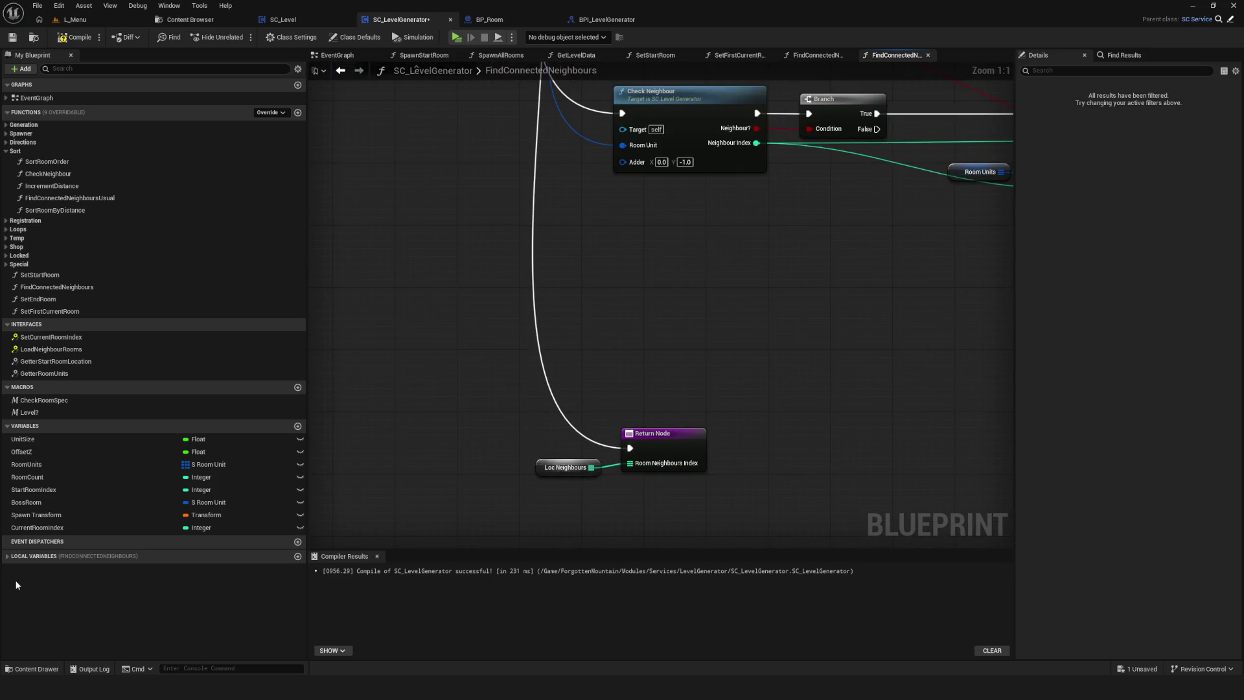
Inspect the Loc Neighbours node beside the Return Node.
drag(632, 511, 507, 456)
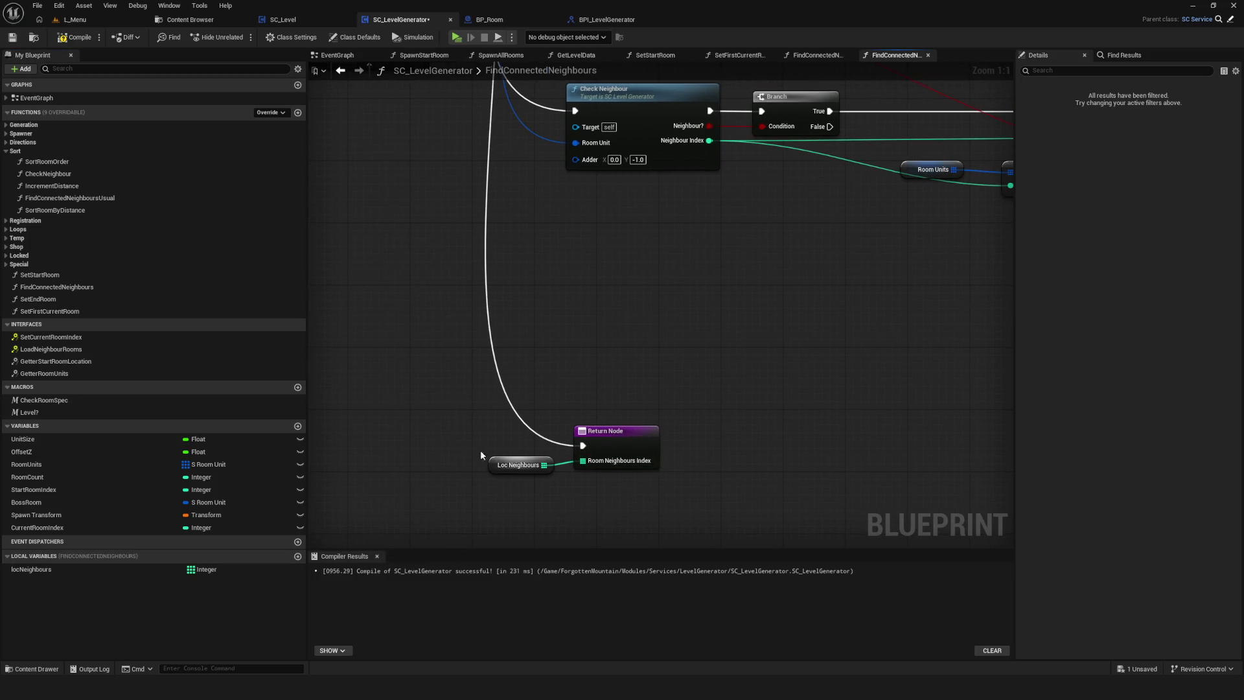
right_click(516, 464)
click(494, 468)
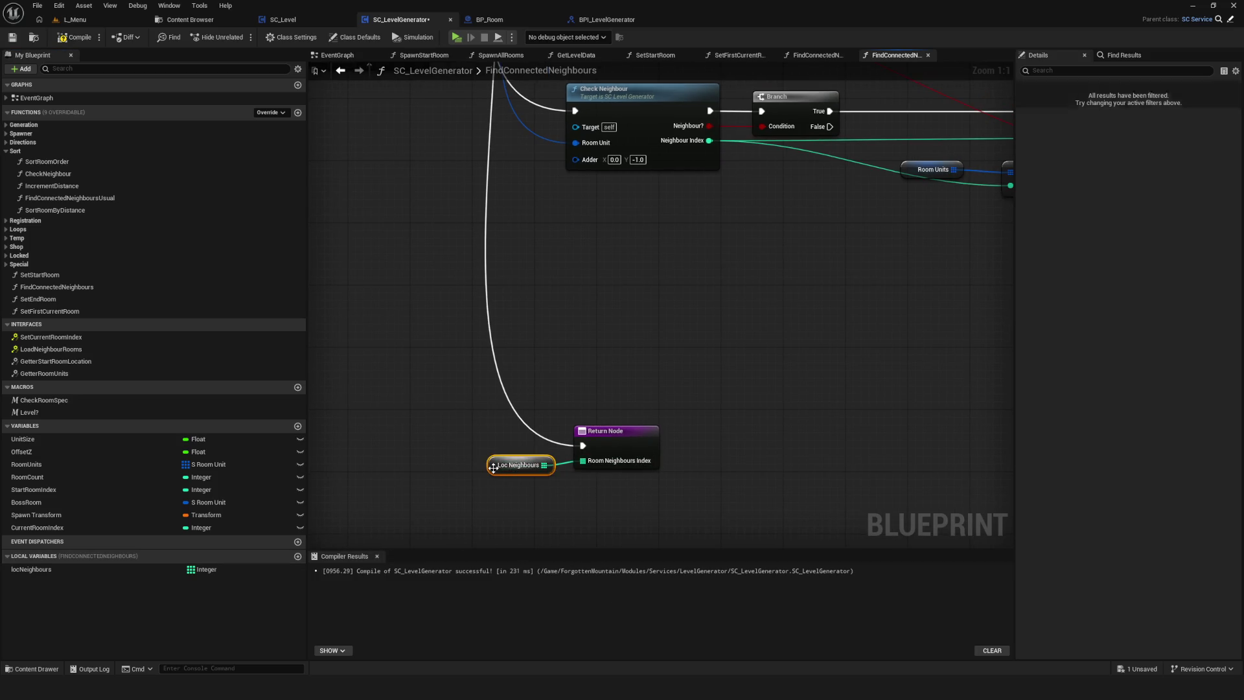
scroll(508, 464, down, 2)
scroll(508, 464, down, 3)
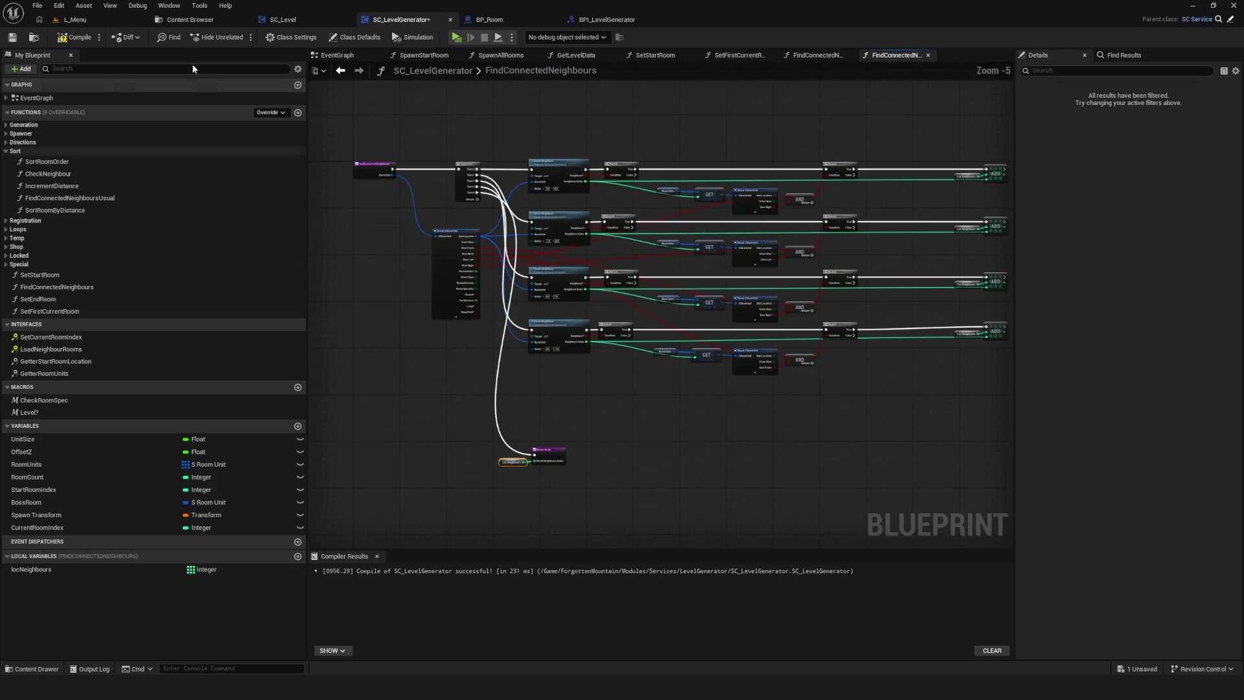
Compile and save the blueprint, then bring the Branch and ADD rows into view.
click(75, 37)
click(12, 37)
scroll(767, 384, up, 3)
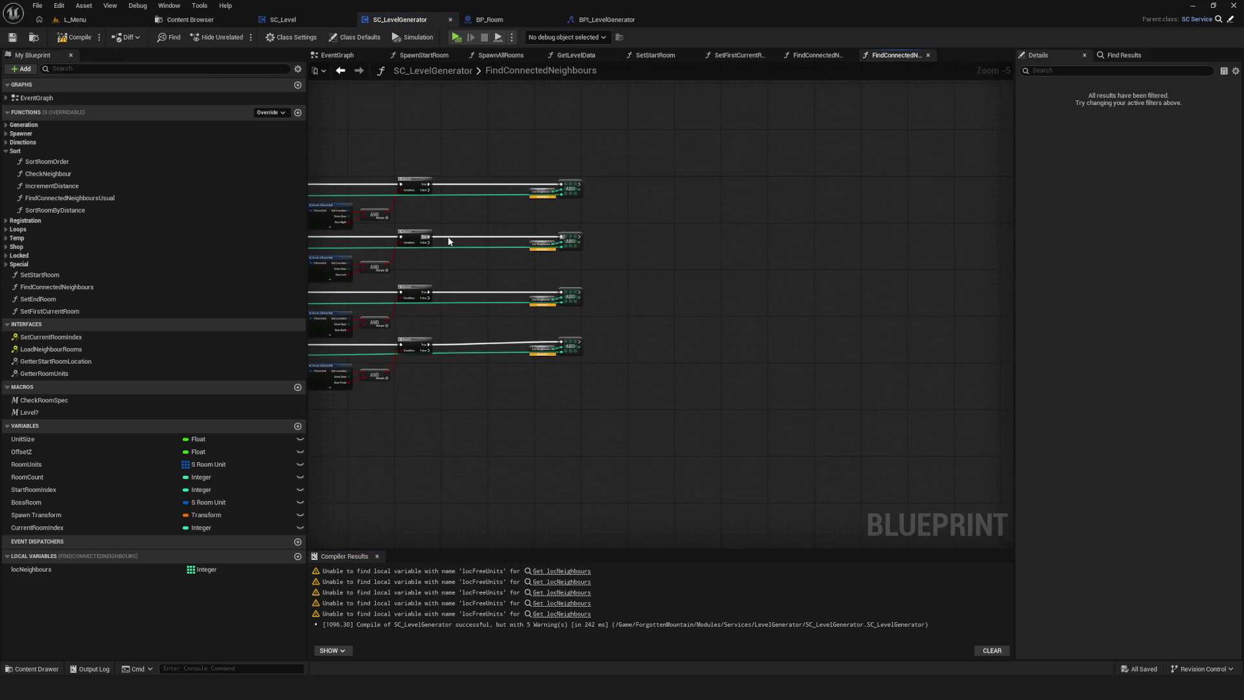
drag(787, 234, 948, 236)
scroll(785, 246, down, 2)
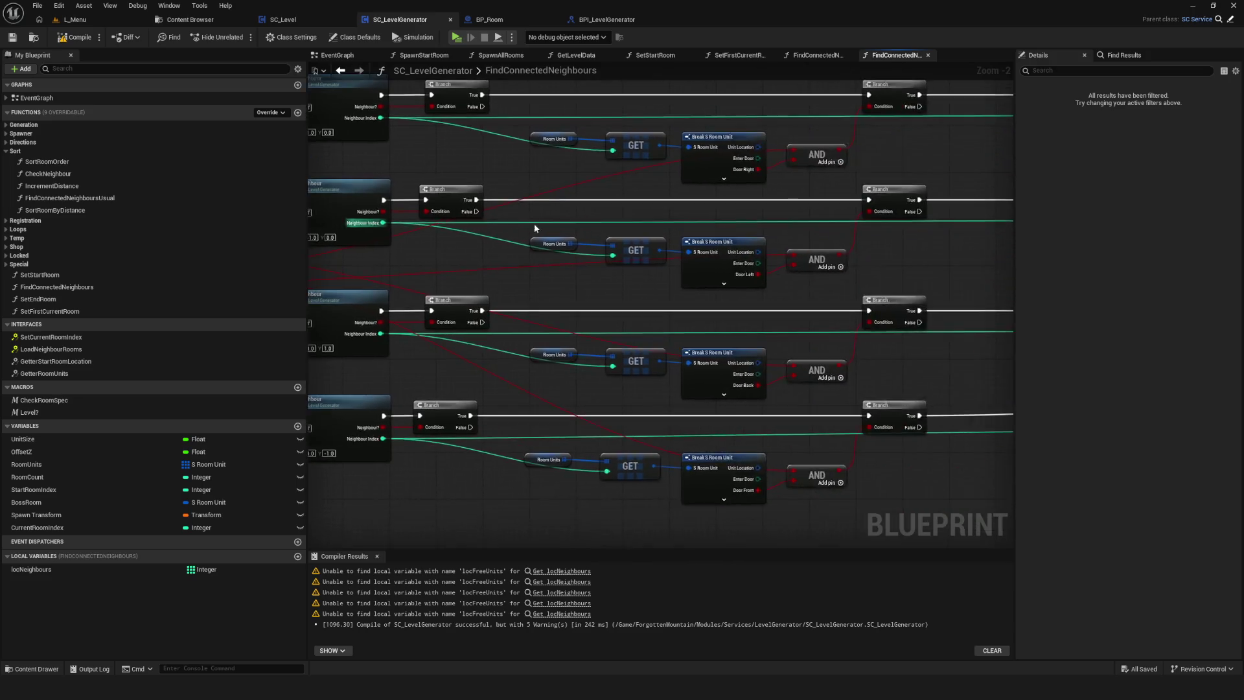
drag(523, 223, 725, 243)
Undo the Branch-to-ADD links and the deletion to restore the Check Room Spec nodes.
key(ctrl+z)
key(ctrl+z)
key(ctrl+z)
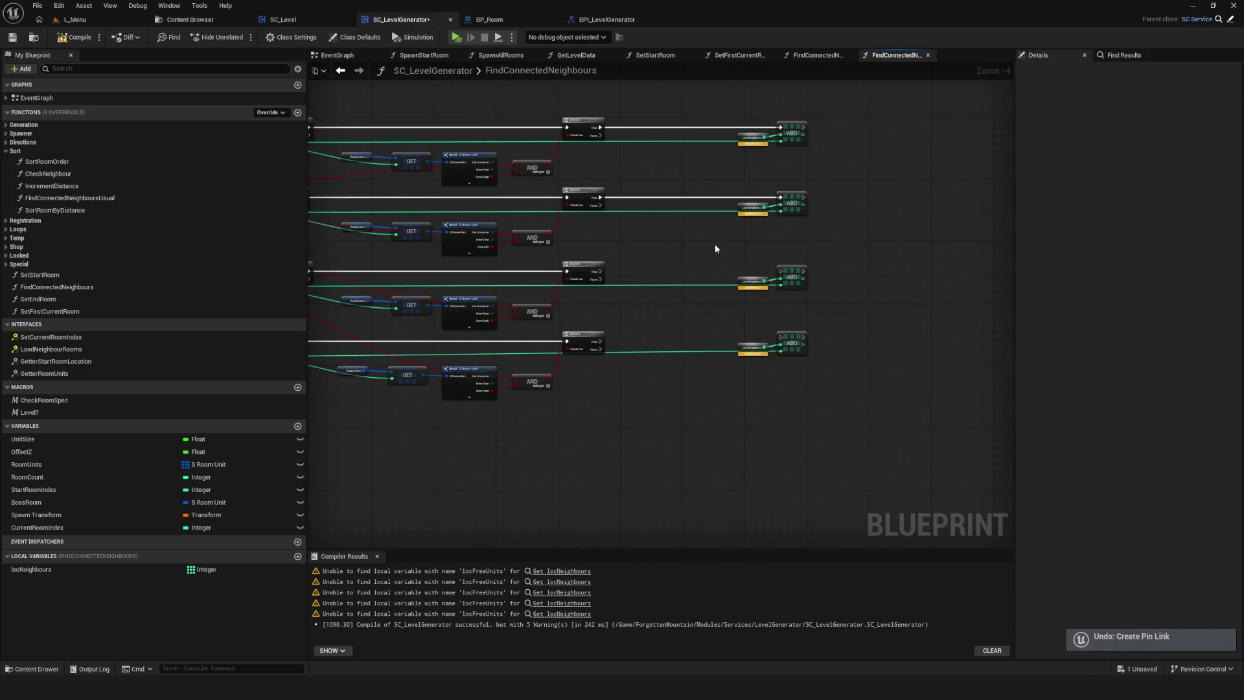
key(ctrl+z)
key(ctrl+z)
key(ctrl+z)
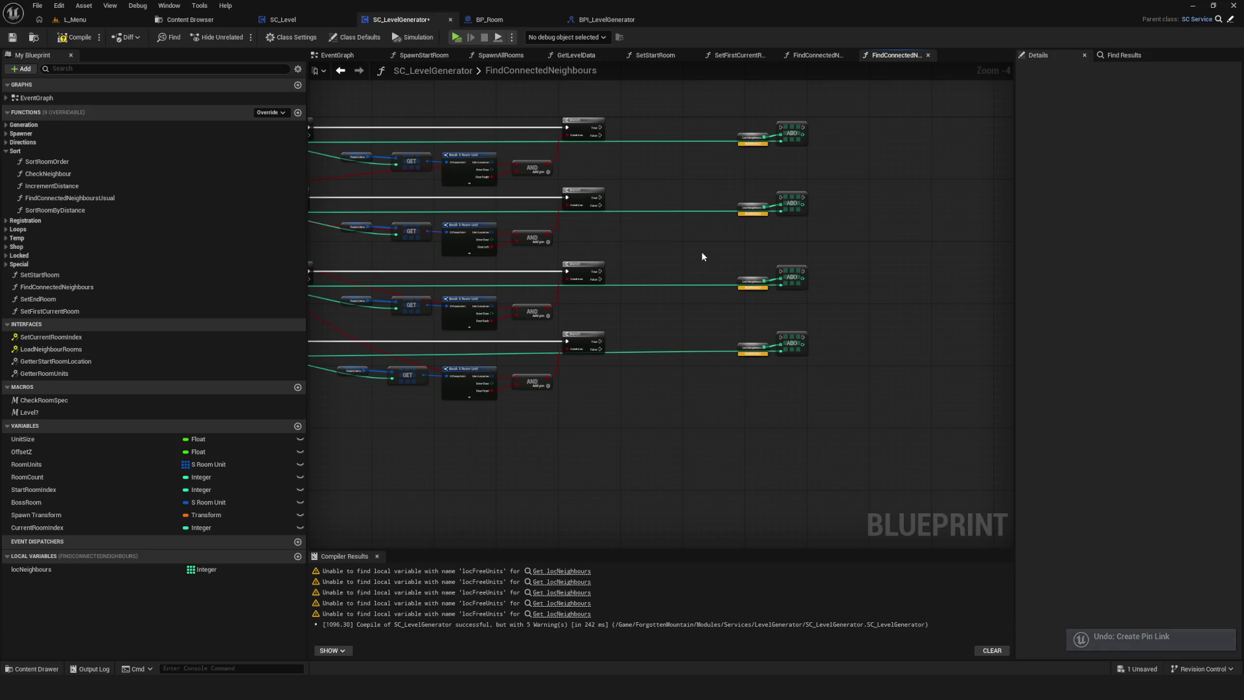
key(ctrl+z)
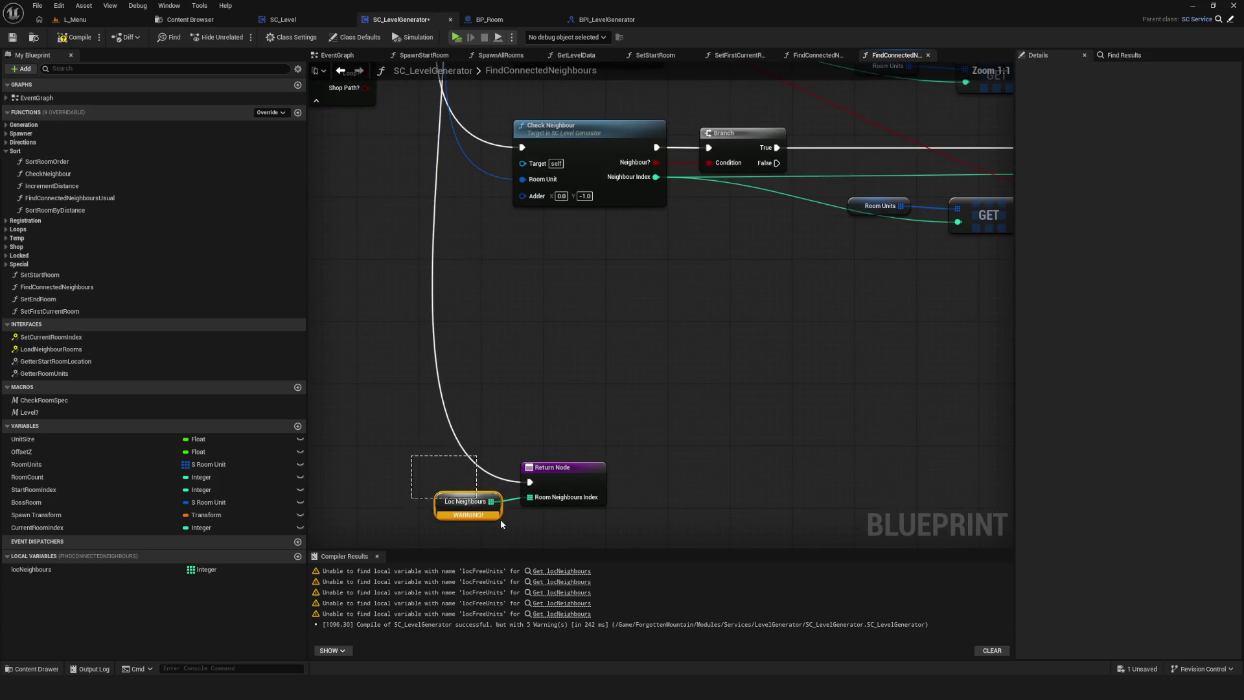
click(49, 570)
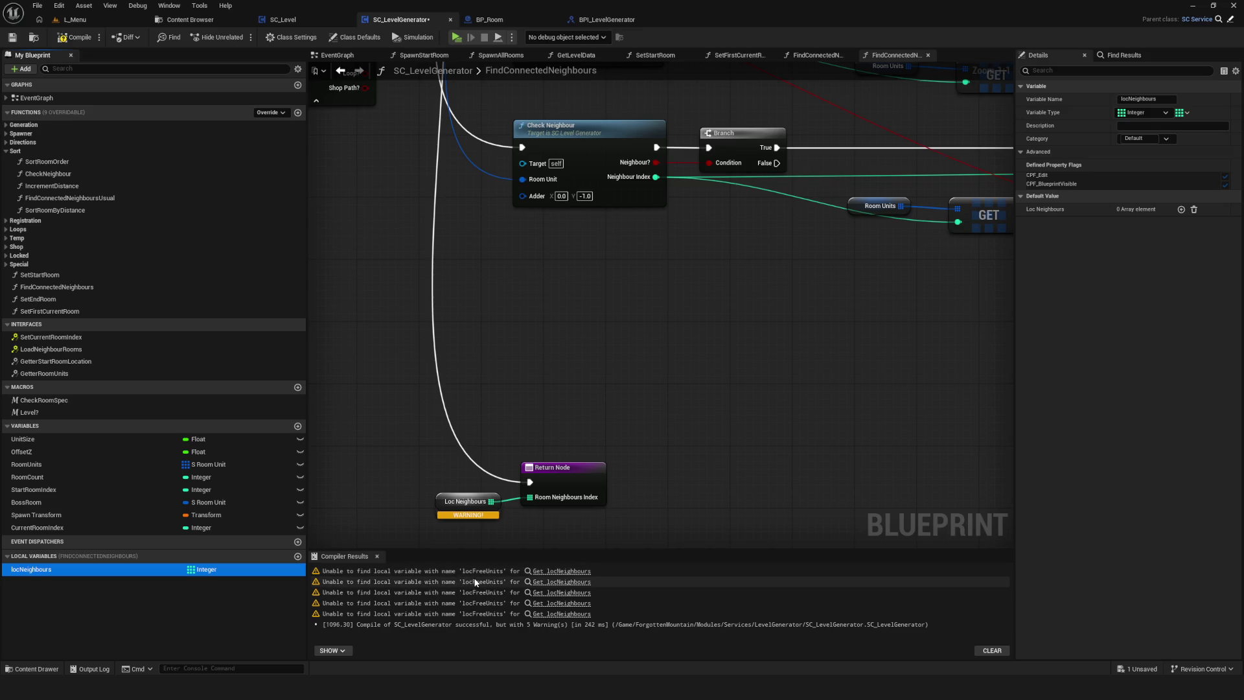
Inspect the options of a Loc Neighbours node showing a warning.
mouse_move(807, 413)
mouse_down()
mouse_move(443, 452)
mouse_move(533, 422)
mouse_up()
right_click(603, 304)
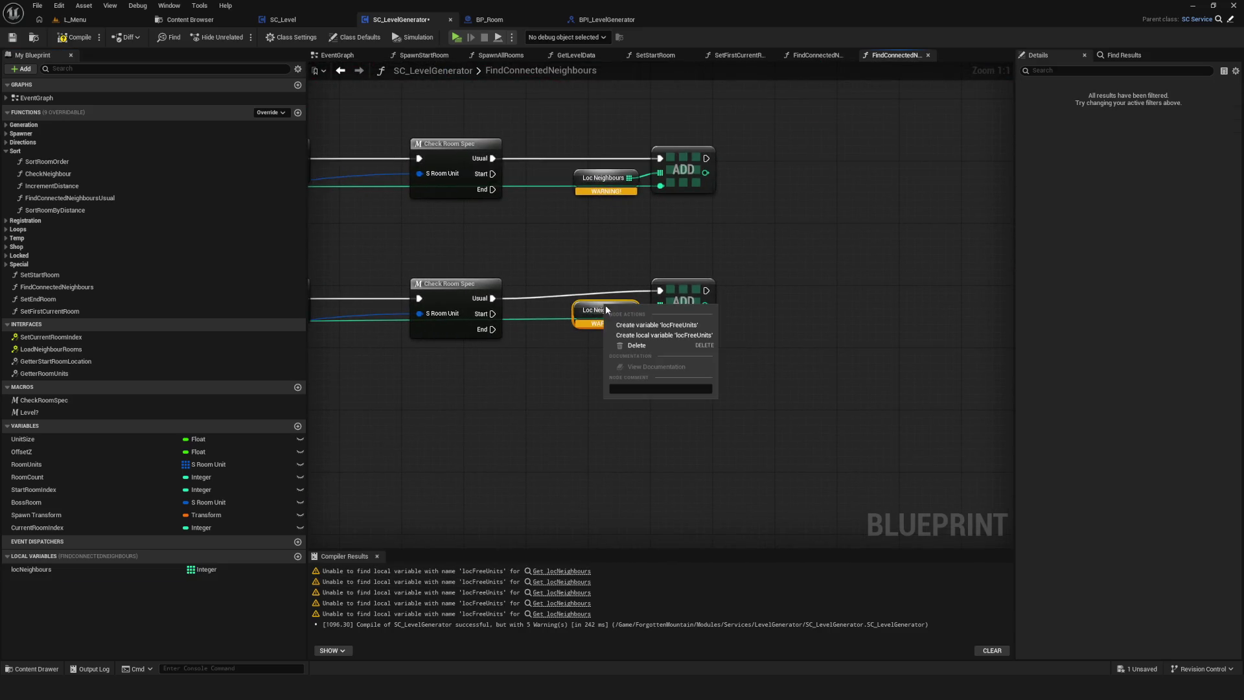
click(565, 368)
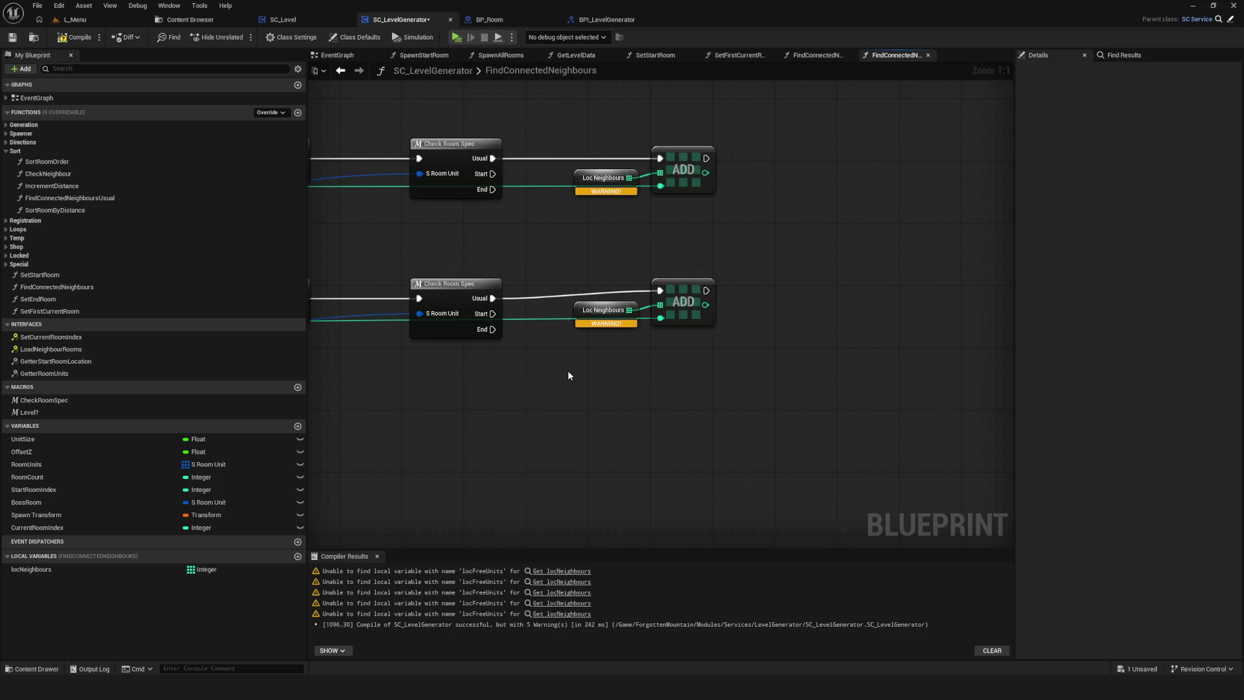
scroll(639, 387, down, 5)
scroll(700, 278, up, 4)
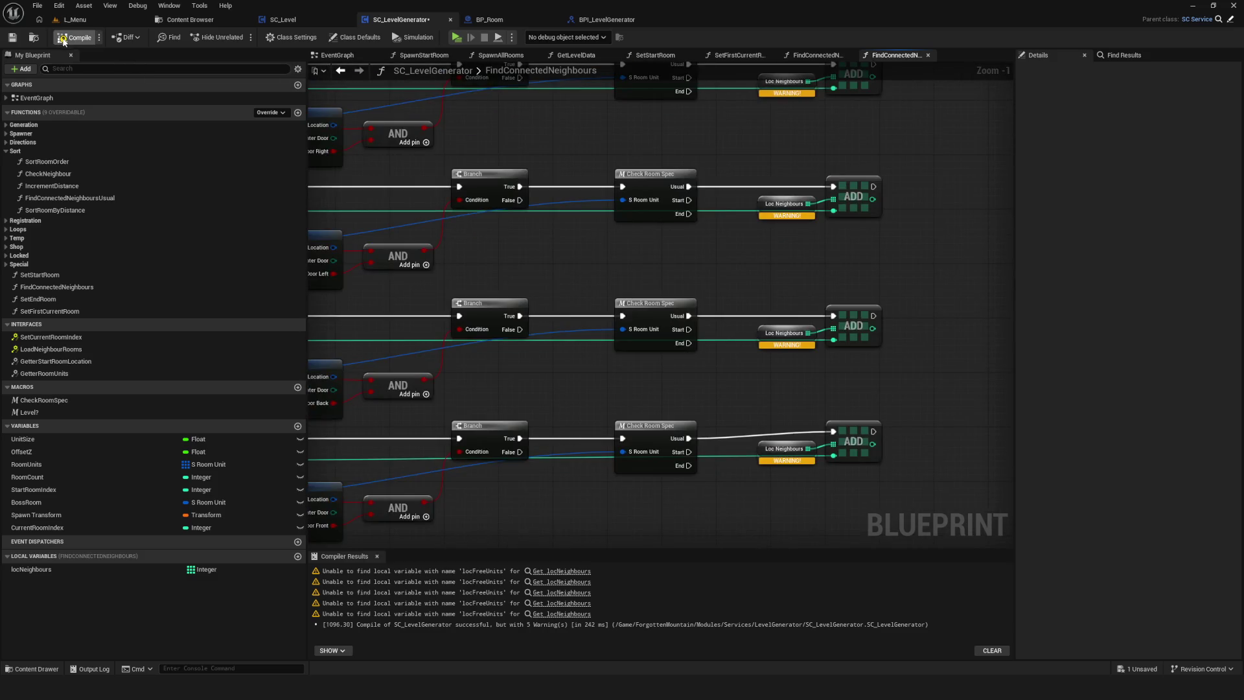
Recompile and review the Return Node area, which reports four Target Array errors.
click(63, 40)
scroll(647, 185, down, 5)
scroll(616, 358, up, 2)
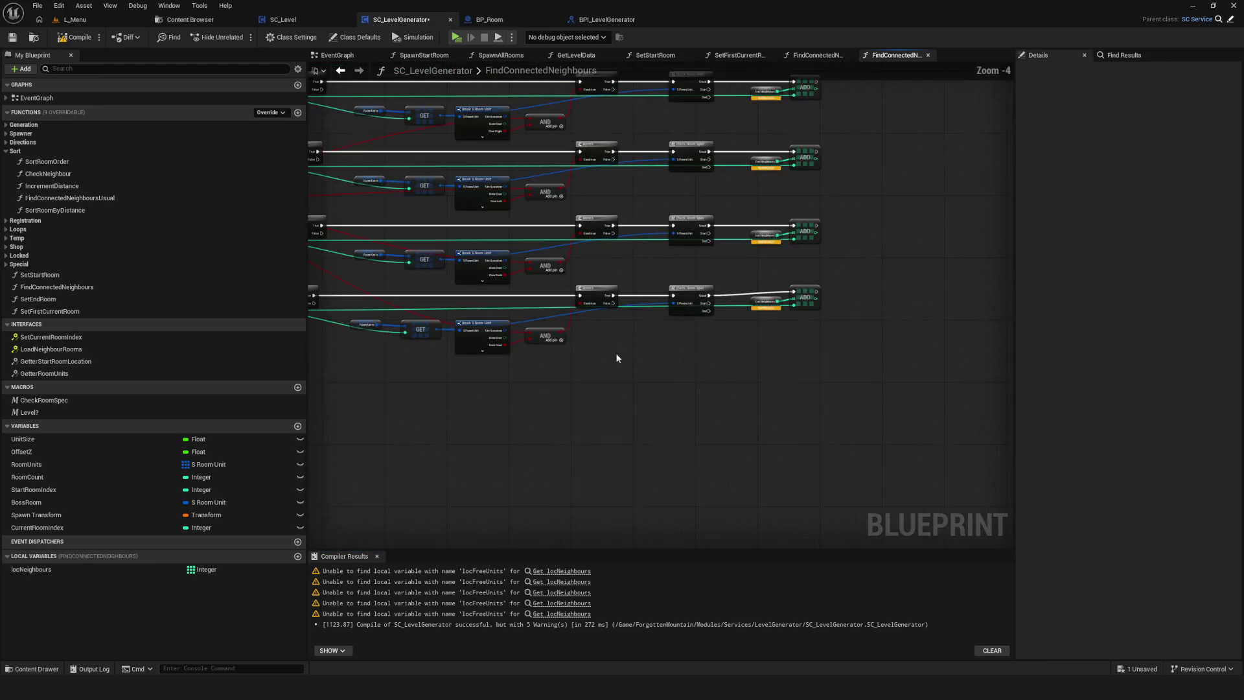
drag(616, 358, 977, 304)
scroll(530, 415, down, 2)
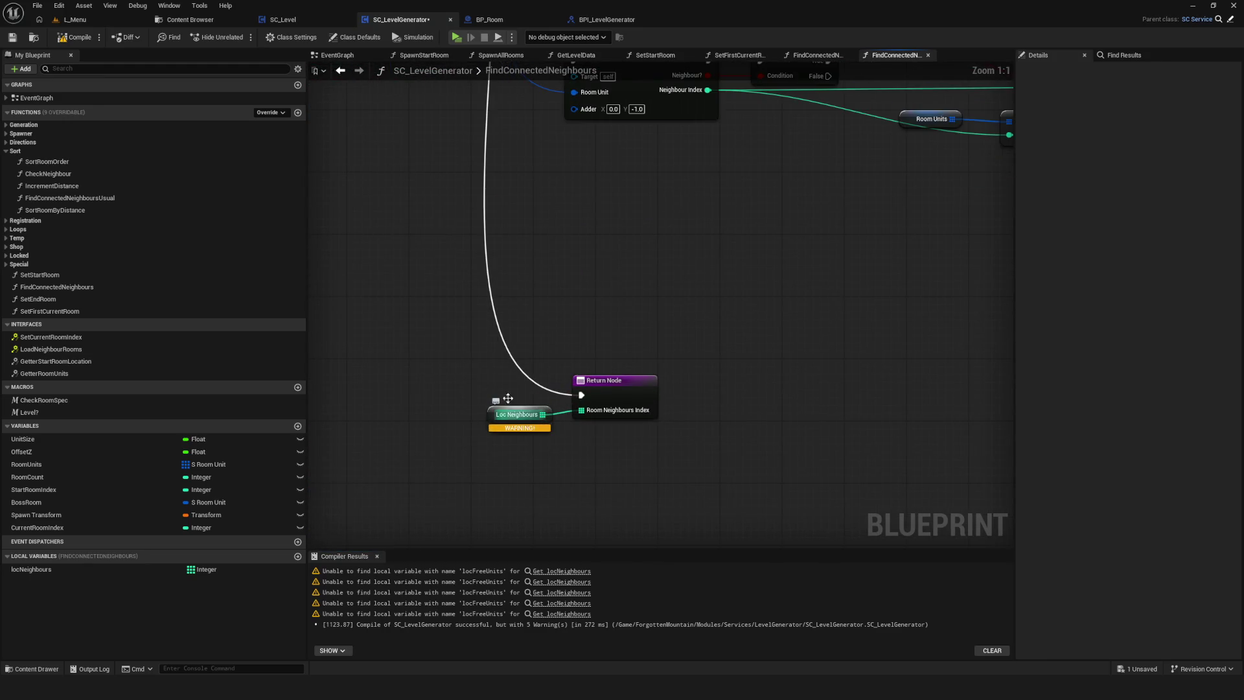
scroll(781, 293, up, 3)
drag(685, 188, 724, 499)
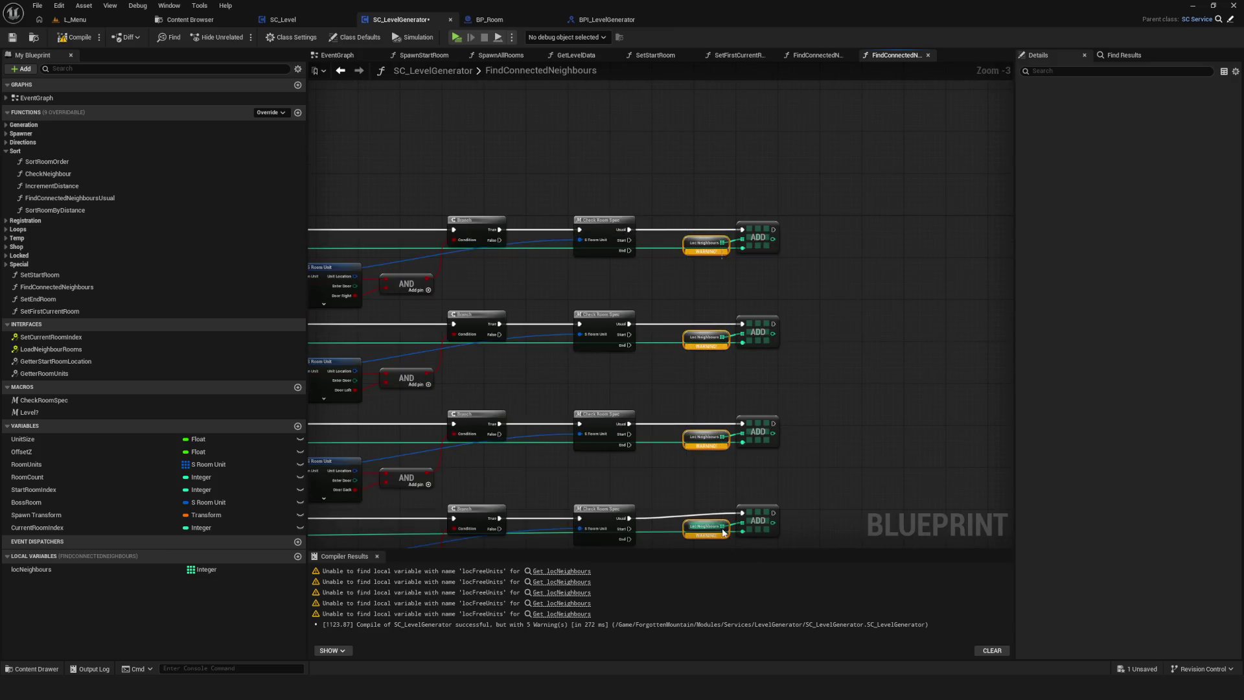
click(71, 37)
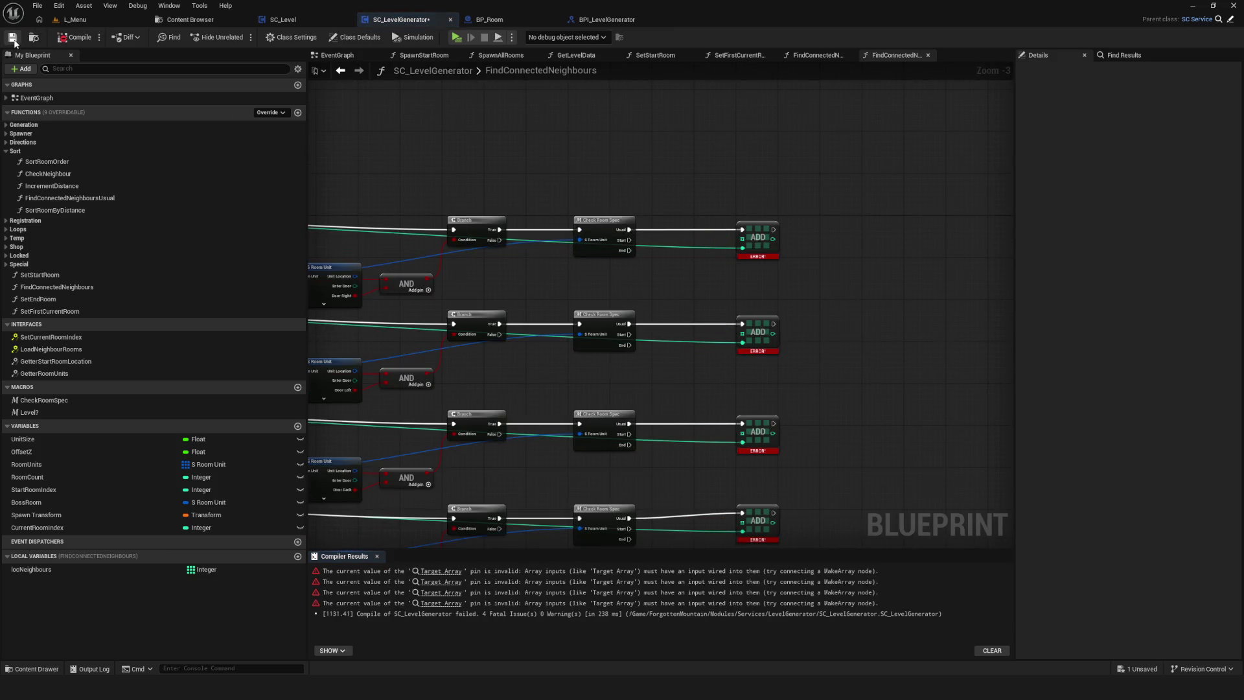
Replace the locNeighbours local variable with a newly added one named locNeighbours.
click(50, 570)
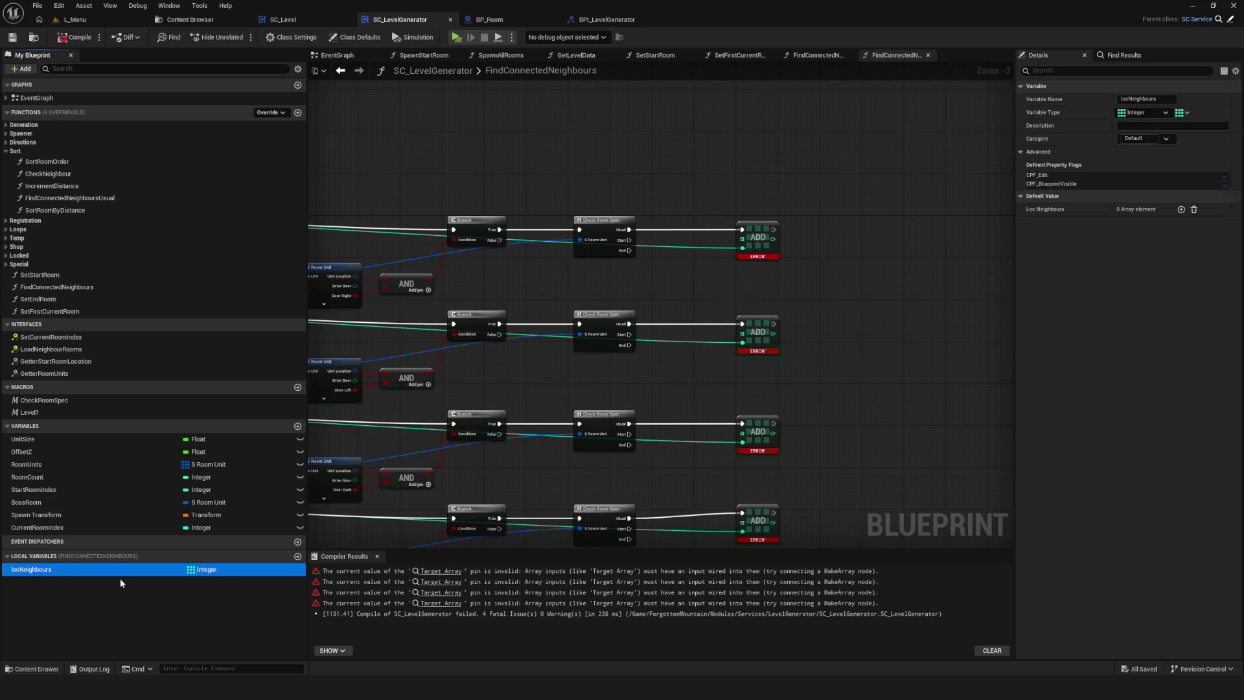
key(Delete)
click(81, 38)
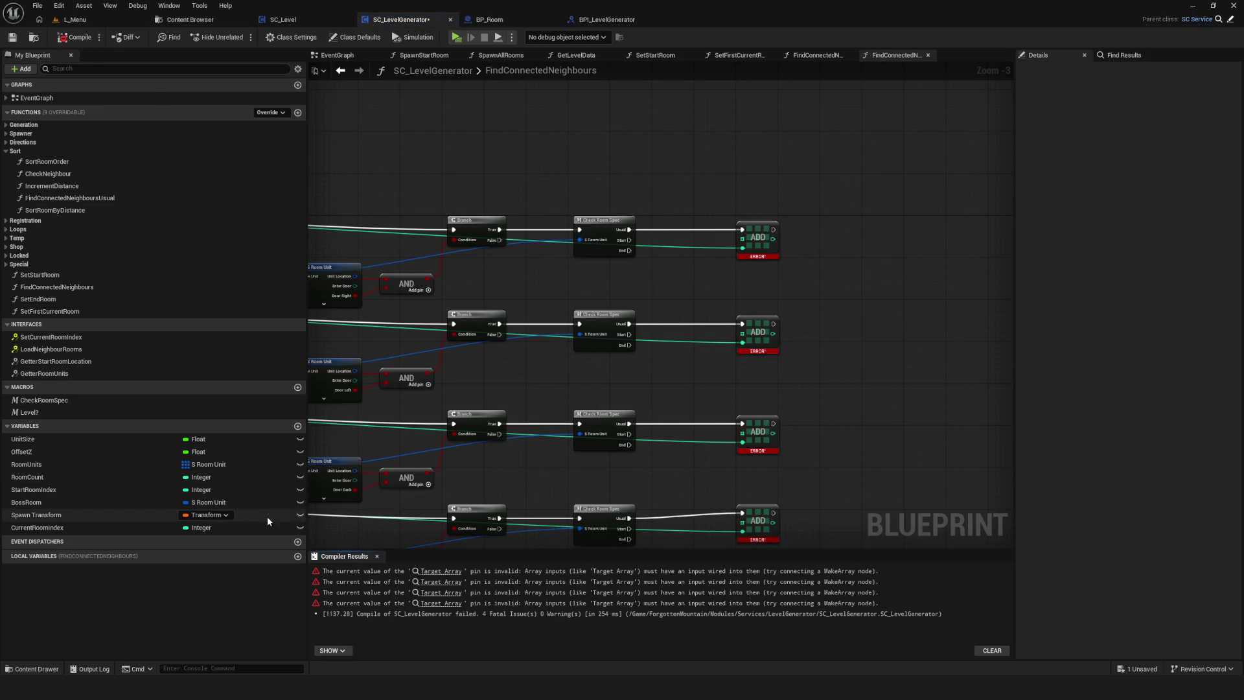
click(297, 555)
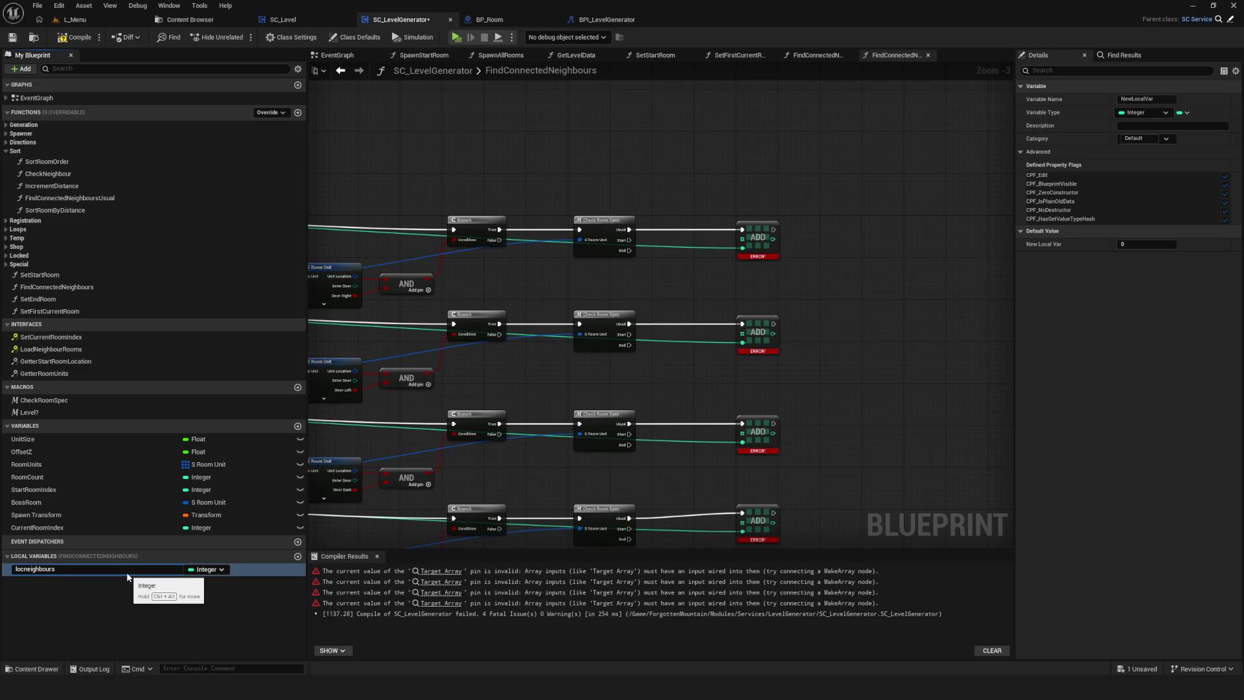
key(Return)
click(36, 574)
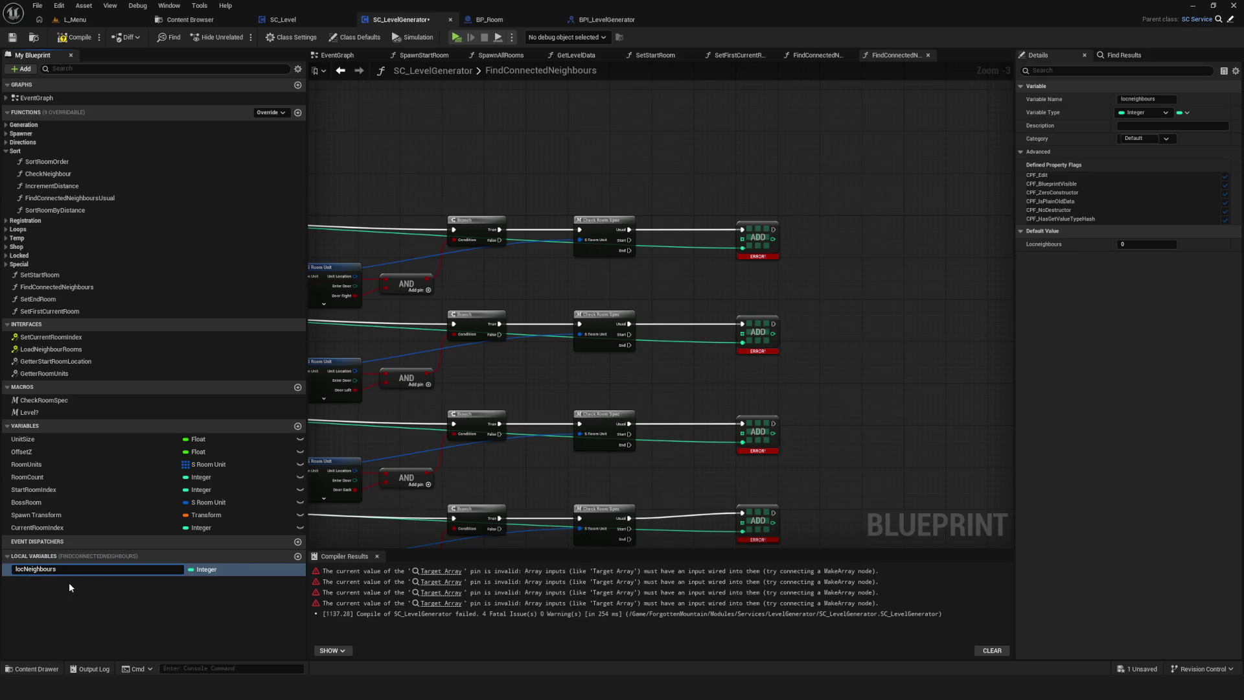
key(Return)
mouse_move(64, 570)
mouse_down()
mouse_move(659, 246)
mouse_move(703, 250)
mouse_up()
key(Delete)
Change locNeighbours' container type to Array.
click(68, 569)
click(1144, 113)
click(1180, 114)
click(1181, 115)
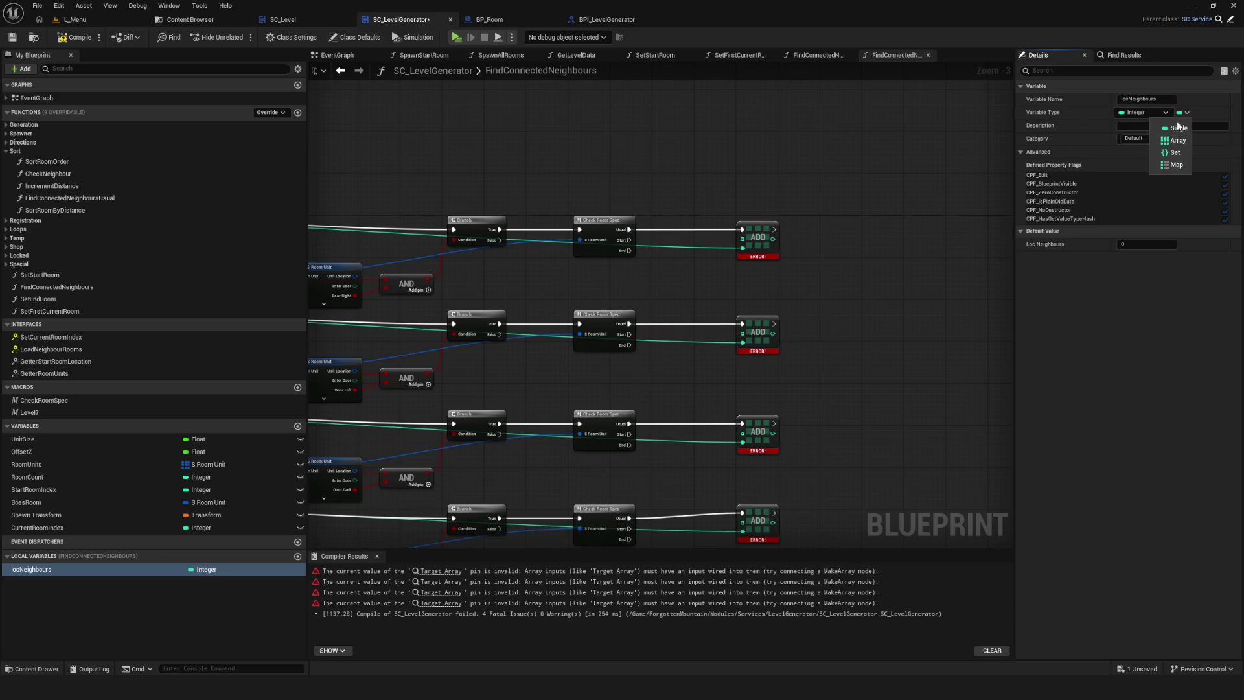
click(1166, 138)
Place Loc Neighbours getters and wire them into the ADD nodes.
mouse_move(97, 568)
mouse_down()
mouse_move(844, 316)
mouse_move(744, 238)
mouse_up()
scroll(739, 245, up, 3)
key(Escape)
click(689, 248)
key(ctrl+c)
key(ctrl+v)
mouse_move(713, 405)
mouse_down()
mouse_move(744, 379)
mouse_move(730, 347)
mouse_up()
key(ctrl+v)
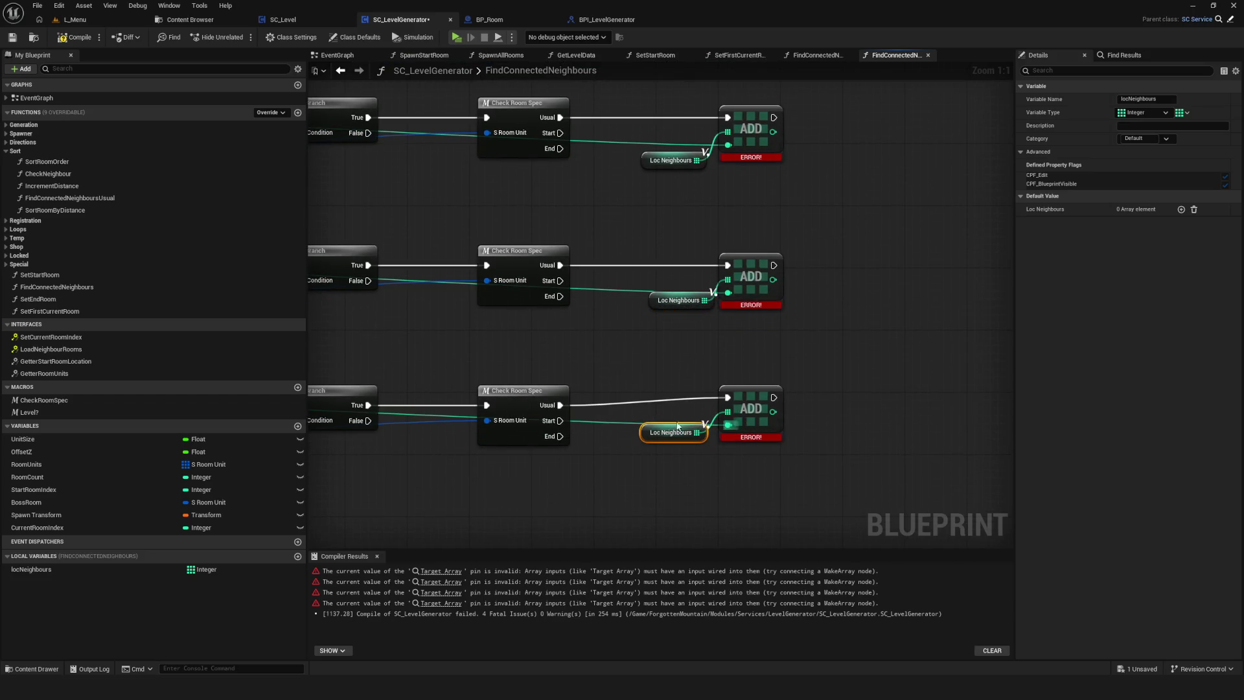
Feed Loc Neighbours into the Return Node's Room Neighbours Index and compile.
scroll(849, 353, down, 4)
scroll(825, 281, up, 2)
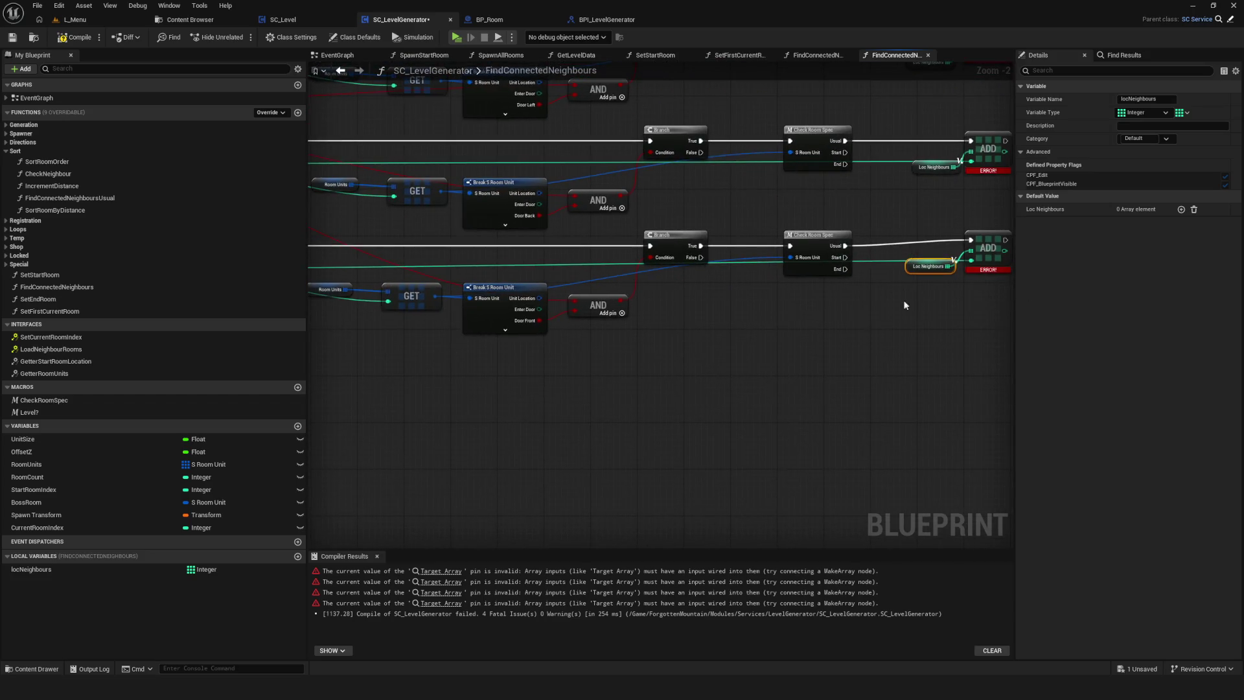
scroll(763, 348, up, 2)
key(ctrl+v)
drag(426, 395, 517, 393)
click(64, 39)
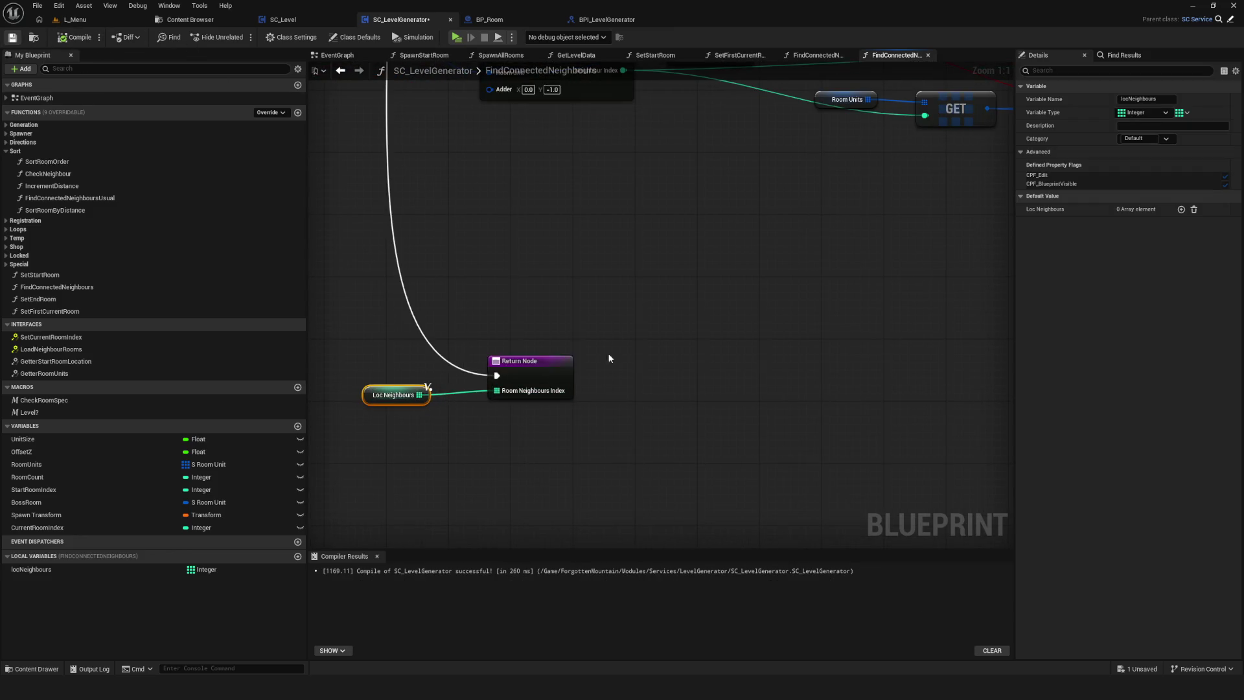
scroll(608, 367, down, 6)
click(337, 55)
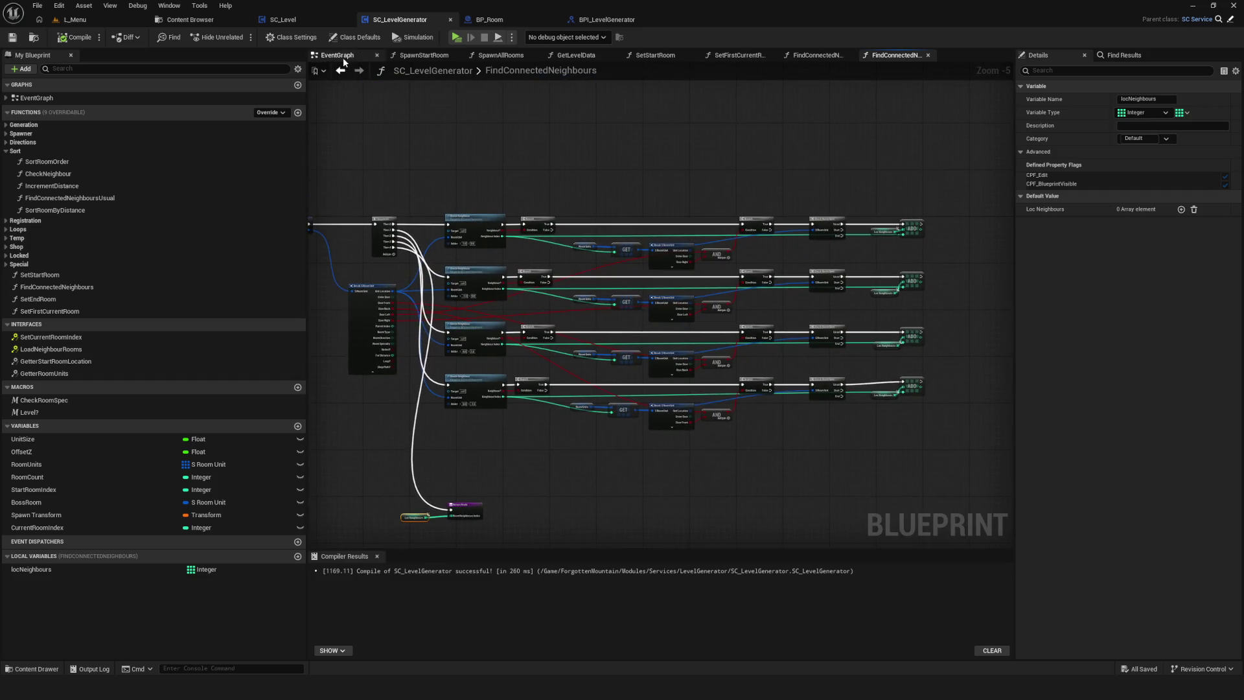
Connect Event LoadNeighbourRooms to Find Connected Neighbours Usual and save.
mouse_move(533, 265)
mouse_down()
mouse_move(746, 243)
mouse_move(732, 249)
mouse_move(796, 254)
mouse_up()
key(ctrl+s)
mouse_move(665, 300)
mouse_down()
mouse_move(647, 319)
mouse_move(588, 313)
mouse_up()
drag(656, 191, 791, 356)
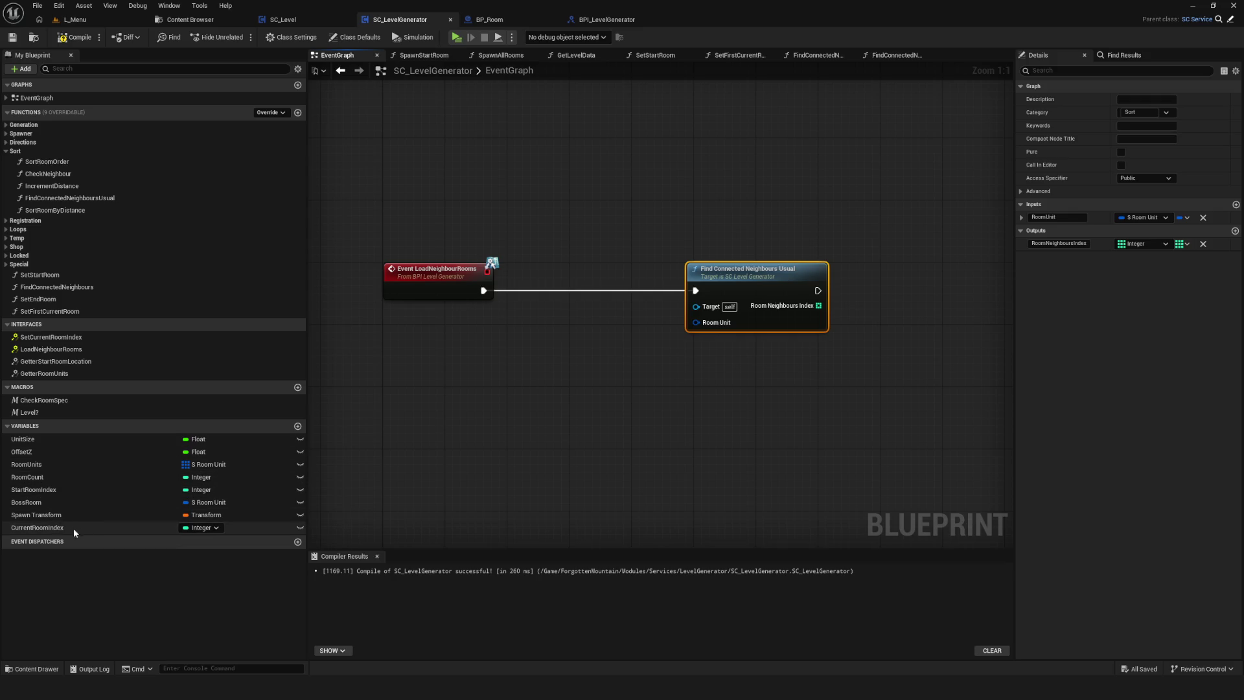
Feed Room Units GET at Current Room Index into the call's Room Unit input.
drag(79, 529, 395, 447)
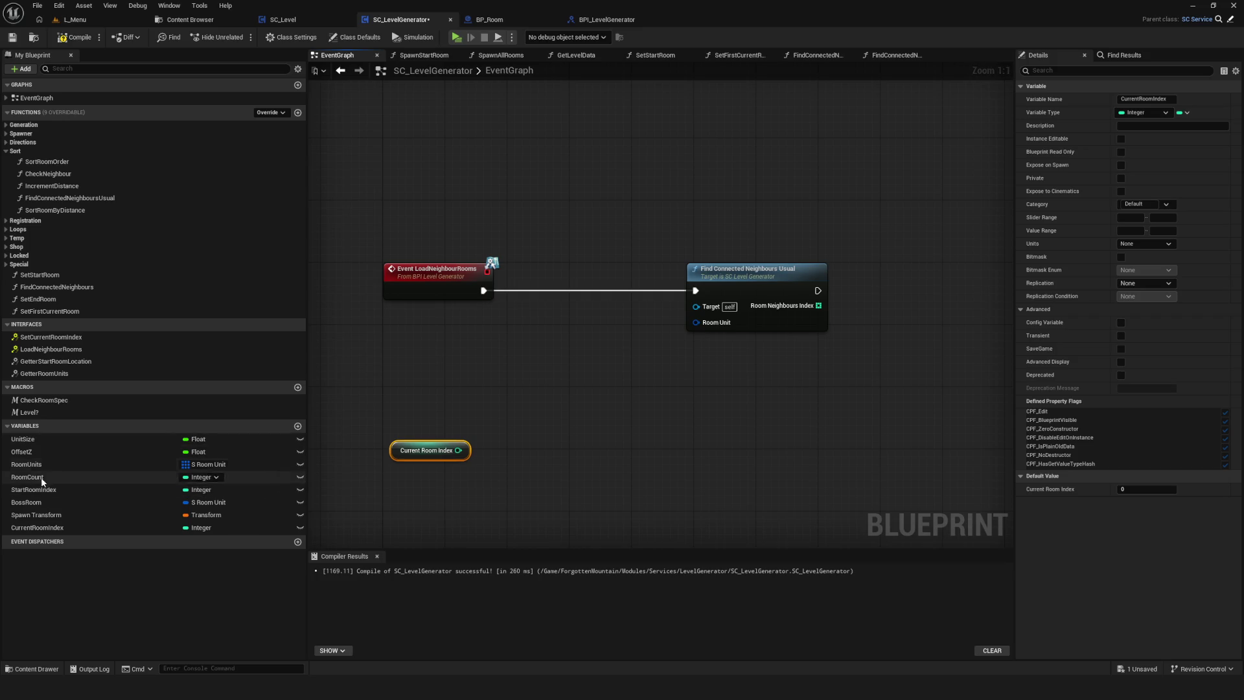
drag(26, 463, 494, 403)
drag(580, 407, 587, 411)
text(get)
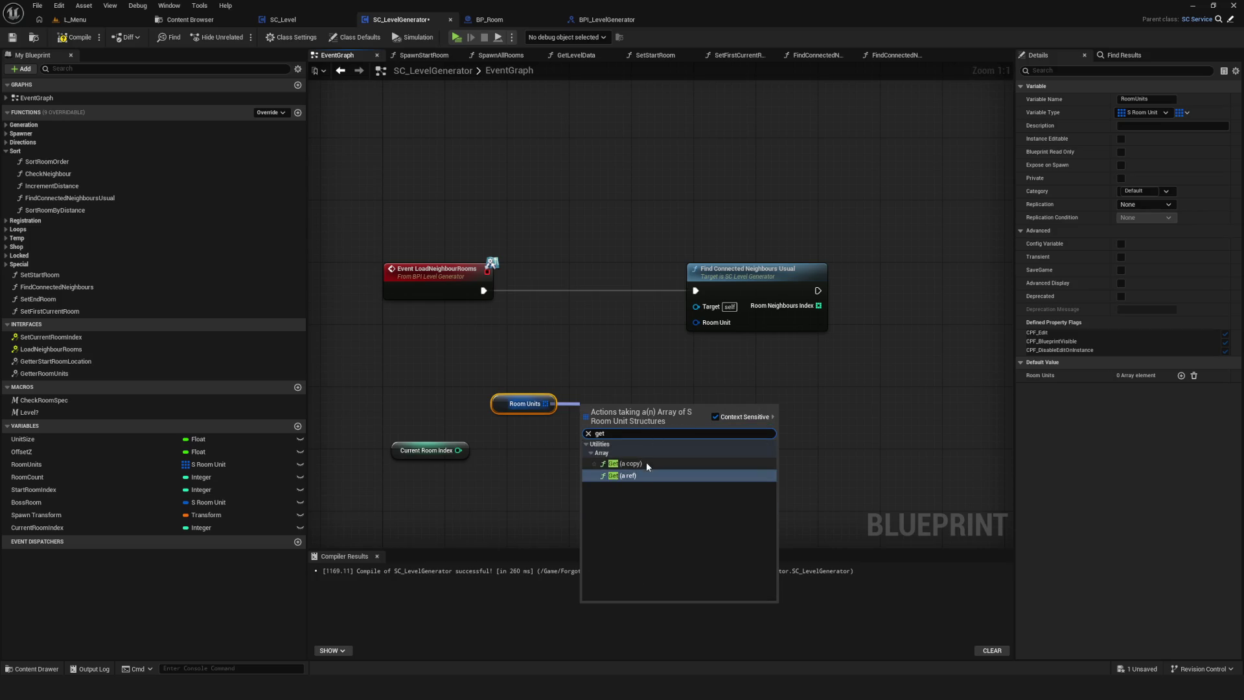
click(635, 475)
drag(458, 450, 587, 428)
mouse_move(414, 448)
mouse_down()
mouse_move(522, 432)
mouse_move(500, 436)
mouse_up()
drag(650, 420, 696, 322)
Arrange the Room Units, Current Room Index and GET nodes neatly and save.
drag(440, 356, 583, 452)
drag(599, 410, 614, 355)
click(533, 357)
mouse_move(534, 356)
mouse_down()
mouse_move(518, 364)
mouse_move(541, 376)
mouse_up()
ctrl+click(522, 381)
scroll(570, 336, down, 10)
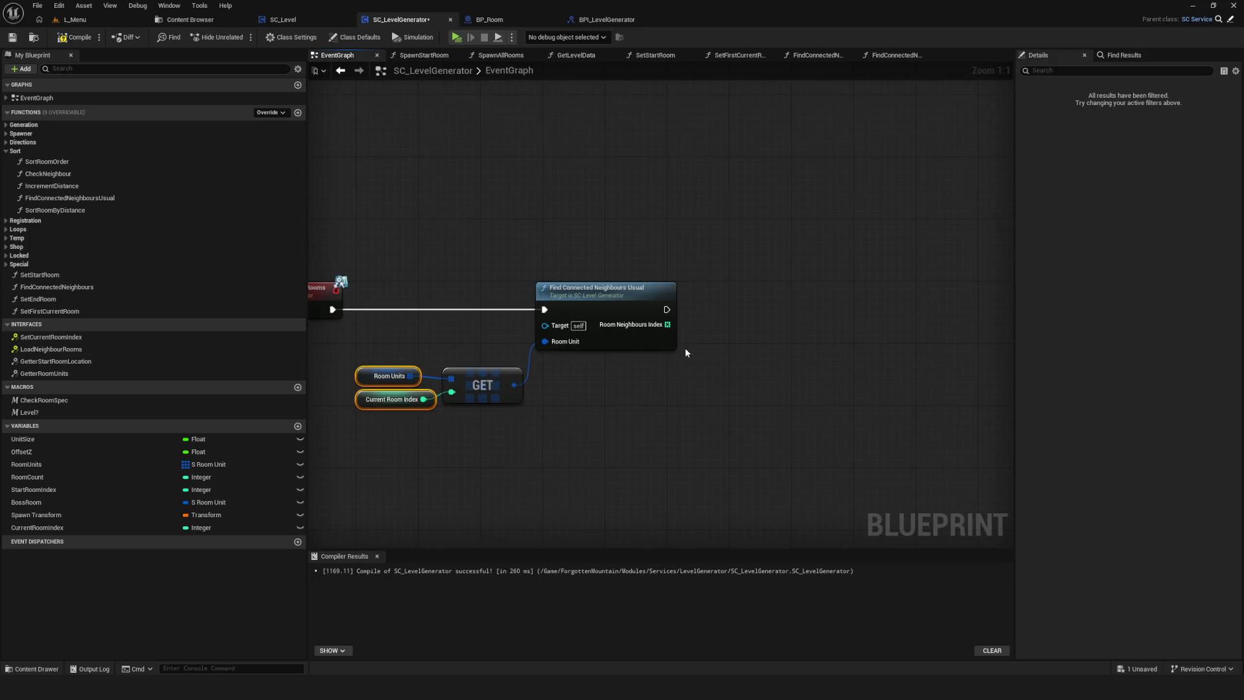
scroll(605, 332, up, 3)
key(ctrl+s)
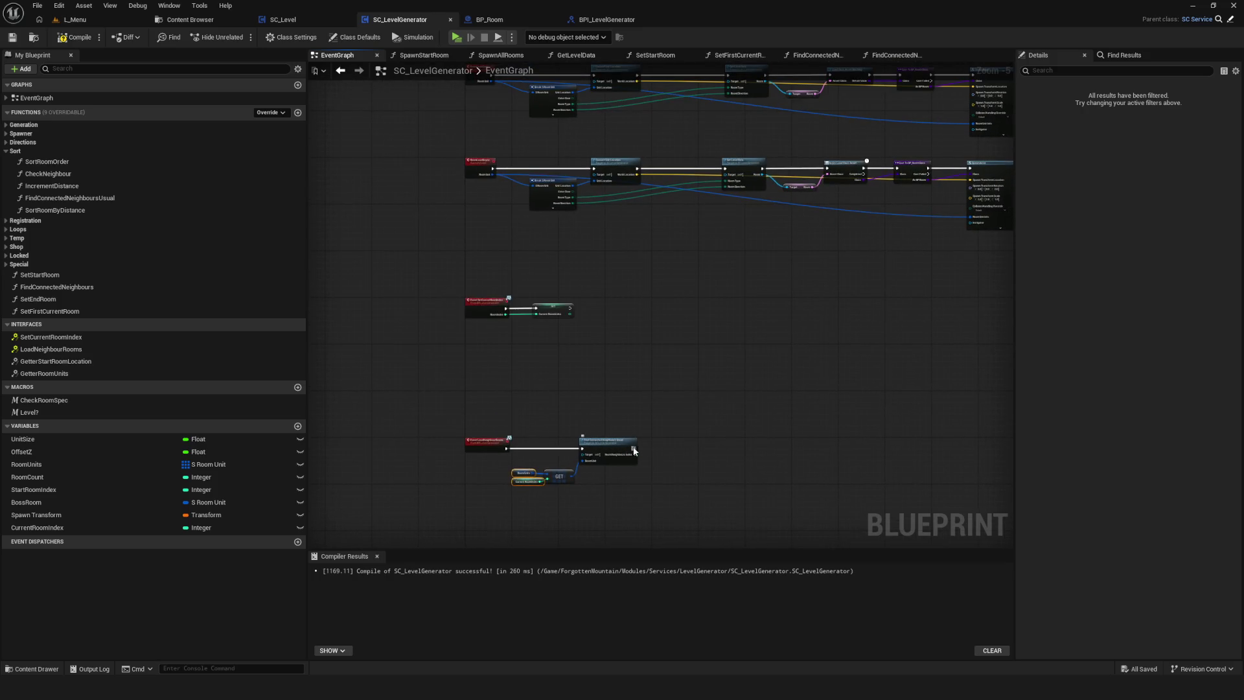
drag(654, 419, 656, 432)
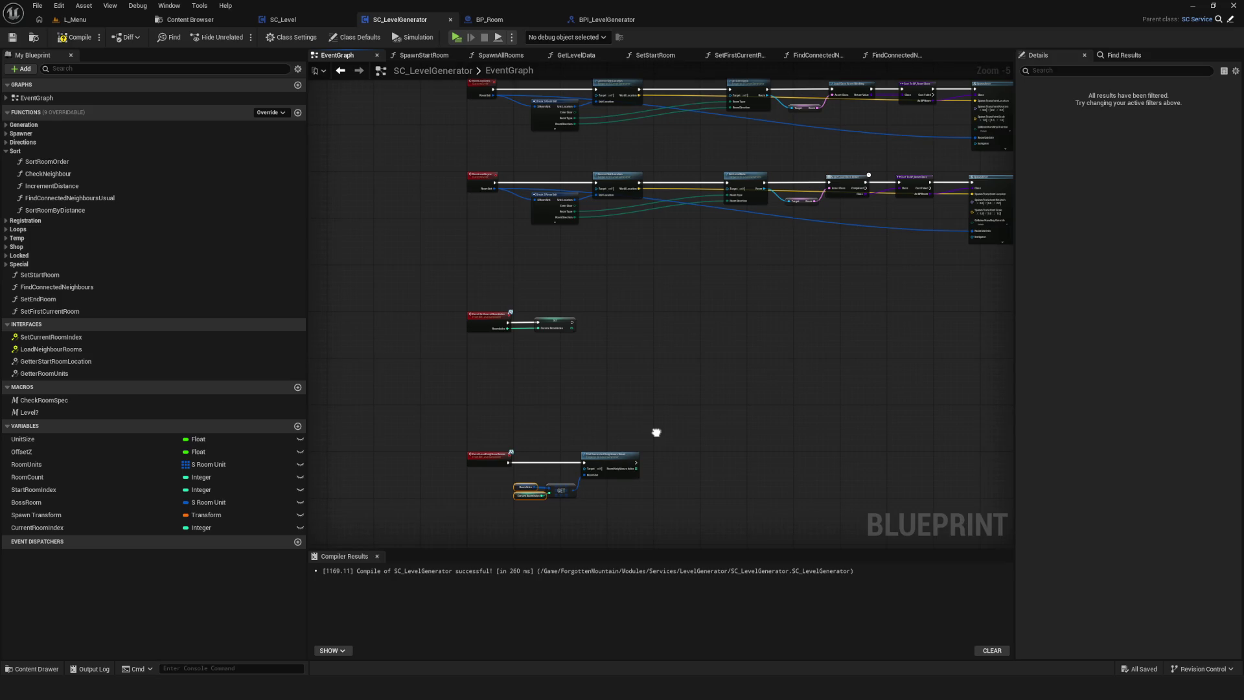
mouse_move(656, 433)
mouse_down()
mouse_move(646, 421)
mouse_move(729, 427)
mouse_up()
scroll(632, 473, up, 5)
Add a For Each Loop over the returned Room Neighbours Index array.
text(for)
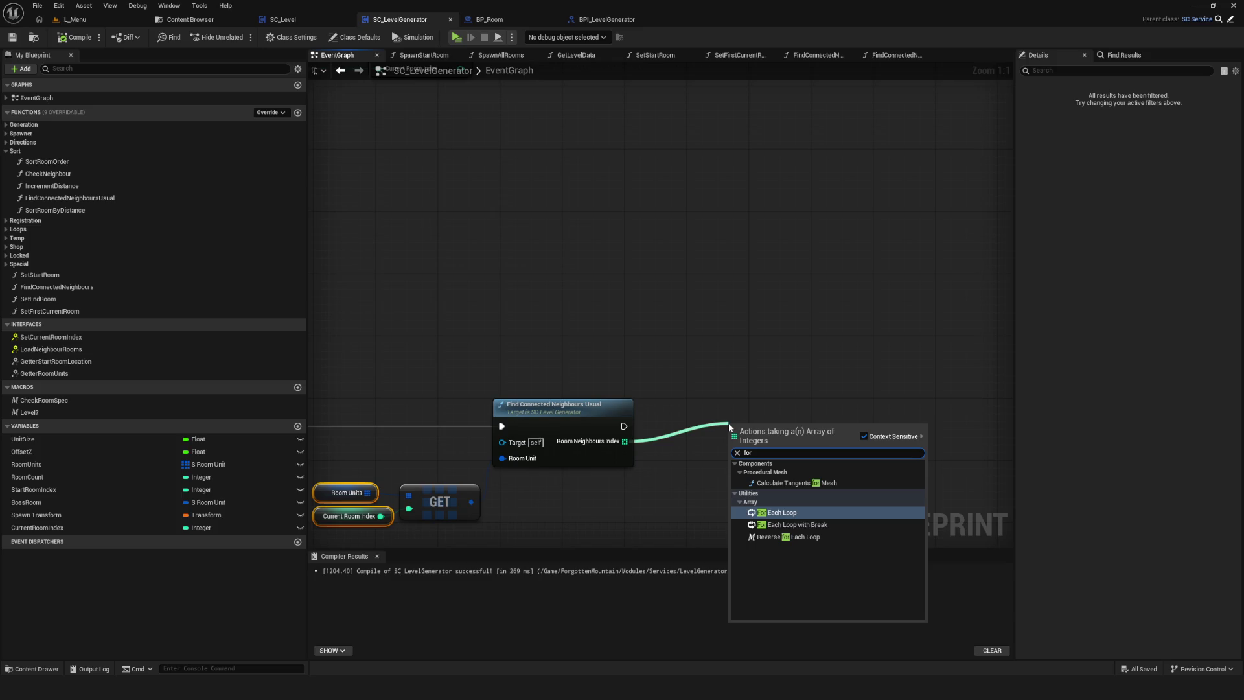
click(792, 512)
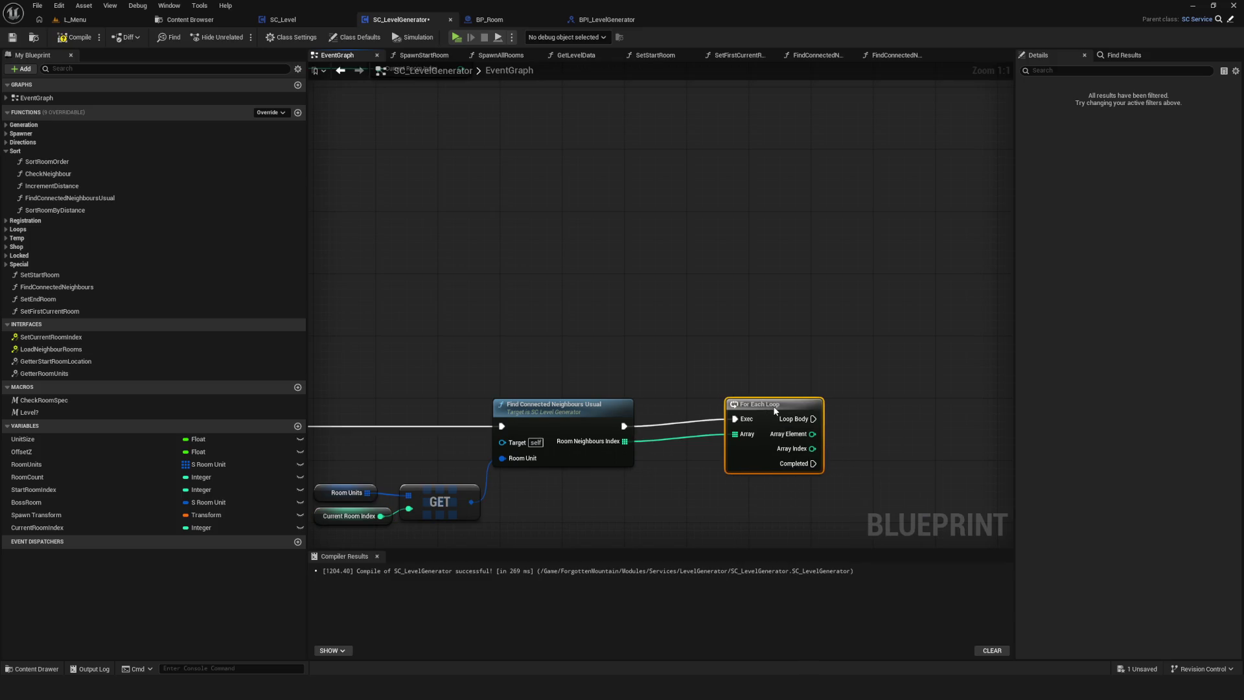
mouse_move(851, 420)
mouse_down()
mouse_move(734, 283)
mouse_move(799, 371)
mouse_up()
Add a Room Units GET node indexed by the loop's Array Element.
click(496, 331)
key(ctrl+c)
key(ctrl+v)
scroll(627, 324, down, 1)
scroll(627, 328, up, 1)
mouse_move(699, 336)
mouse_down()
mouse_move(603, 333)
mouse_move(716, 330)
mouse_up()
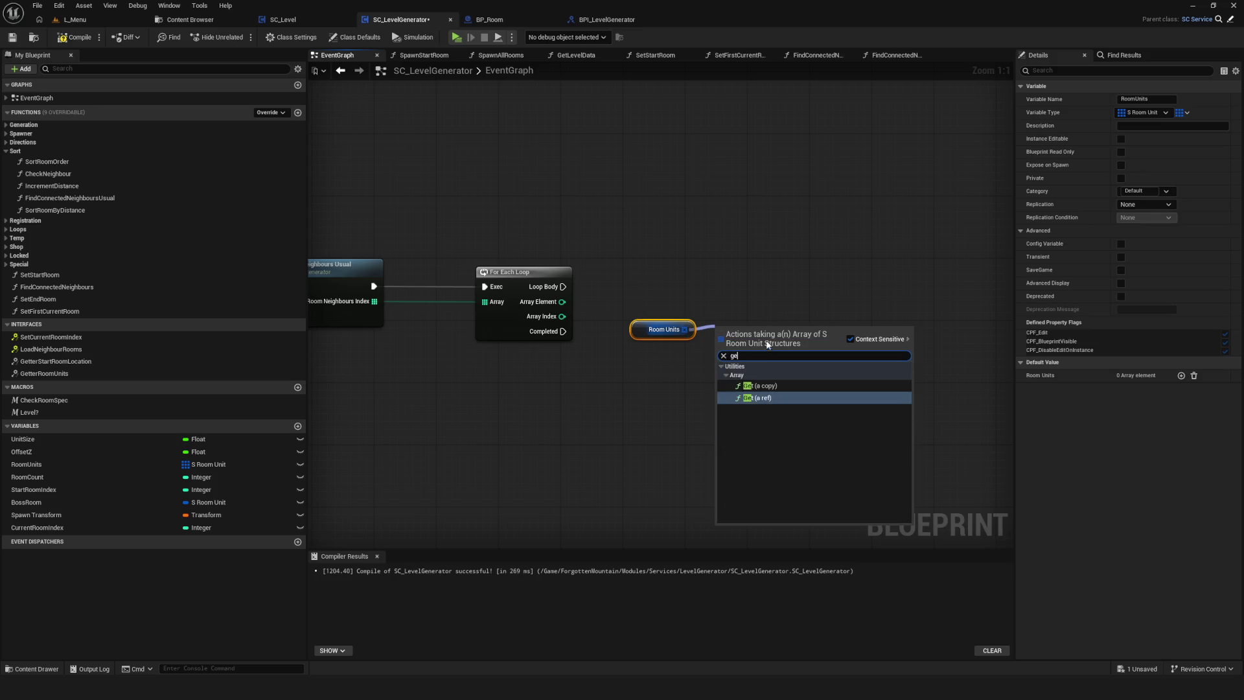
click(756, 399)
drag(562, 301, 713, 345)
drag(648, 299, 732, 362)
scroll(663, 341, down, 5)
scroll(518, 253, up, 5)
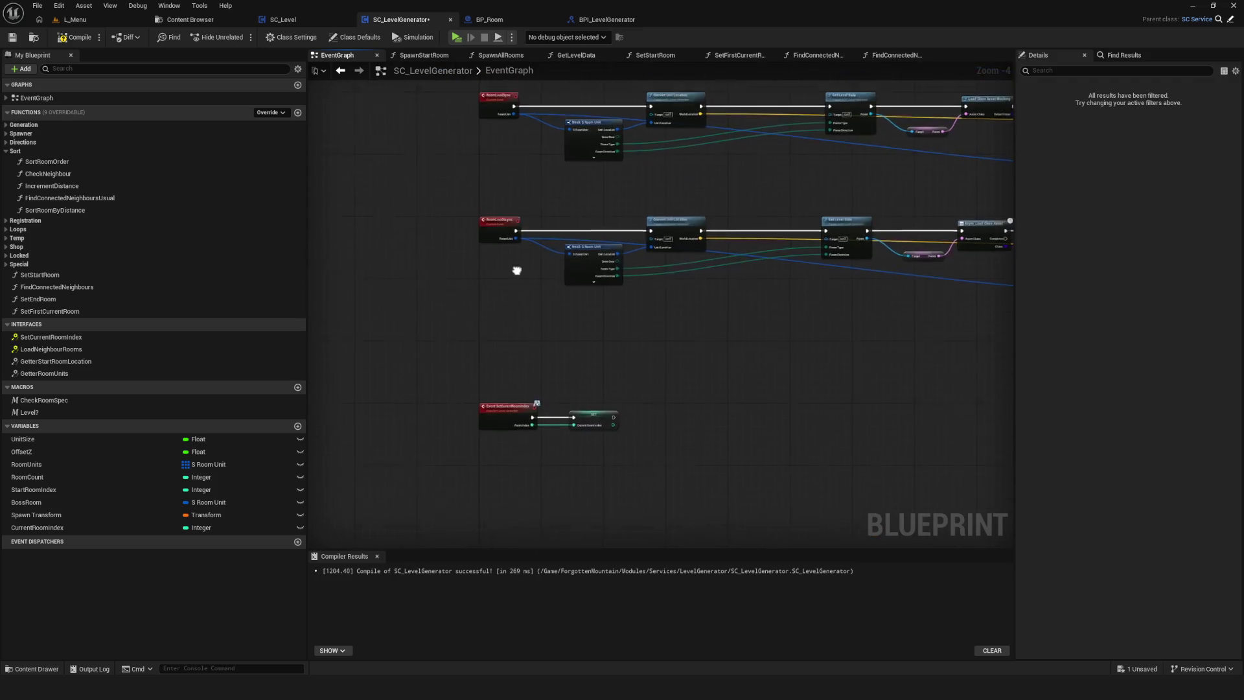
Add Room Load Async on the loop body and align it with Loop Body.
drag(525, 335, 745, 320)
scroll(667, 291, down, 4)
scroll(555, 304, up, 4)
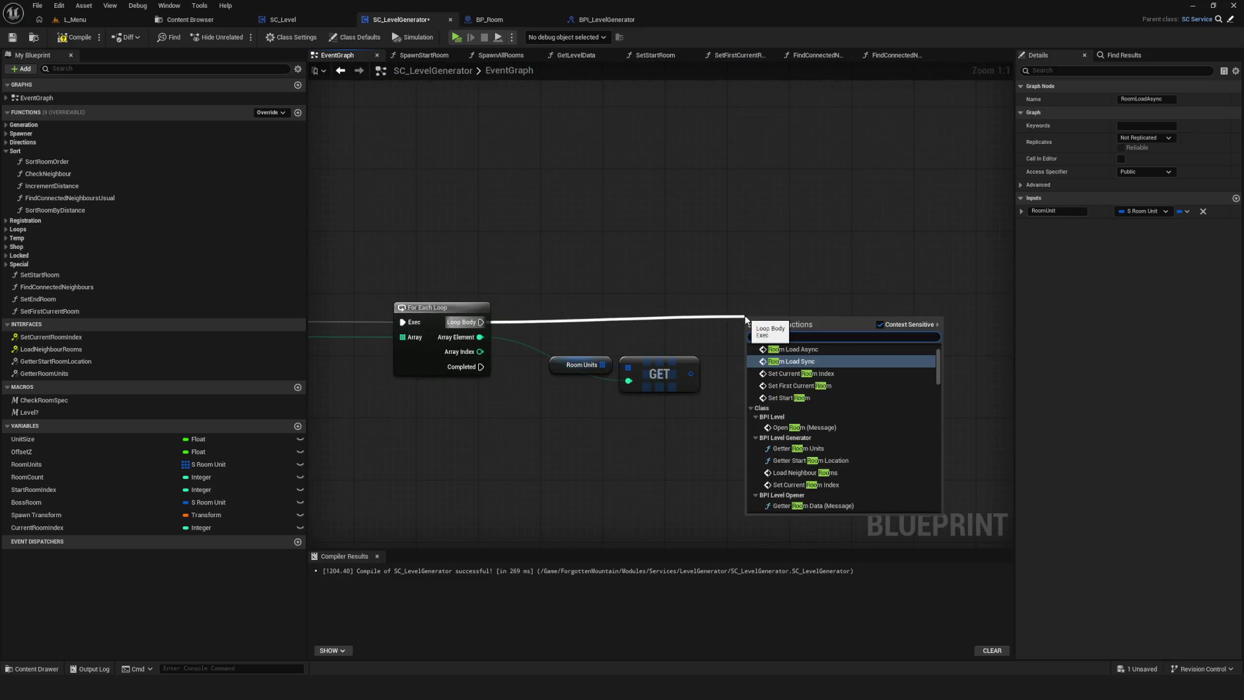
text(room load)
click(797, 358)
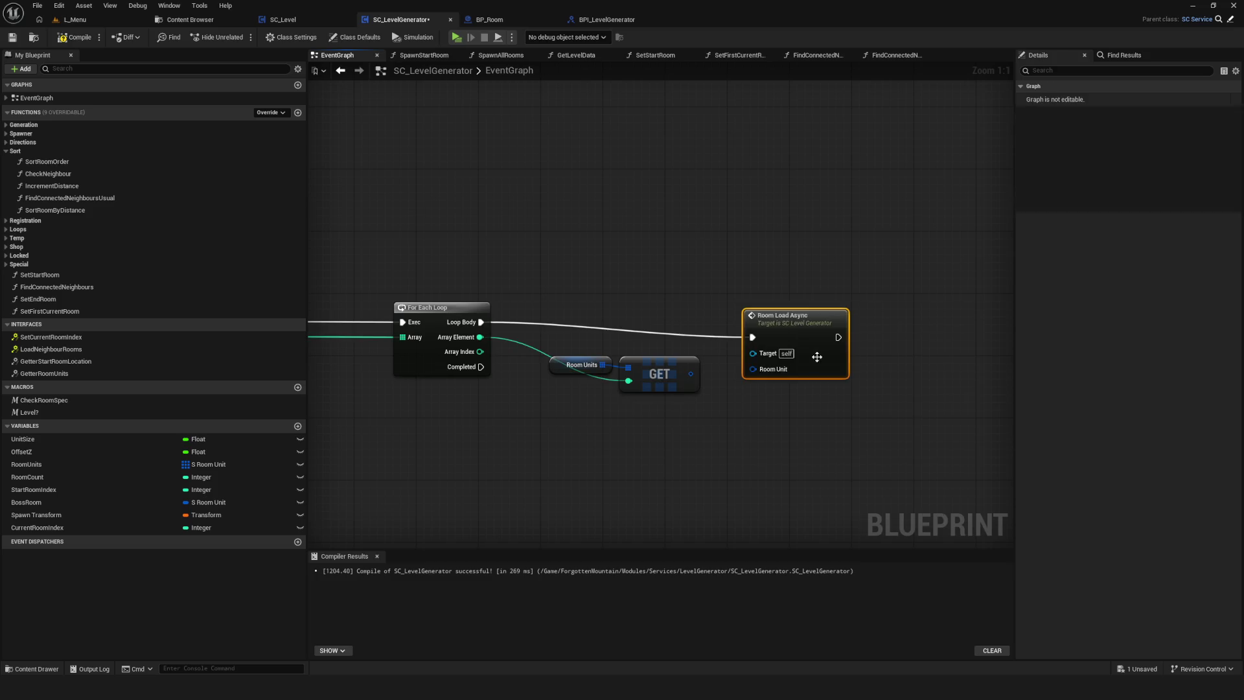
drag(690, 374, 776, 373)
key(Escape)
mouse_move(690, 374)
mouse_down()
mouse_move(753, 369)
mouse_move(768, 322)
mouse_up()
scroll(745, 330, down, 5)
scroll(702, 348, up, 3)
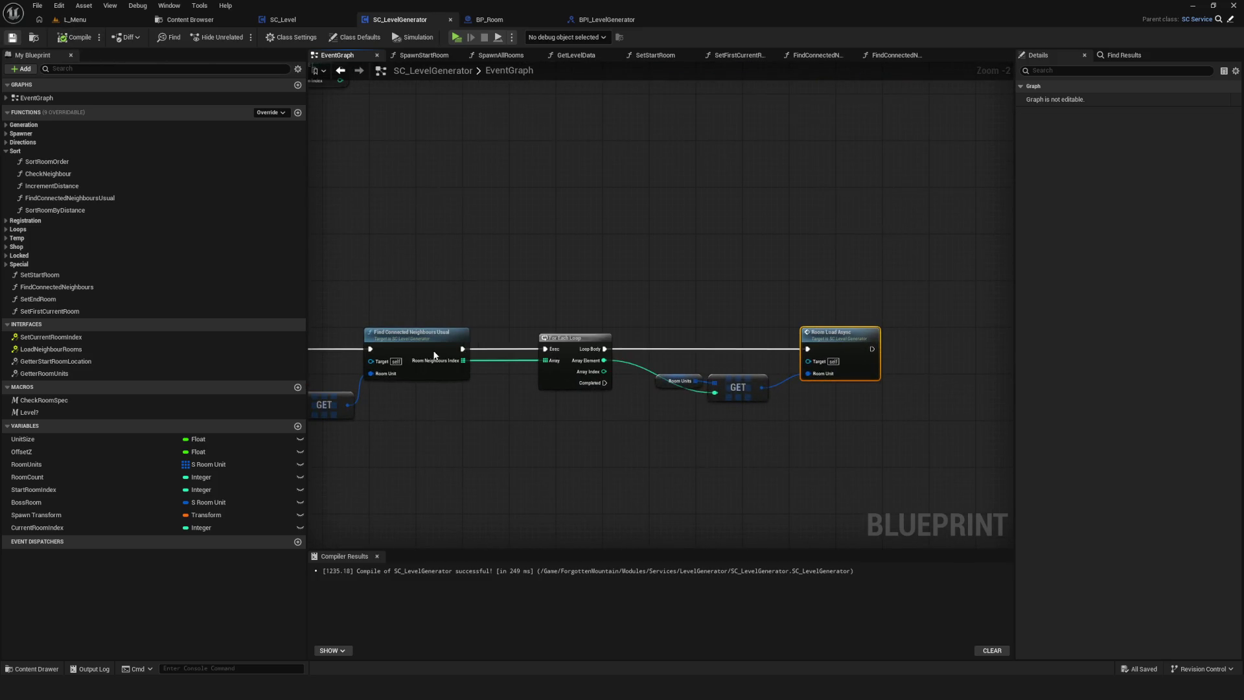
scroll(502, 328, up, 2)
drag(461, 269, 408, 346)
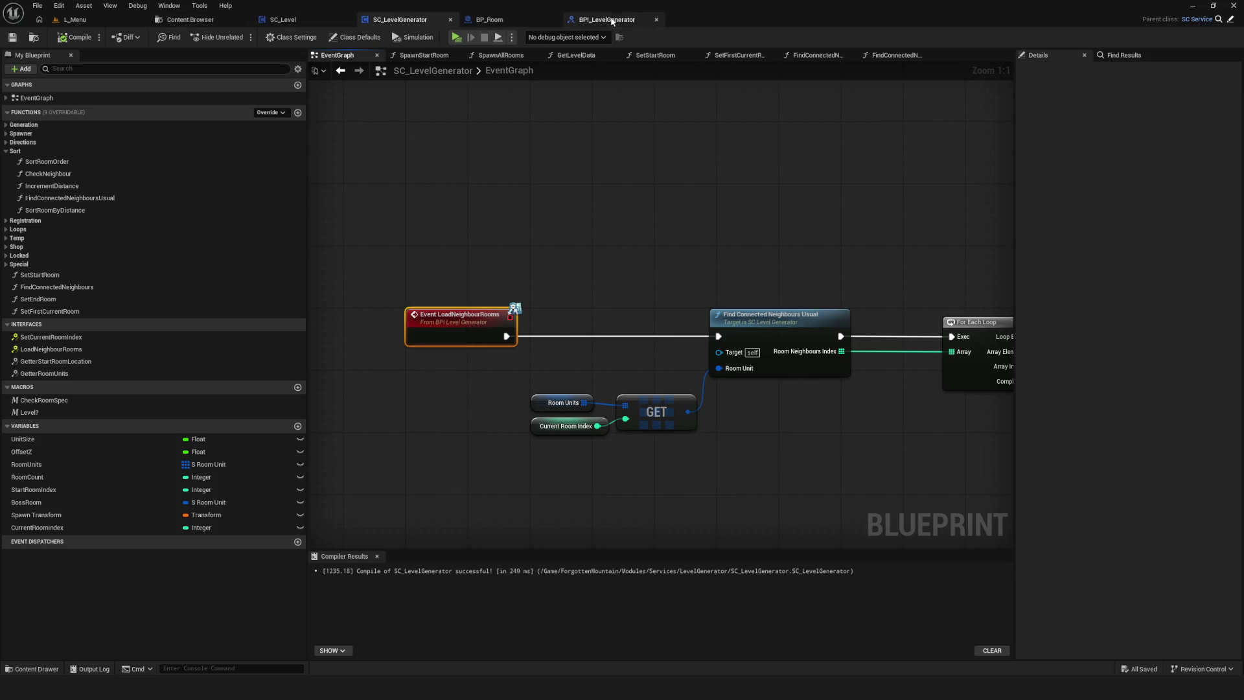
Switch to the L_Menu level and start a new Dev game in the play preview.
click(638, 27)
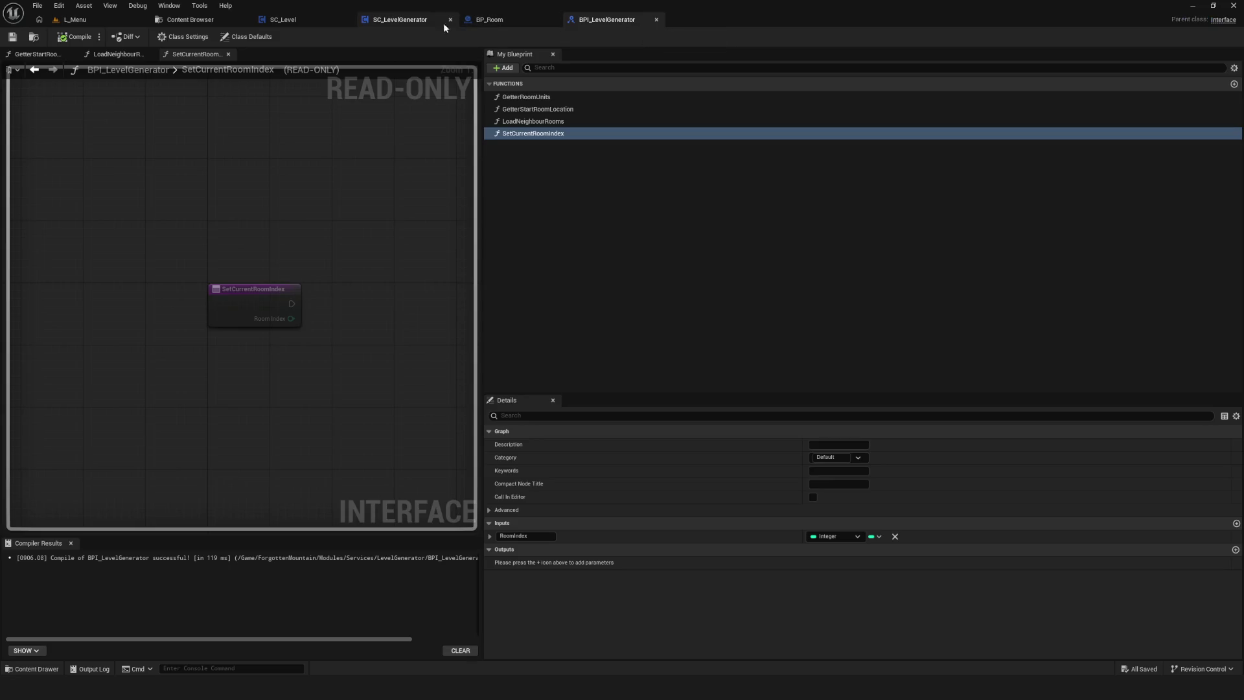
click(415, 20)
click(283, 20)
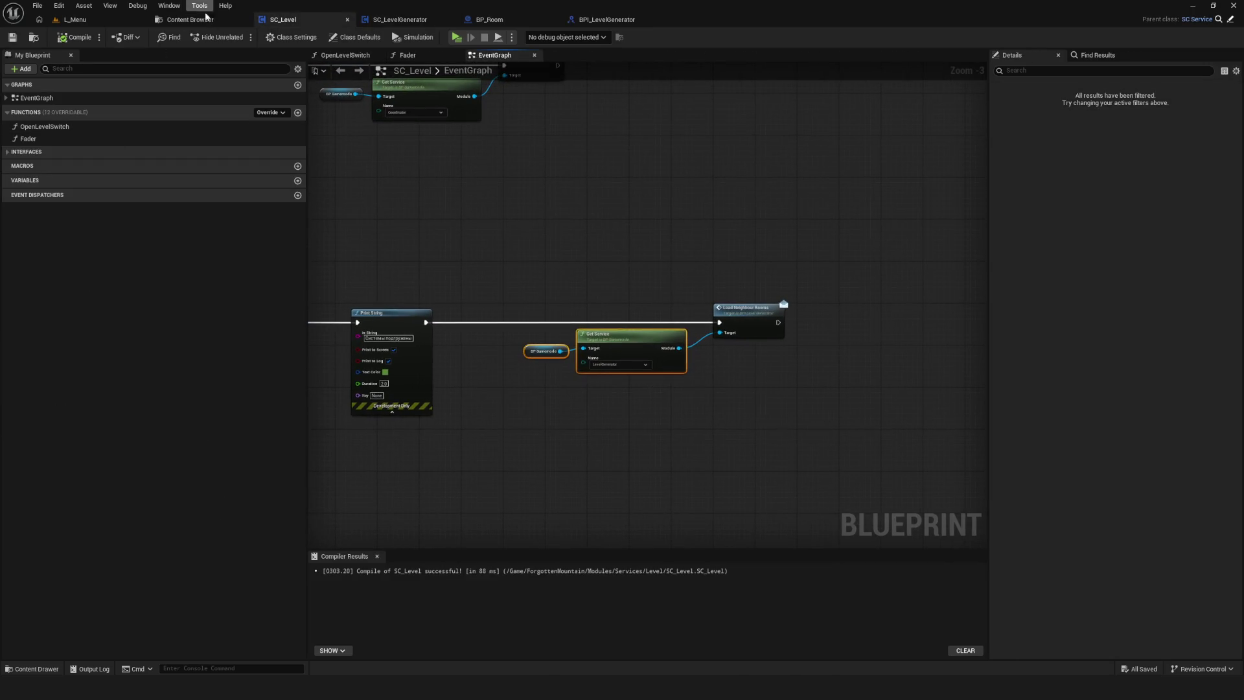
click(66, 22)
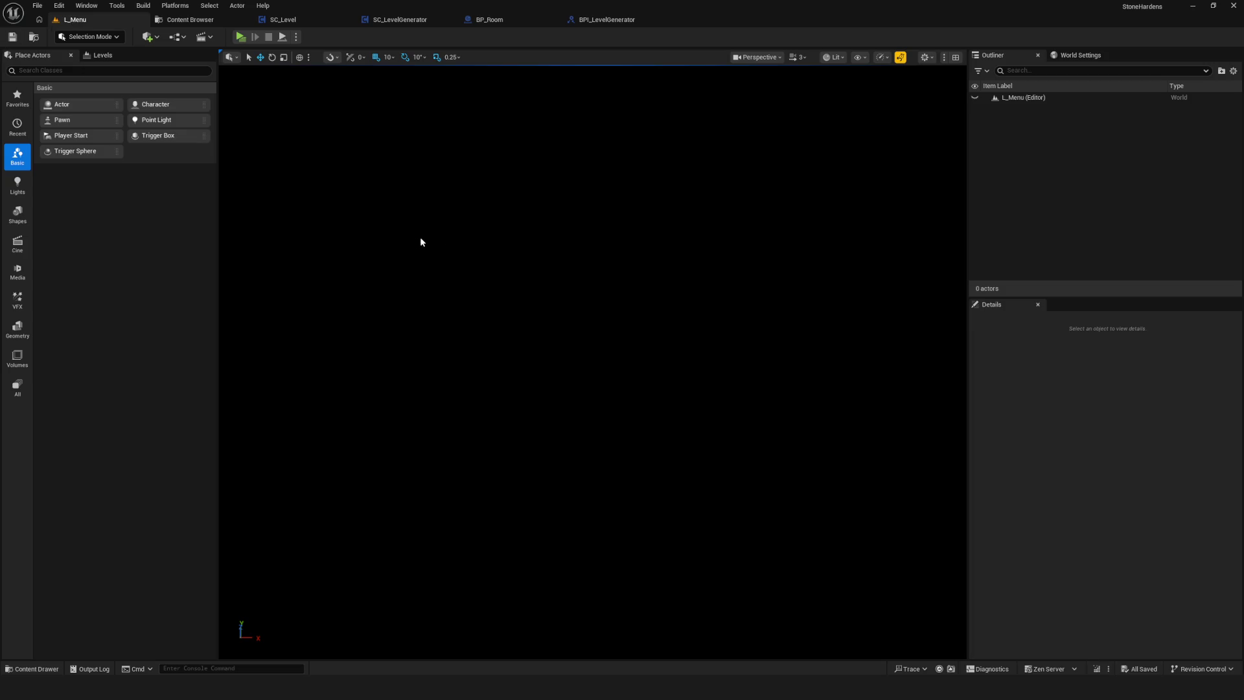
click(246, 39)
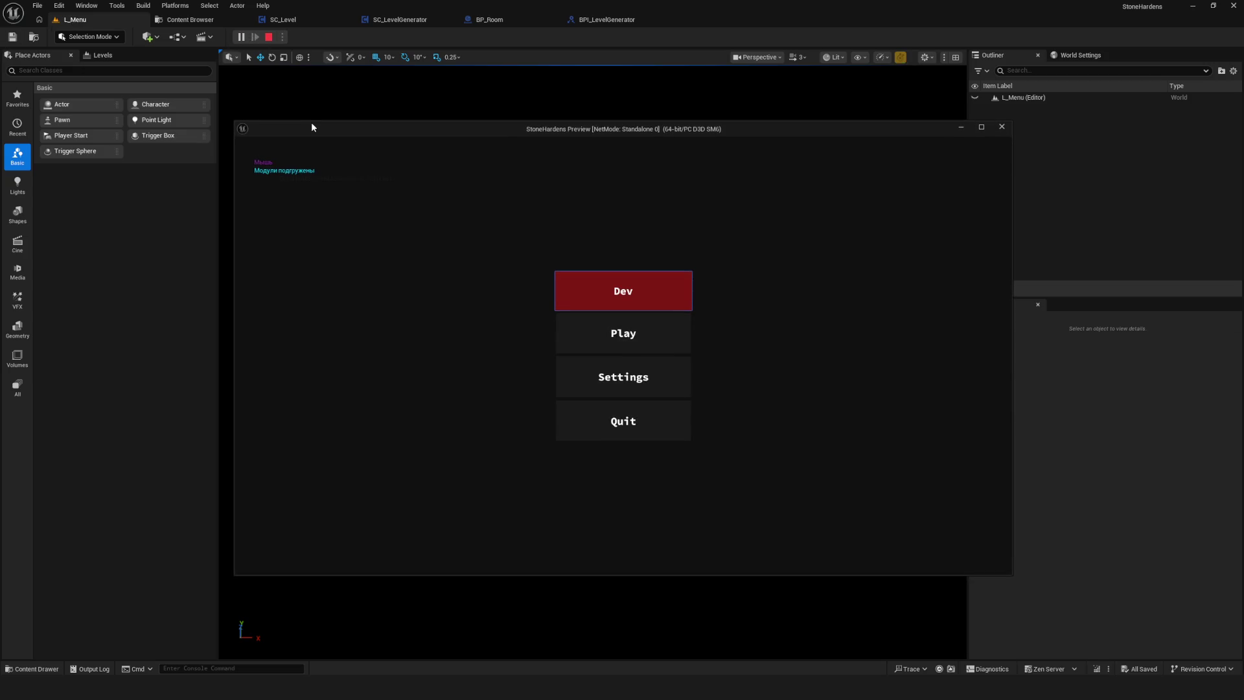
click(644, 286)
click(644, 286)
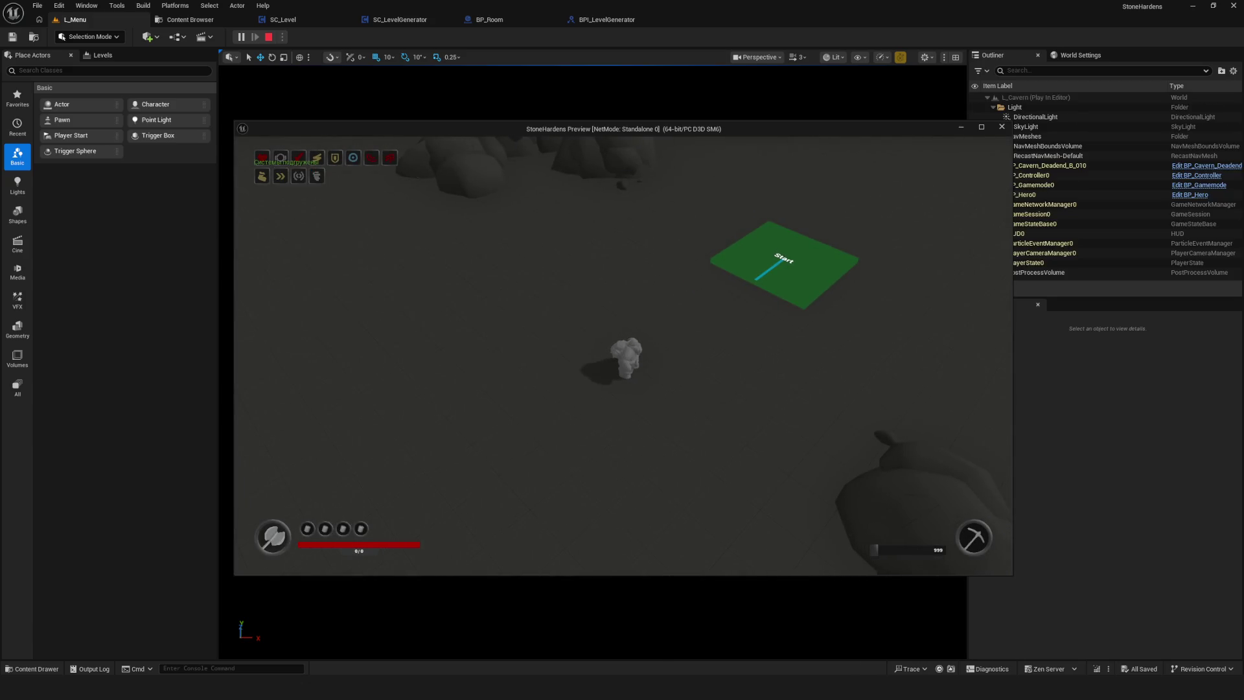
Switch to the free debug camera and fly up over the whole cavern.
key(semicolon)
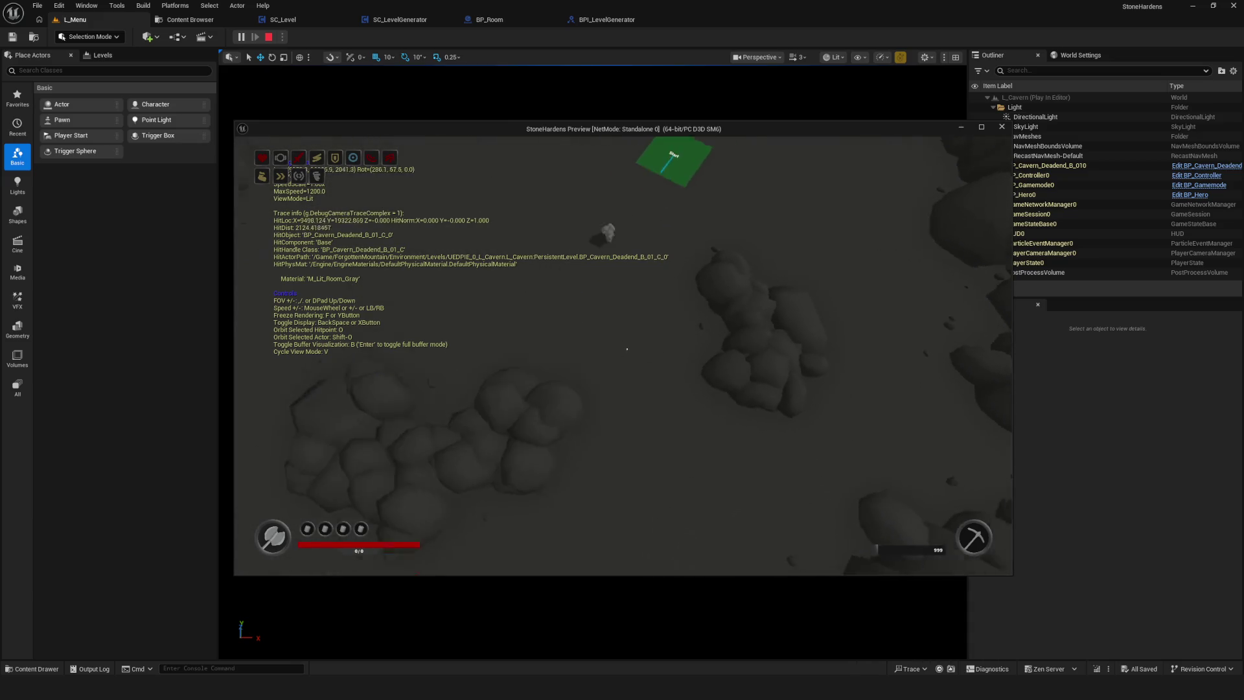
key(s)
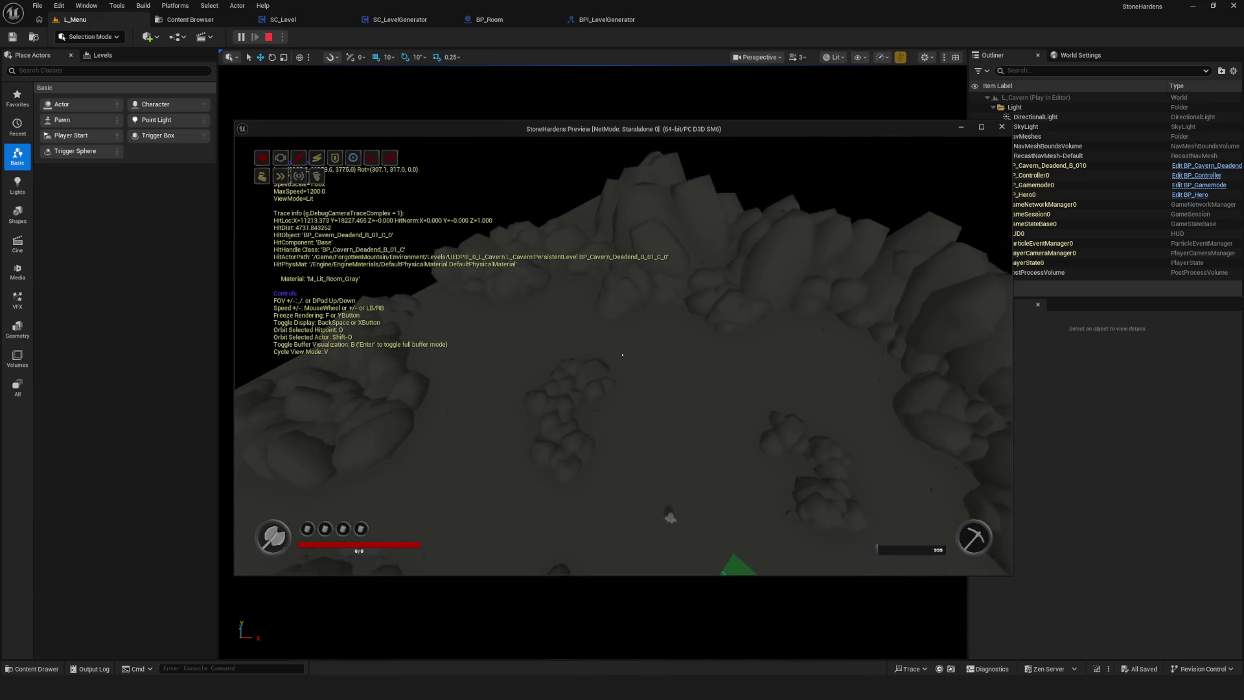
key(s)
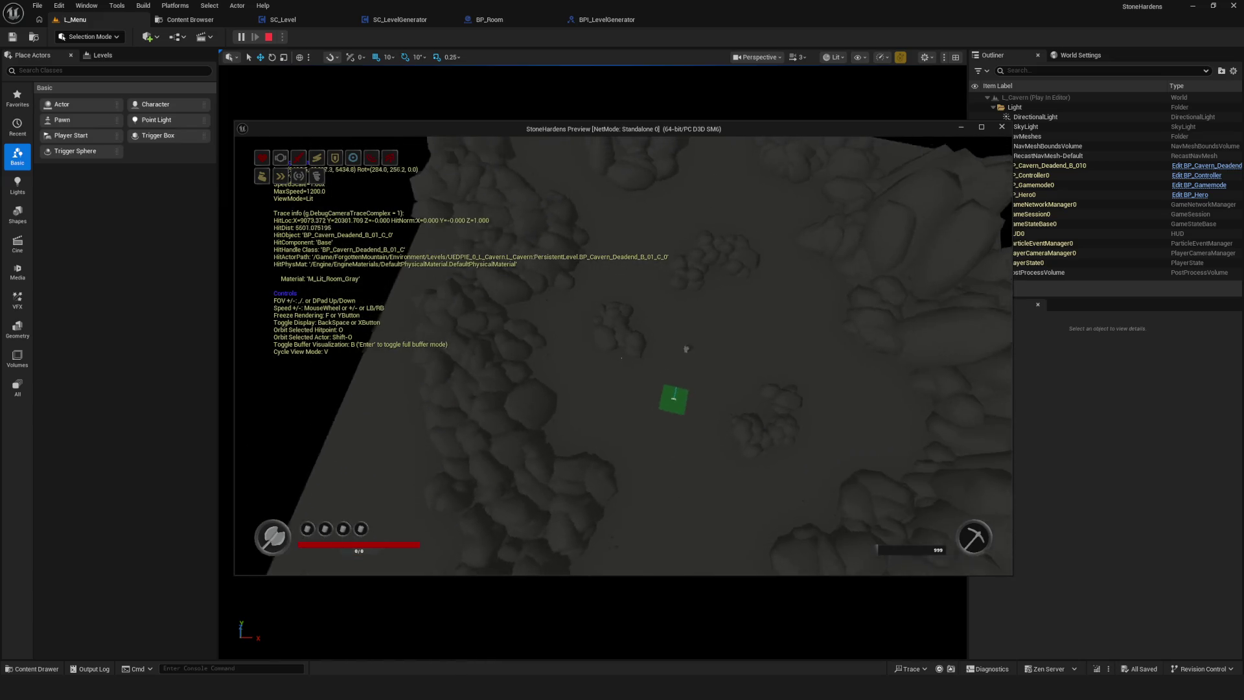
key(s)
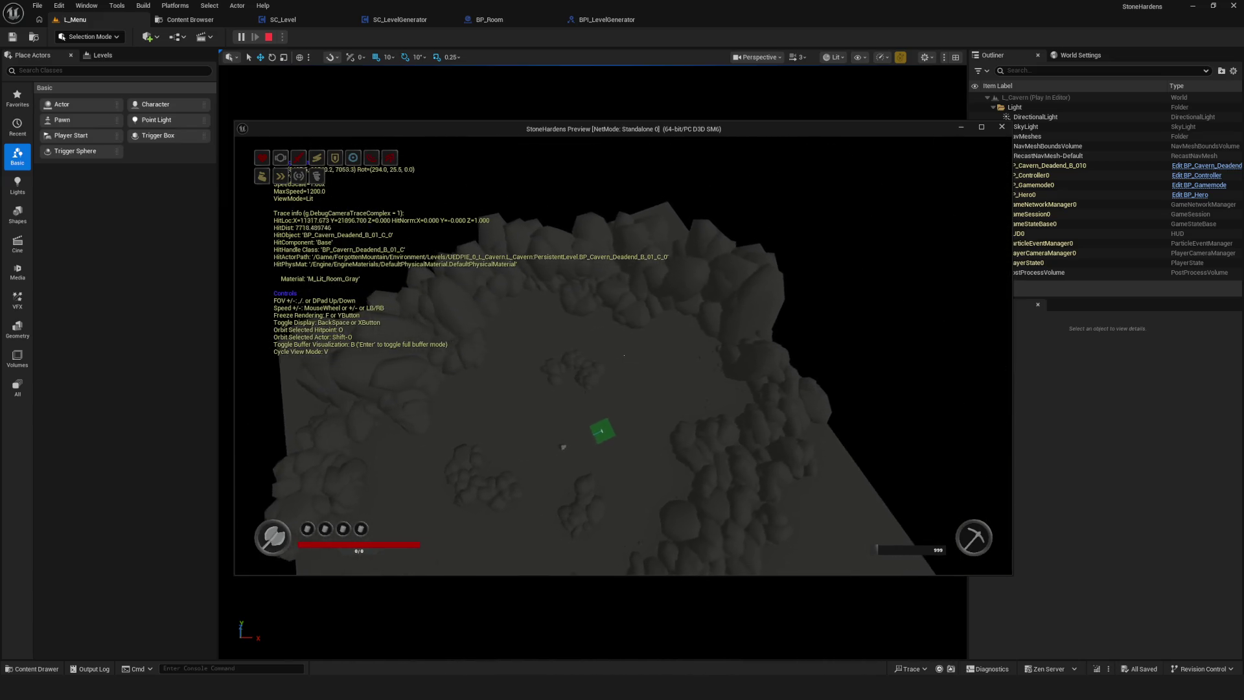
Stop the play session and return to the SC_LevelGenerator blueprint via BP_Room.
key(Escape)
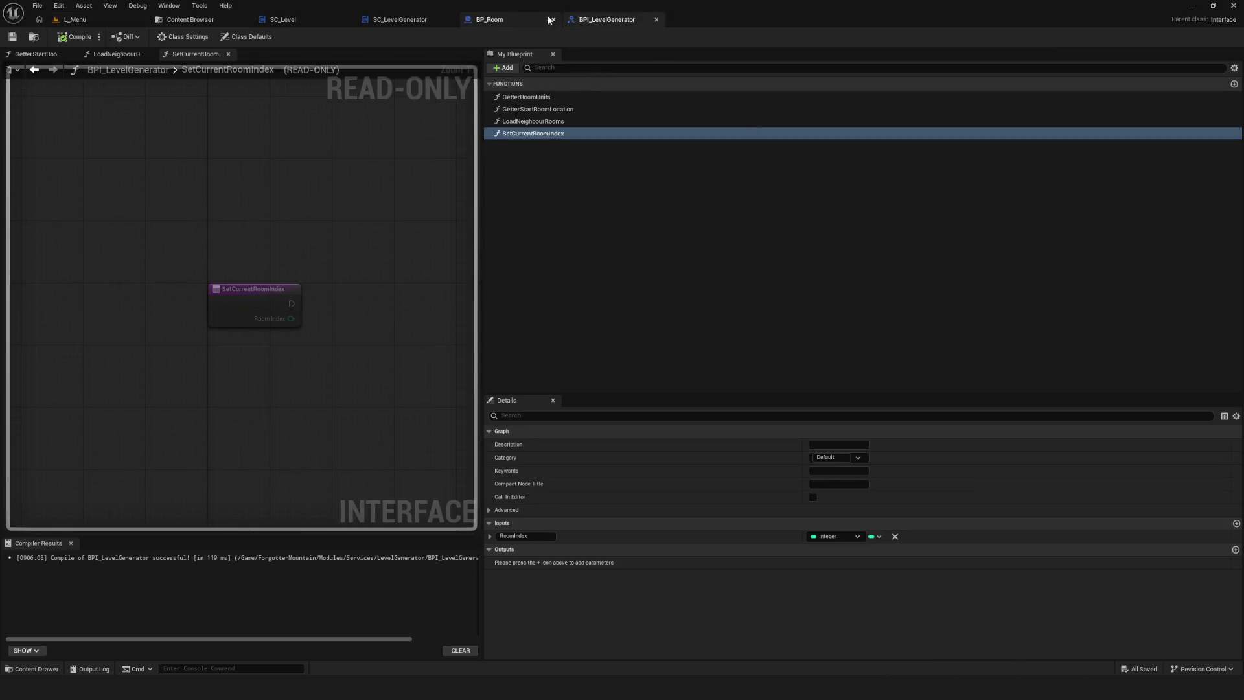
click(489, 19)
click(446, 20)
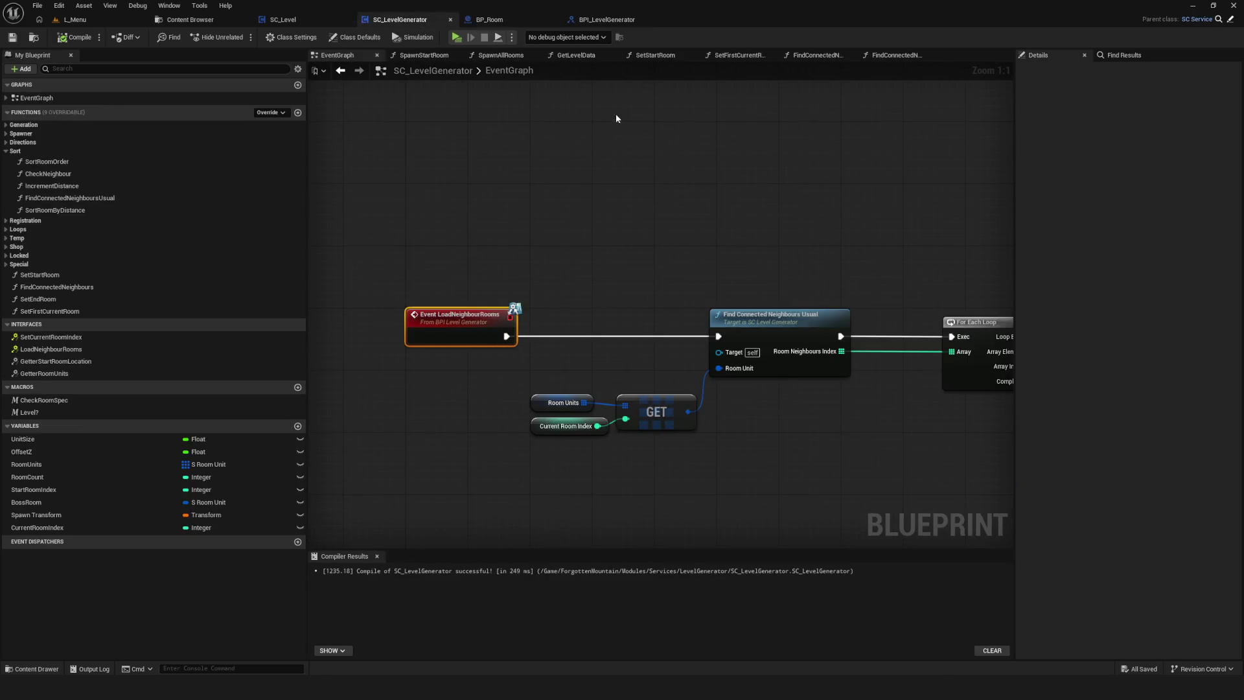
Add a Print String after Event LoadNeighbourRooms that prints 'Робит'.
drag(706, 210, 611, 175)
drag(452, 303, 536, 232)
text(prtint)
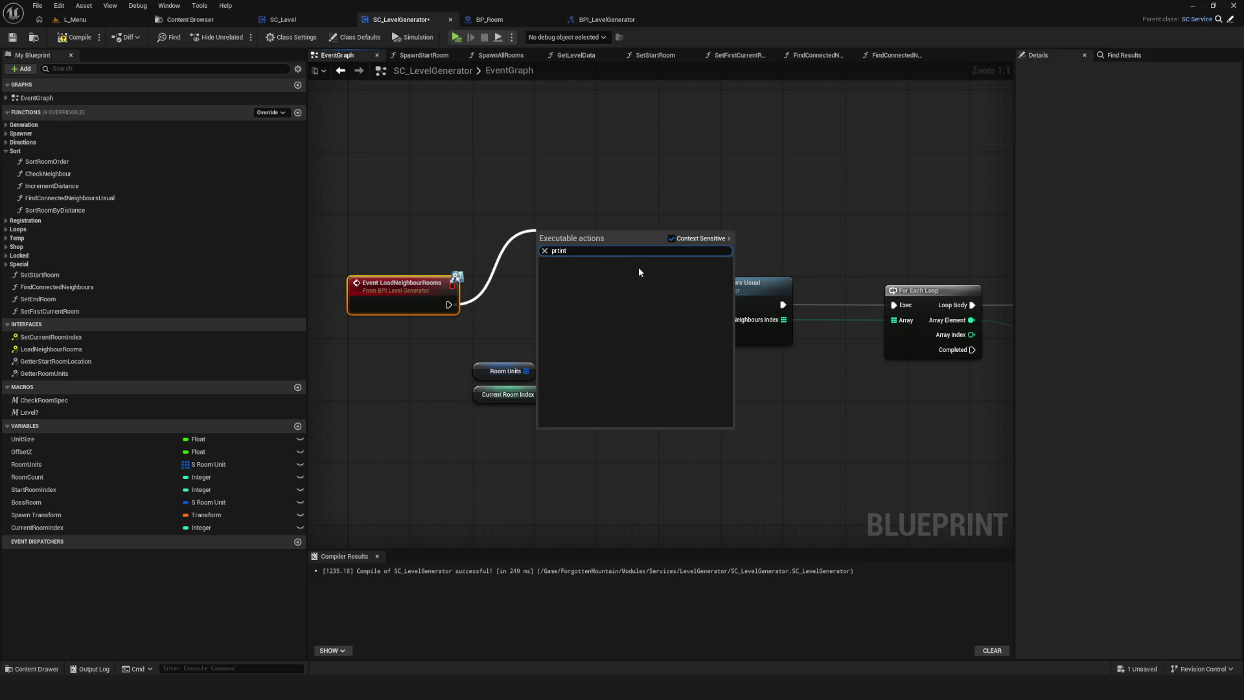
key(BackSpace)
key(BackSpace)
text(rint)
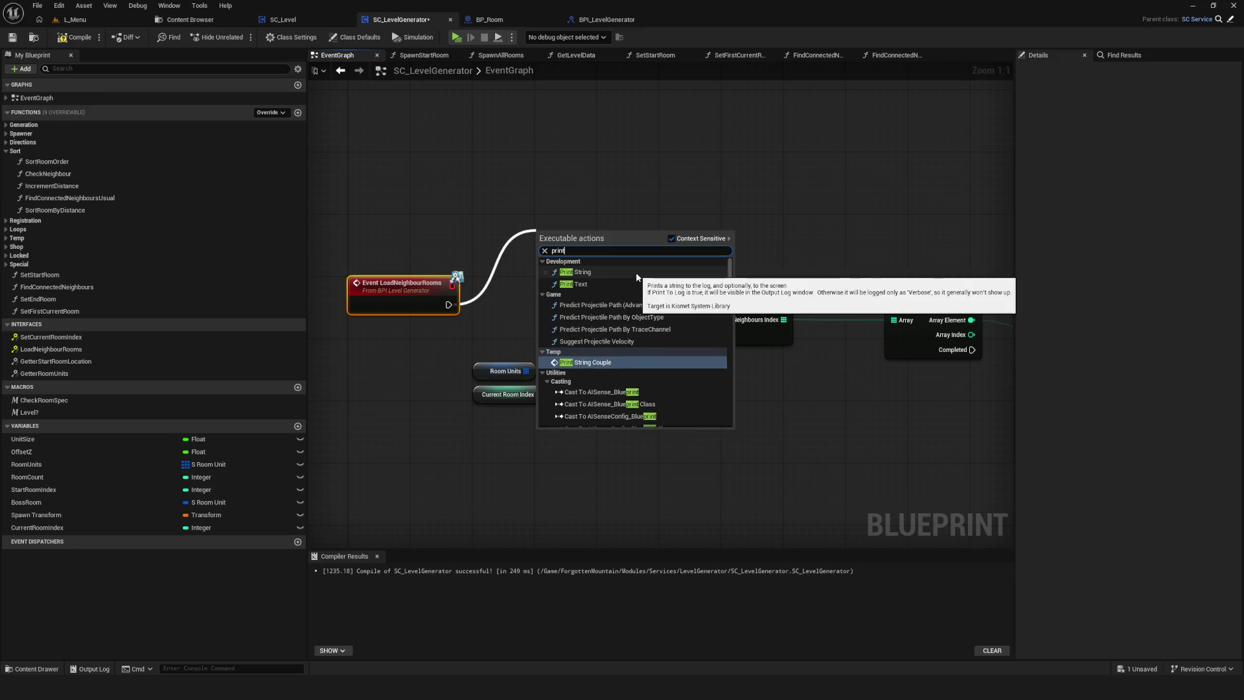
click(634, 272)
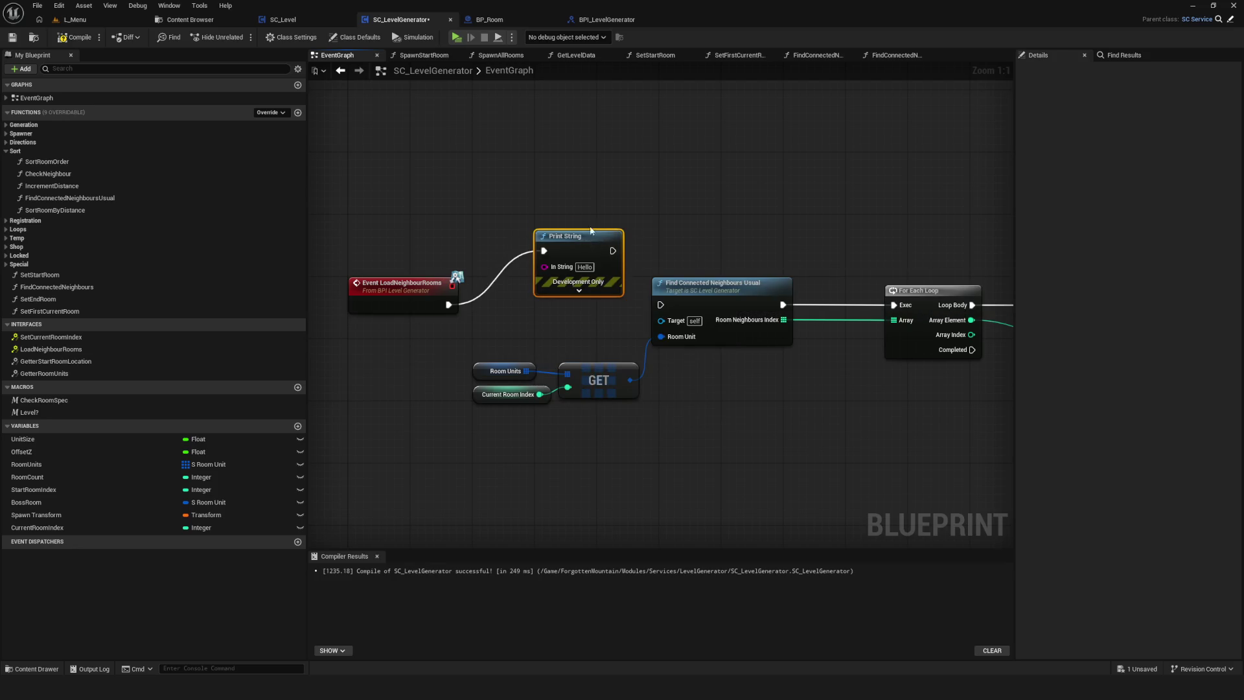
text(Робит)
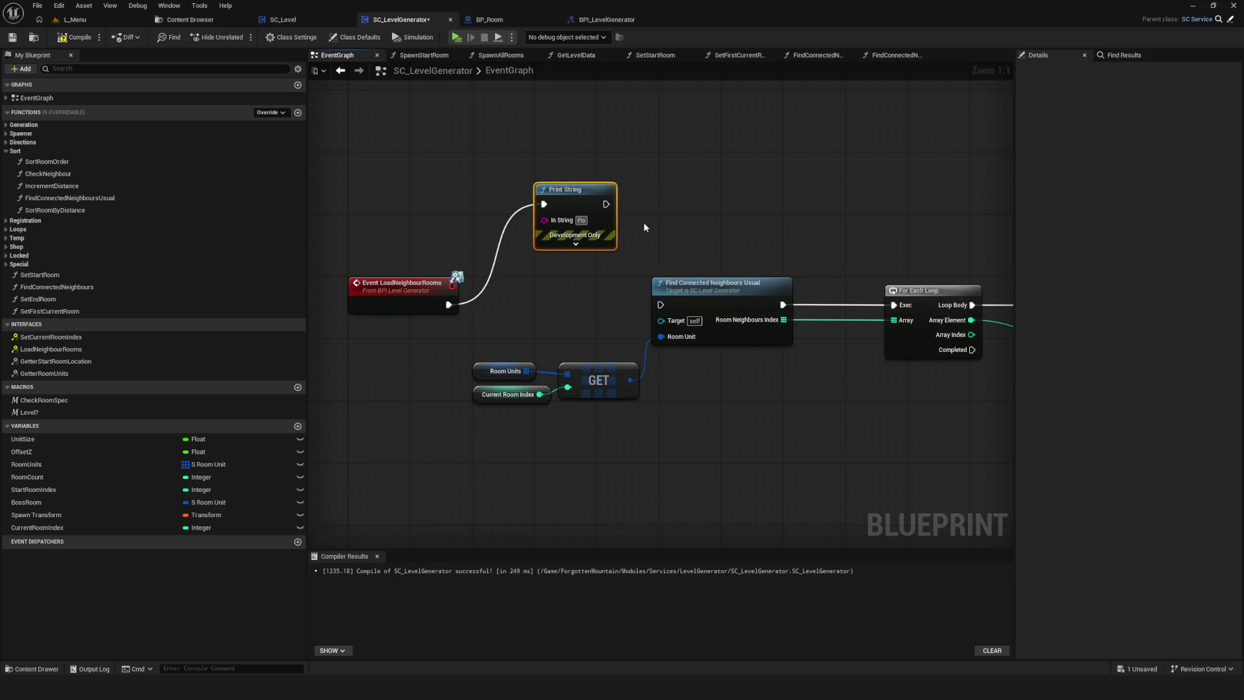
Compile and save, then test-run a new game from a save slot and stop it.
click(644, 227)
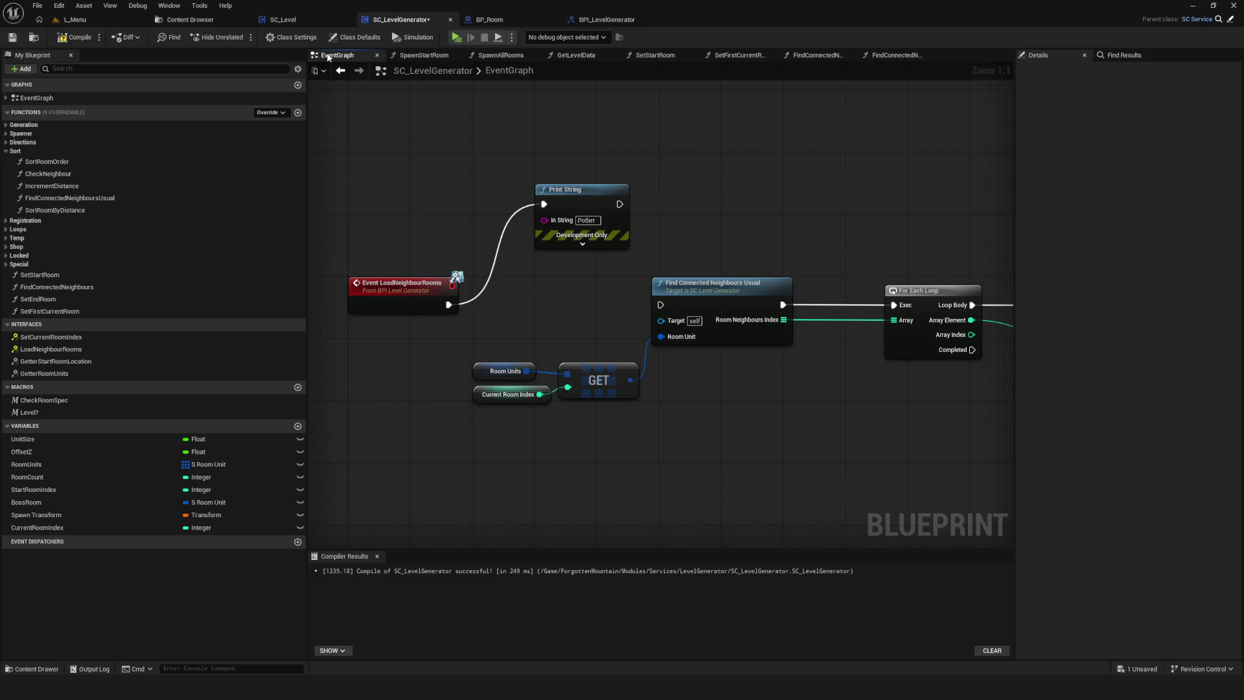
click(74, 37)
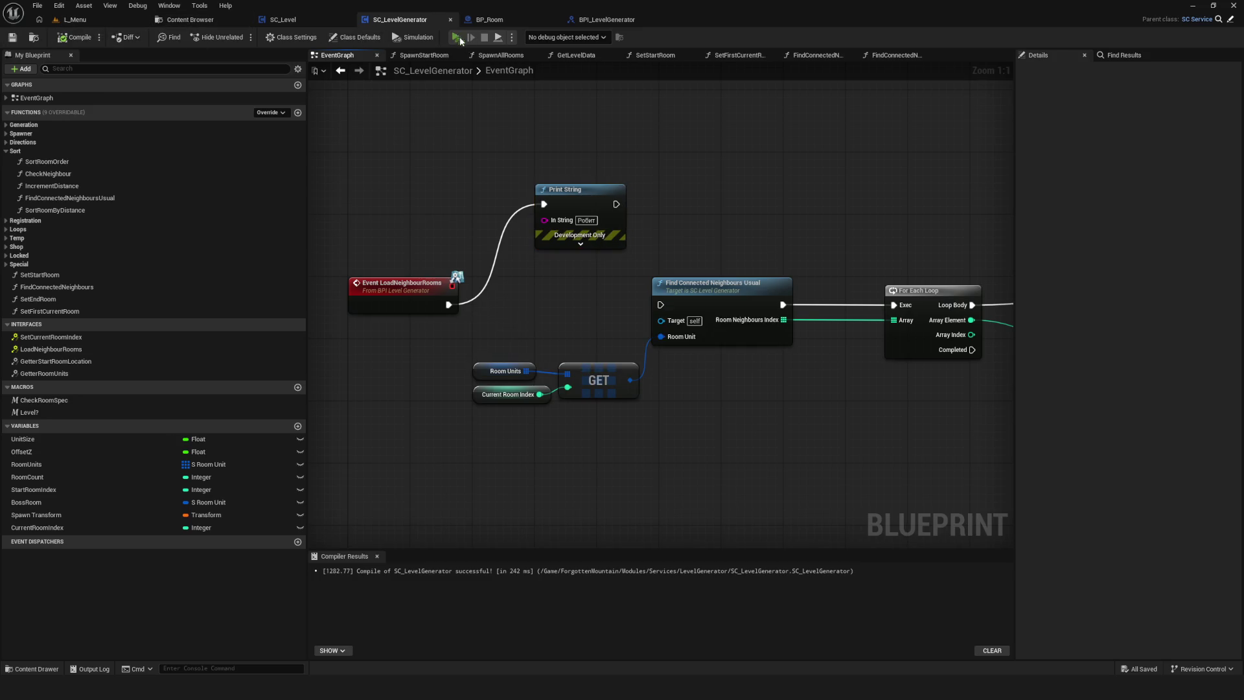
click(457, 38)
click(619, 321)
click(634, 289)
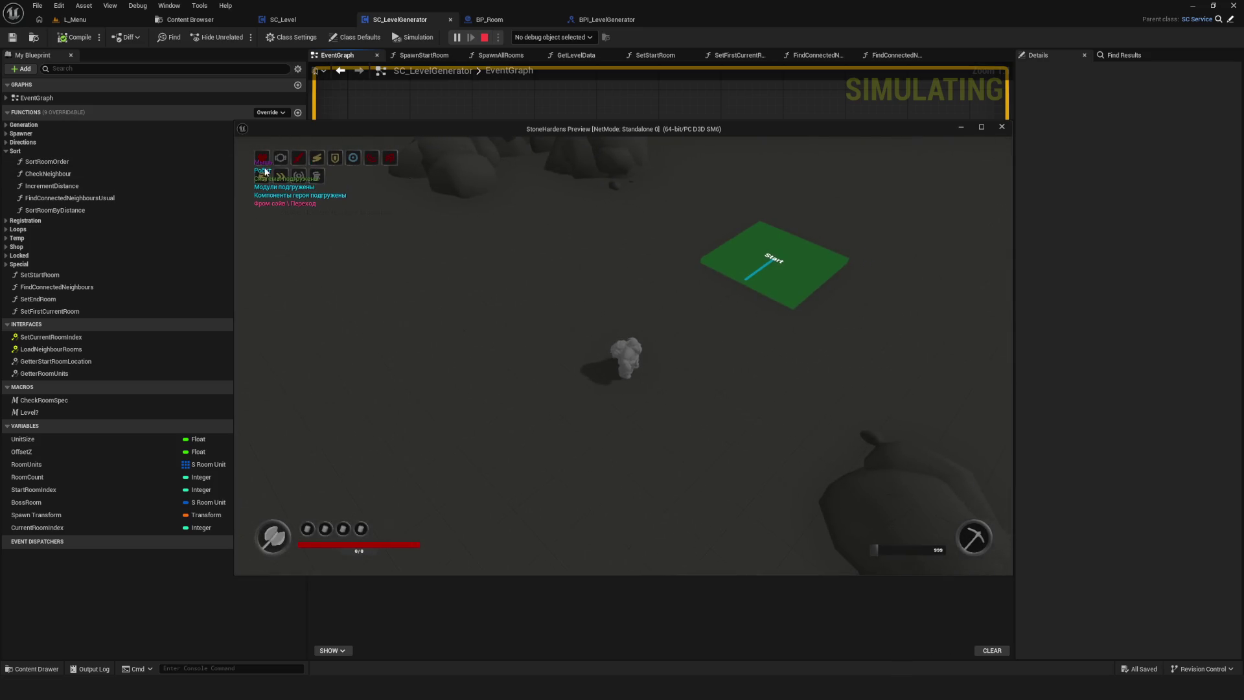
key(Escape)
Delete the test print, reconnect the event to Find Connected Neighbours Usual, and paste Print String.
click(599, 232)
key(Delete)
drag(451, 304, 660, 305)
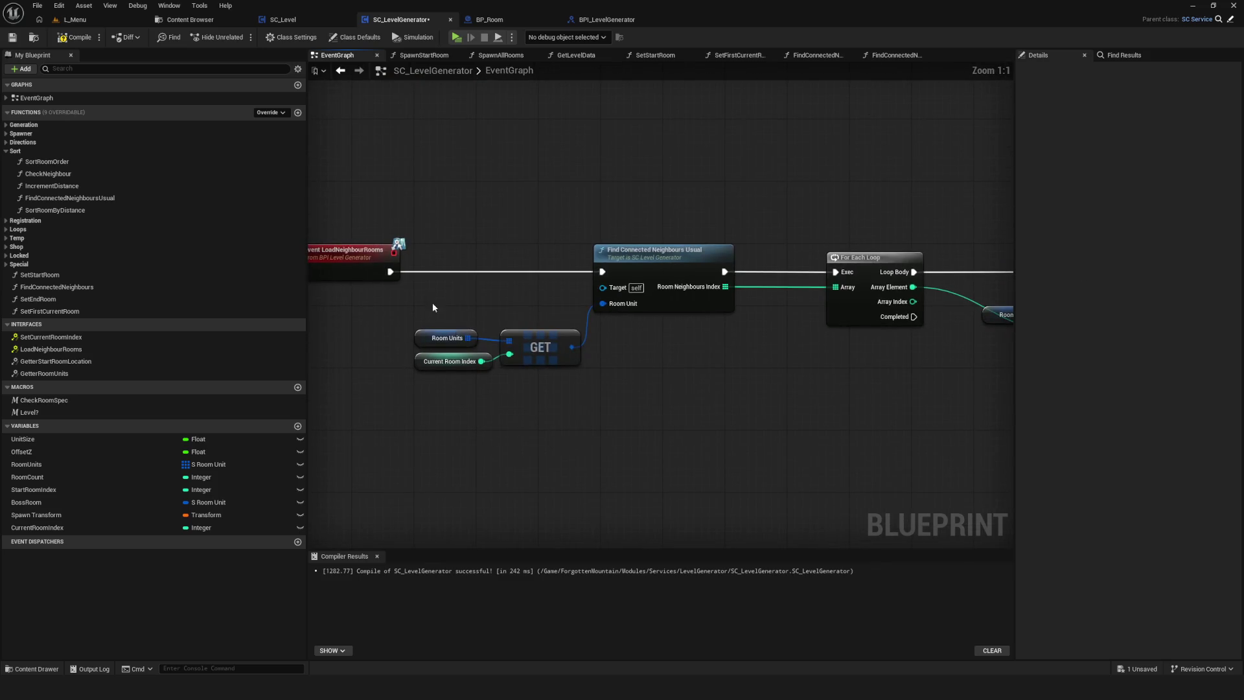
drag(415, 376, 586, 318)
scroll(547, 318, down, 3)
scroll(608, 303, up, 3)
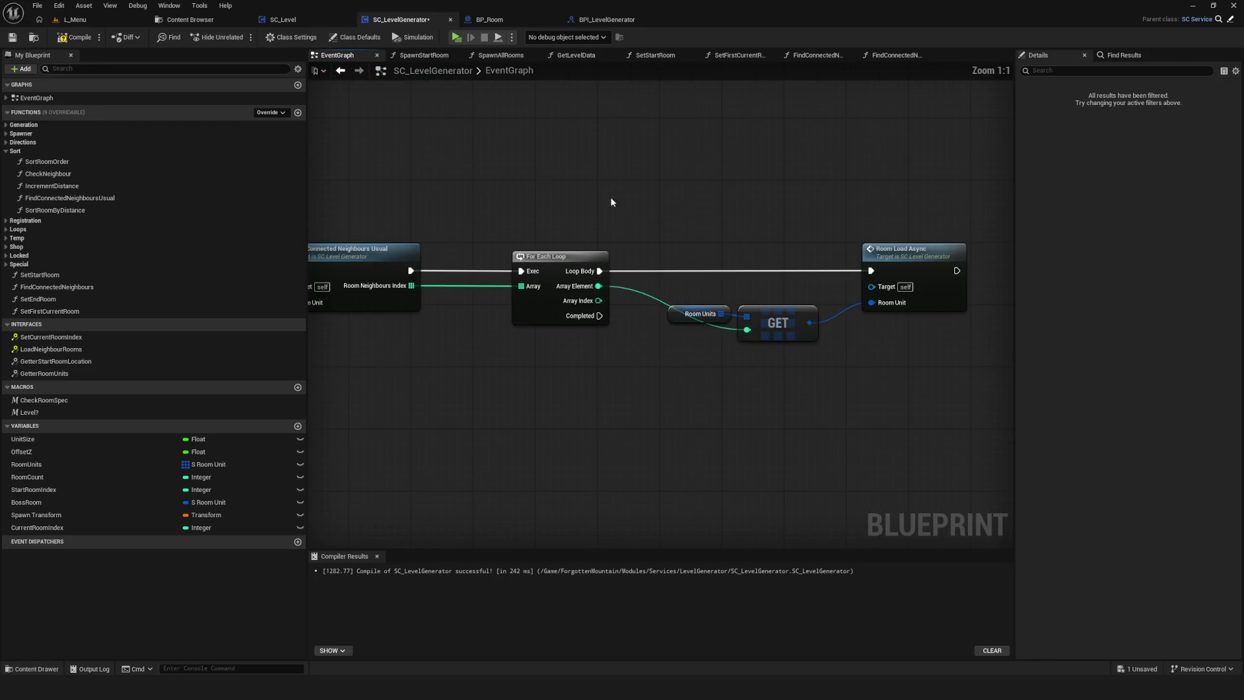
key(ctrl+v)
click(508, 241)
drag(508, 241, 557, 332)
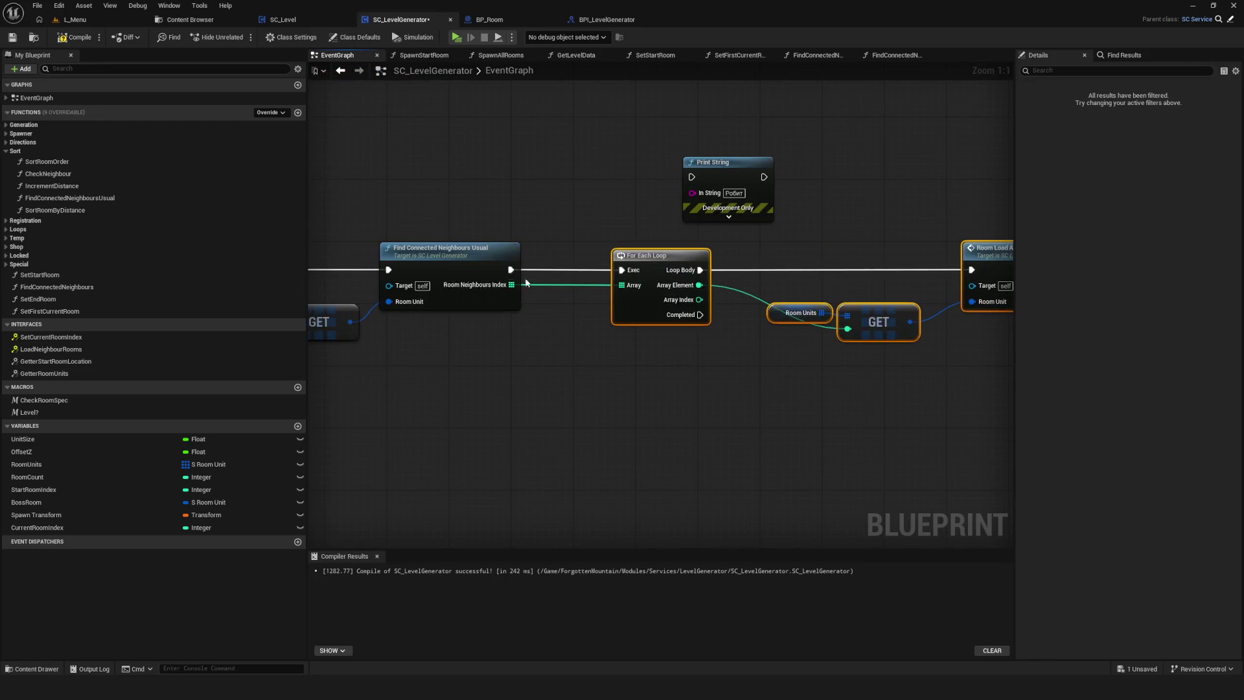
Add a Length node from Room Neighbours Index and feed it into Print String's text.
drag(511, 284, 559, 213)
text(Ду)
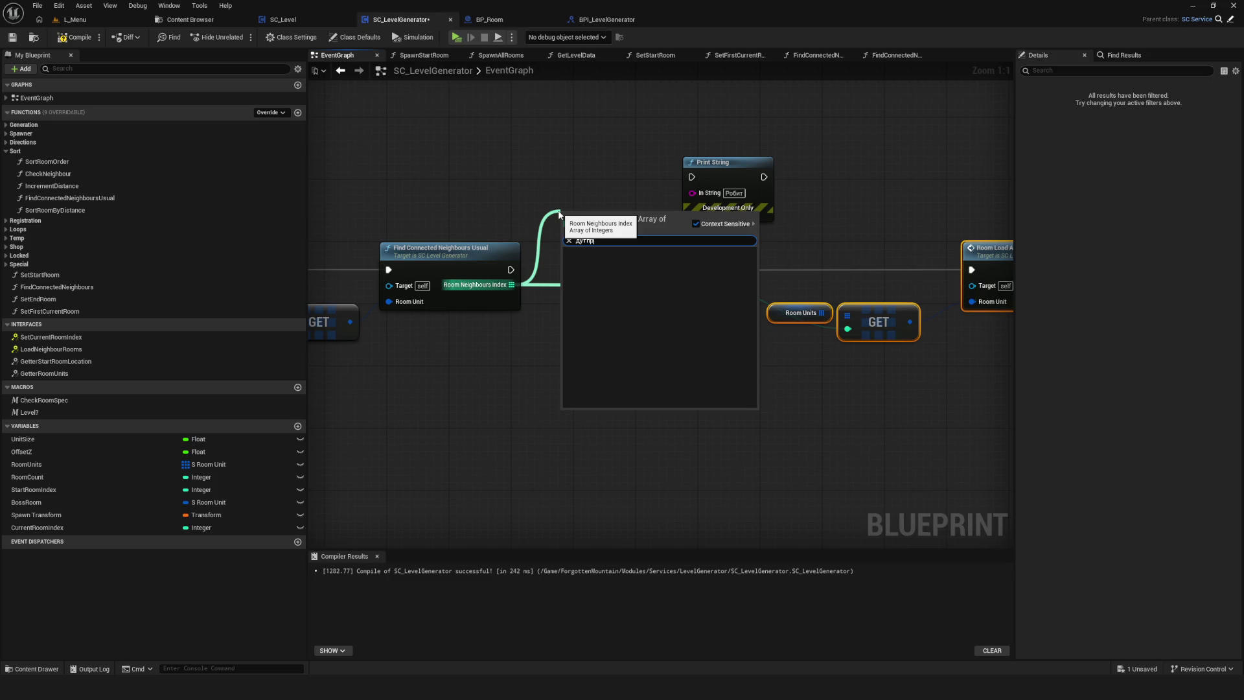
key(BackSpace)
key(BackSpace)
key(BackSpace)
text(leng)
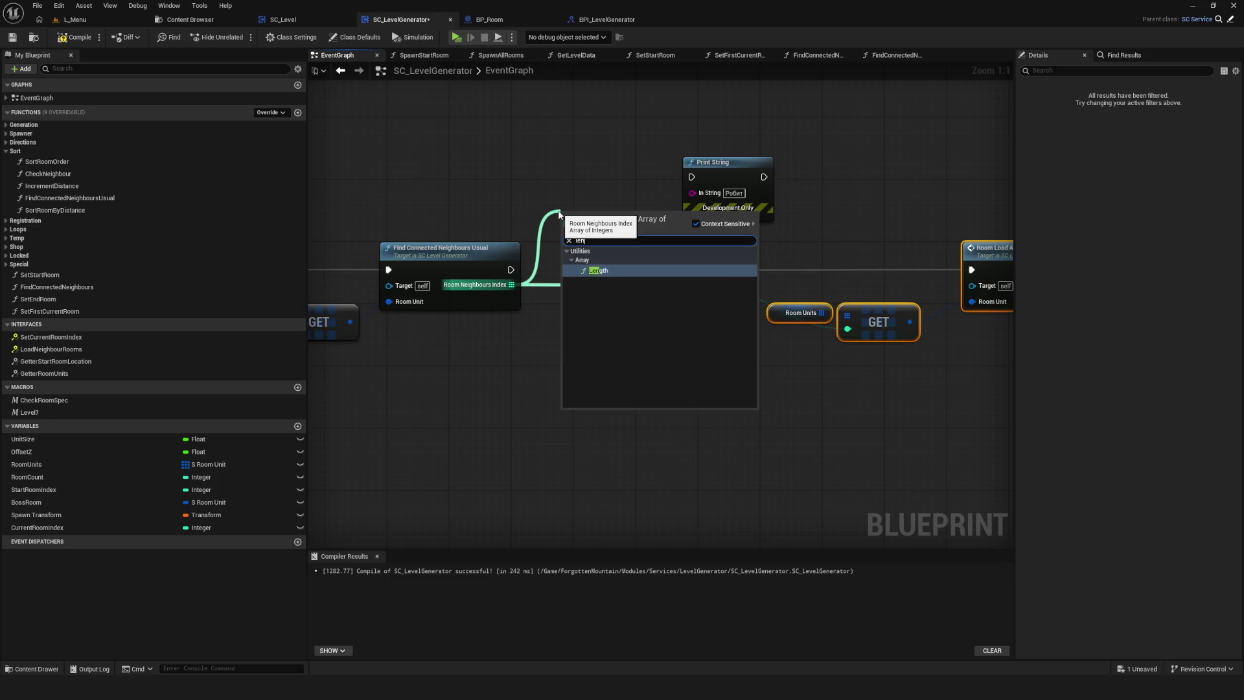
click(626, 270)
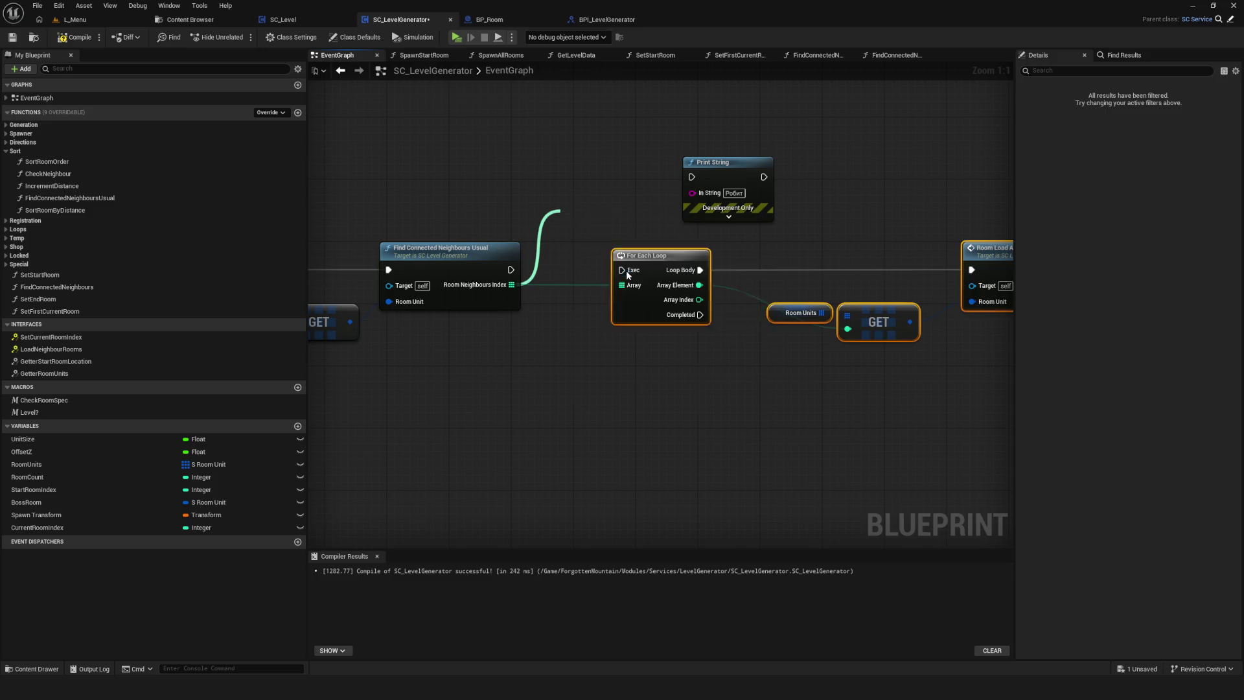
drag(648, 221, 692, 192)
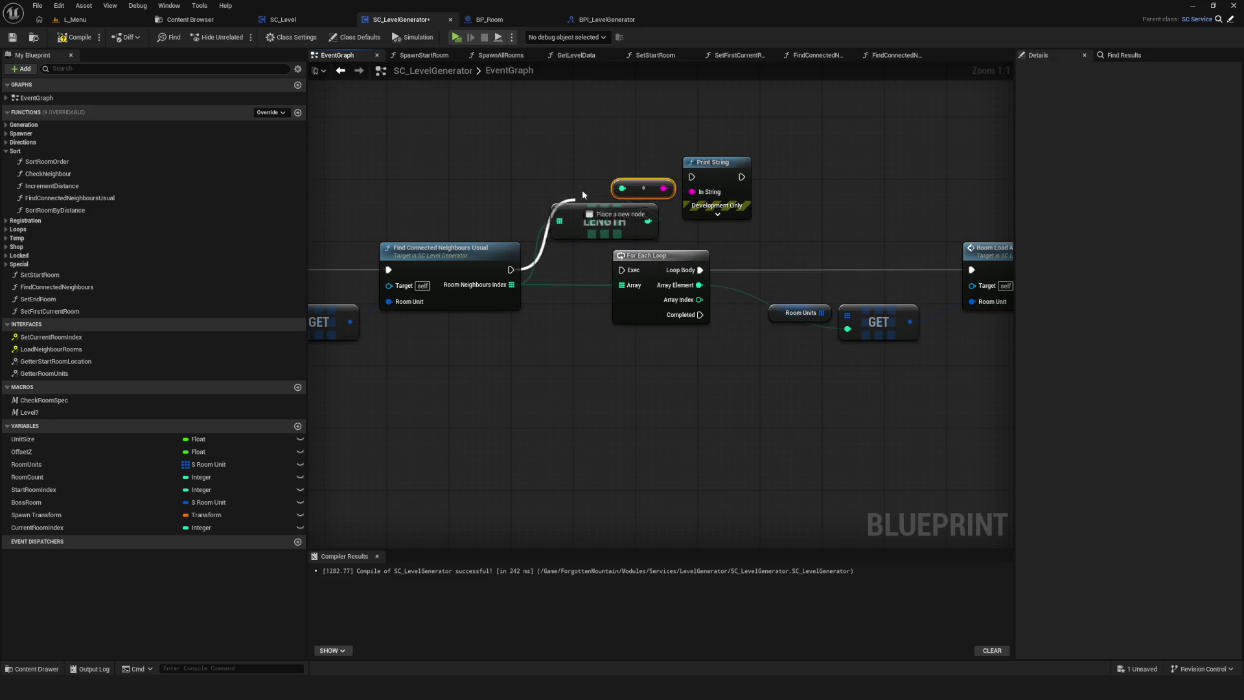
Compile, save, and test-run a new game, then stop the preview.
click(76, 37)
click(12, 37)
click(456, 36)
click(640, 293)
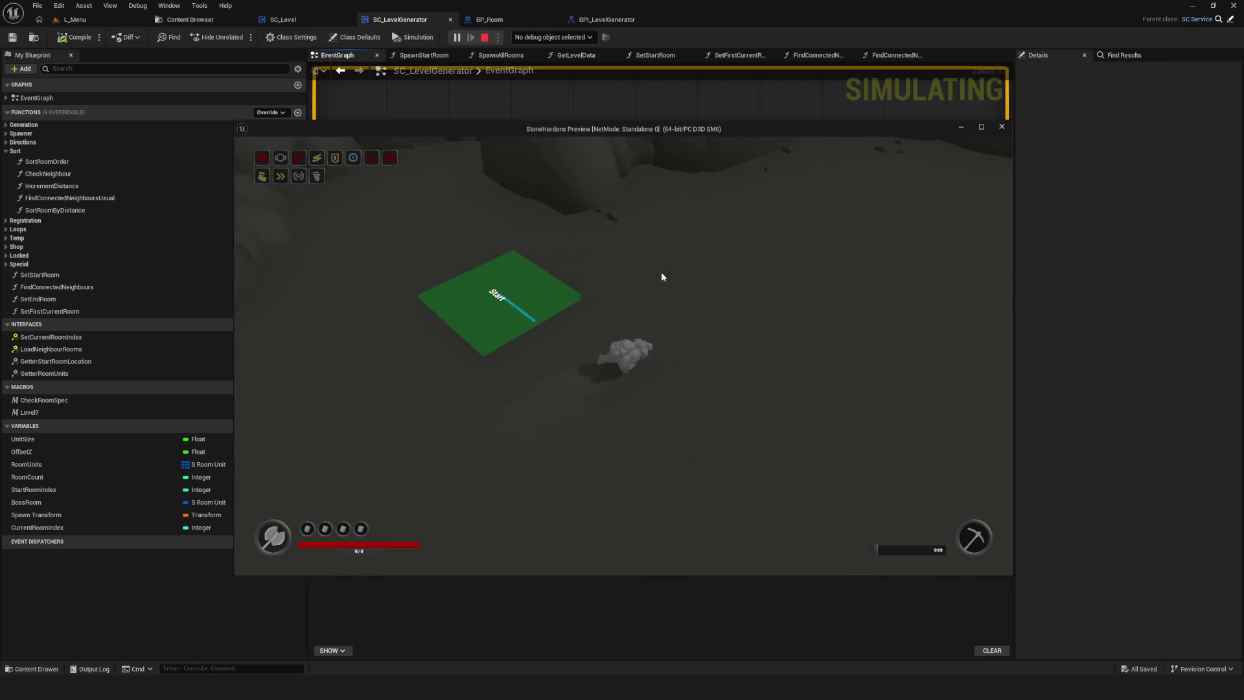
key(Escape)
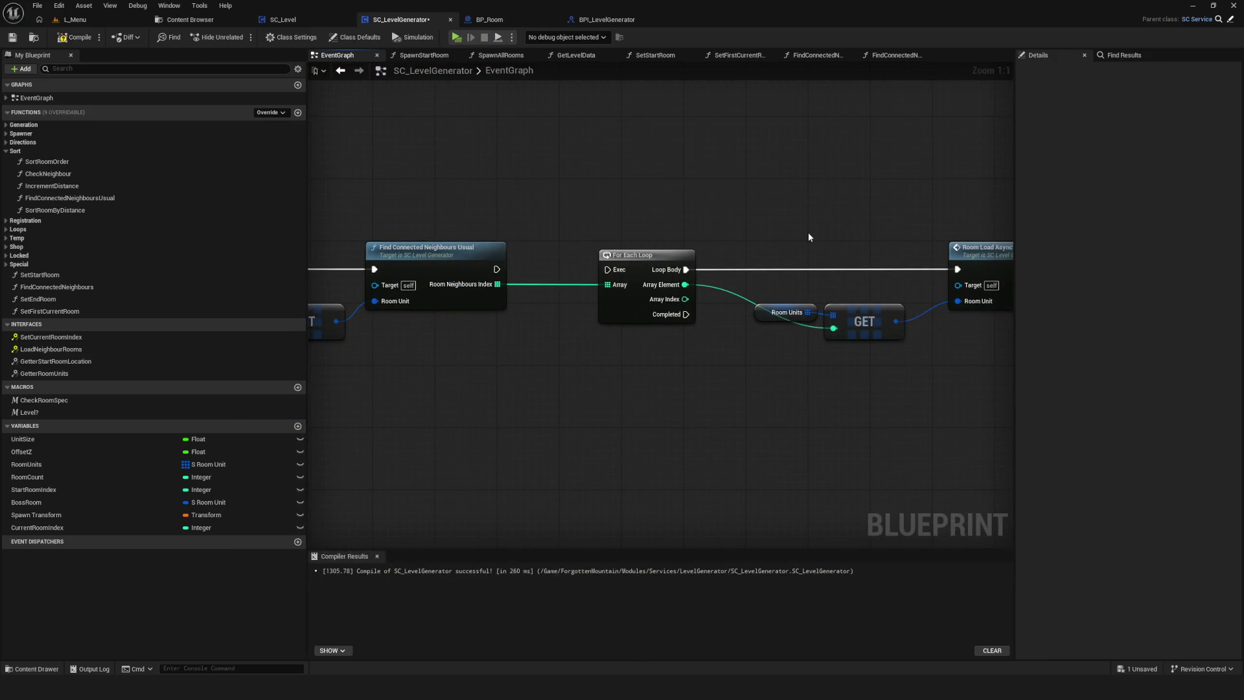
Connect Find Connected Neighbours Usual to For Each Loop and move Room Load Async right.
scroll(808, 237, down, 2)
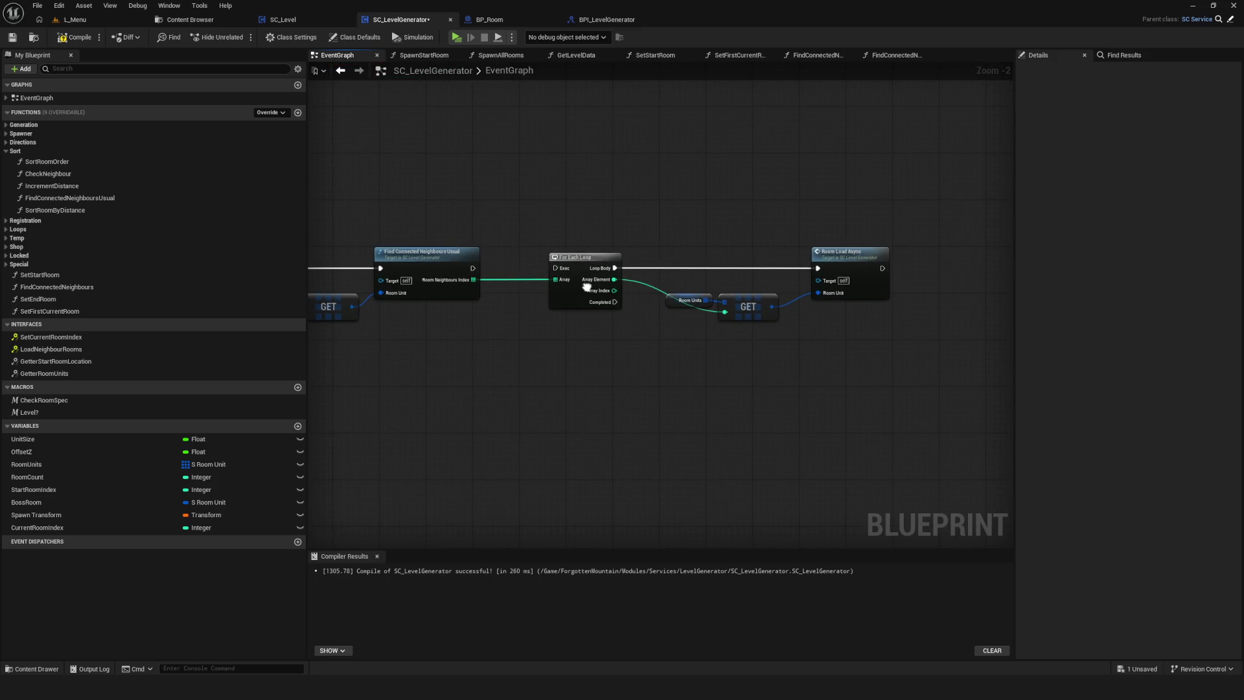
drag(473, 267, 555, 267)
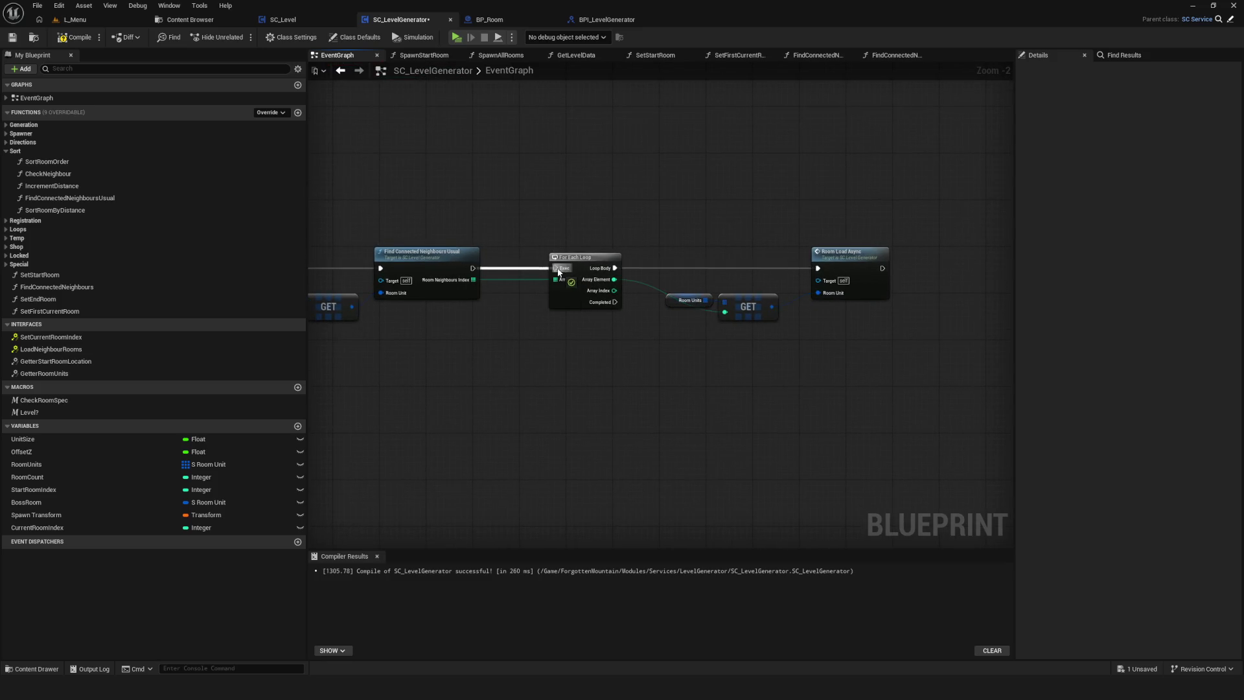
drag(678, 295, 560, 295)
click(705, 296)
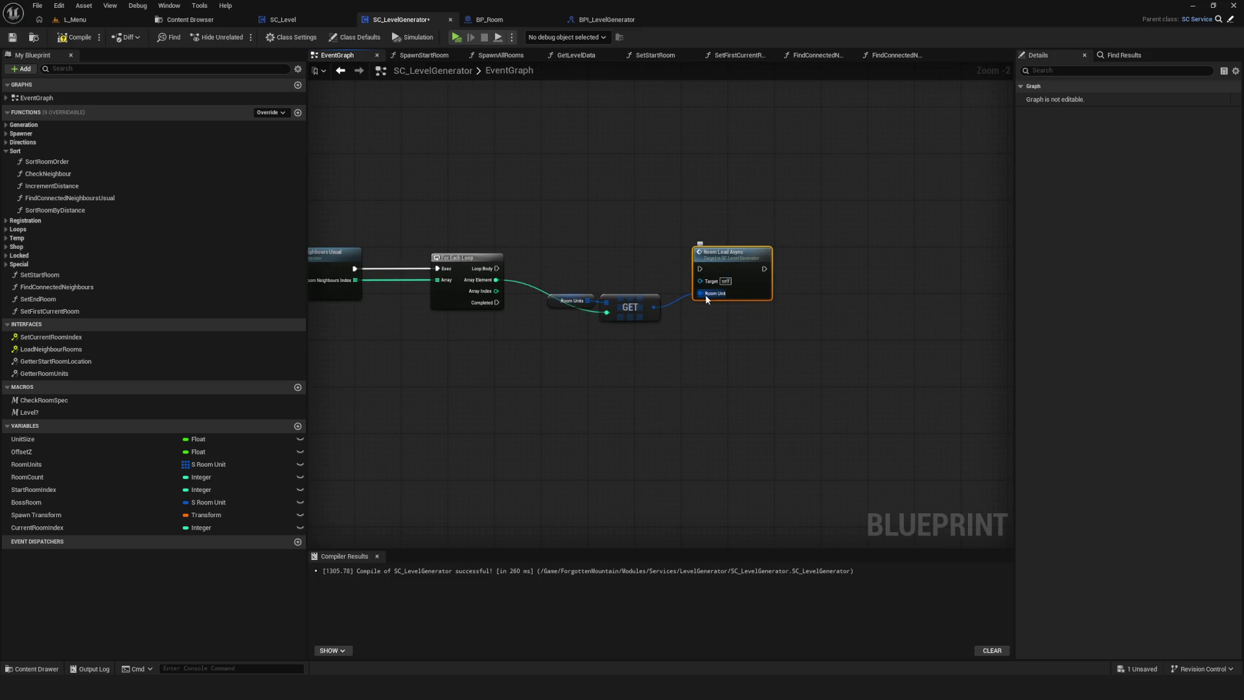
drag(736, 273, 882, 254)
scroll(667, 305, up, 2)
Break the GET output into S Room Unit and feed Room Specialty into Print String.
mouse_move(650, 308)
mouse_down()
mouse_move(712, 334)
mouse_move(700, 353)
mouse_up()
key(Escape)
key(ctrl+z)
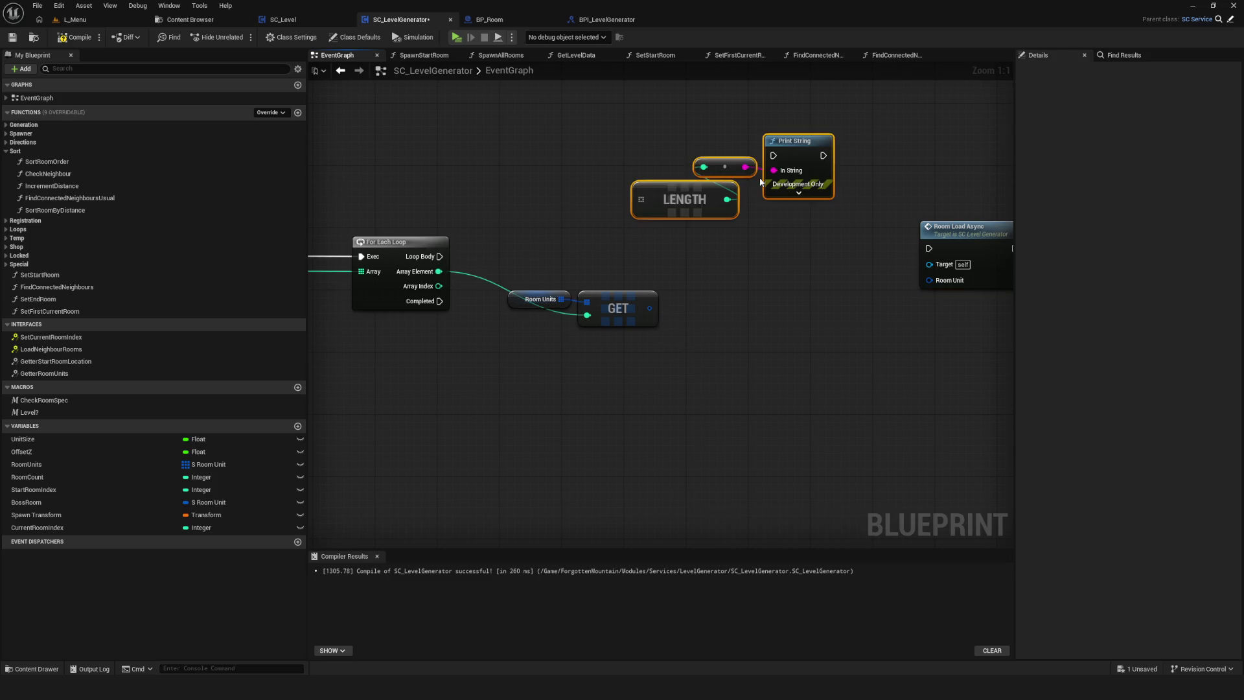
key(ctrl+z)
mouse_move(631, 309)
mouse_down()
mouse_move(752, 409)
mouse_move(729, 376)
mouse_move(747, 326)
mouse_up()
click(806, 524)
click(759, 367)
mouse_move(836, 444)
mouse_down()
mouse_move(674, 350)
mouse_move(583, 92)
mouse_move(596, 165)
mouse_move(614, 177)
mouse_up()
click(751, 387)
Drive Print String from the Loop Body, then save and start a new game in preview.
drag(443, 221, 420, 280)
drag(585, 282, 919, 182)
click(12, 36)
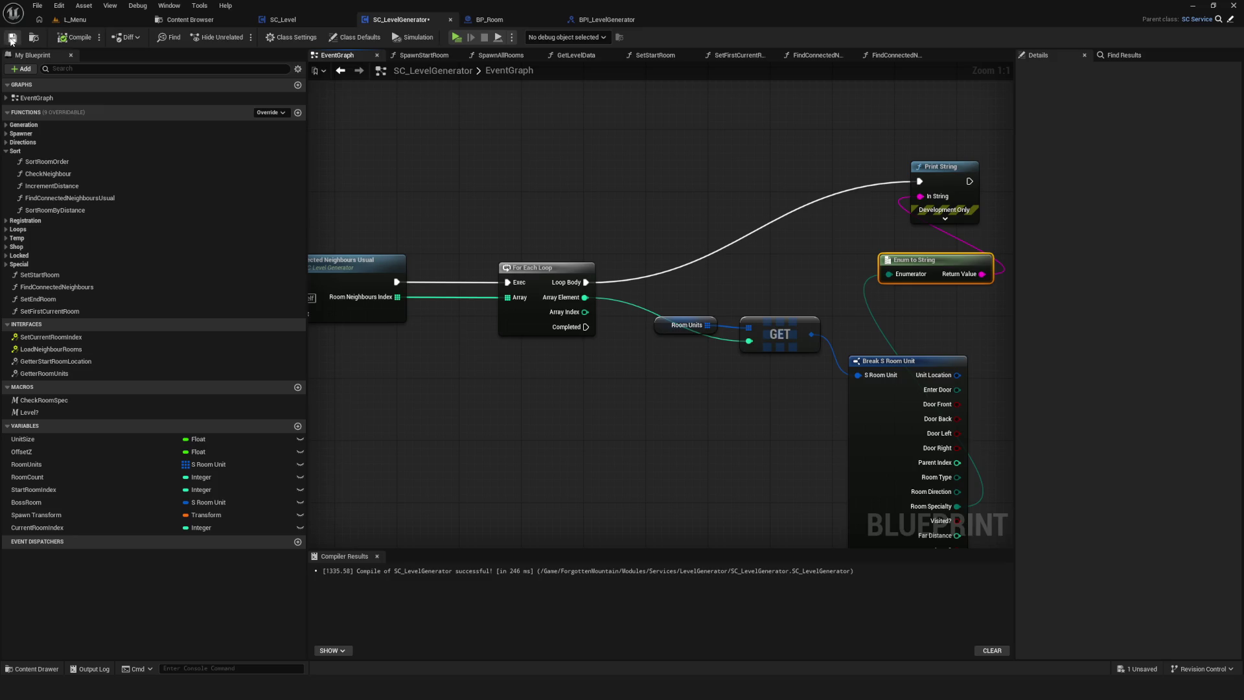
click(456, 37)
click(634, 283)
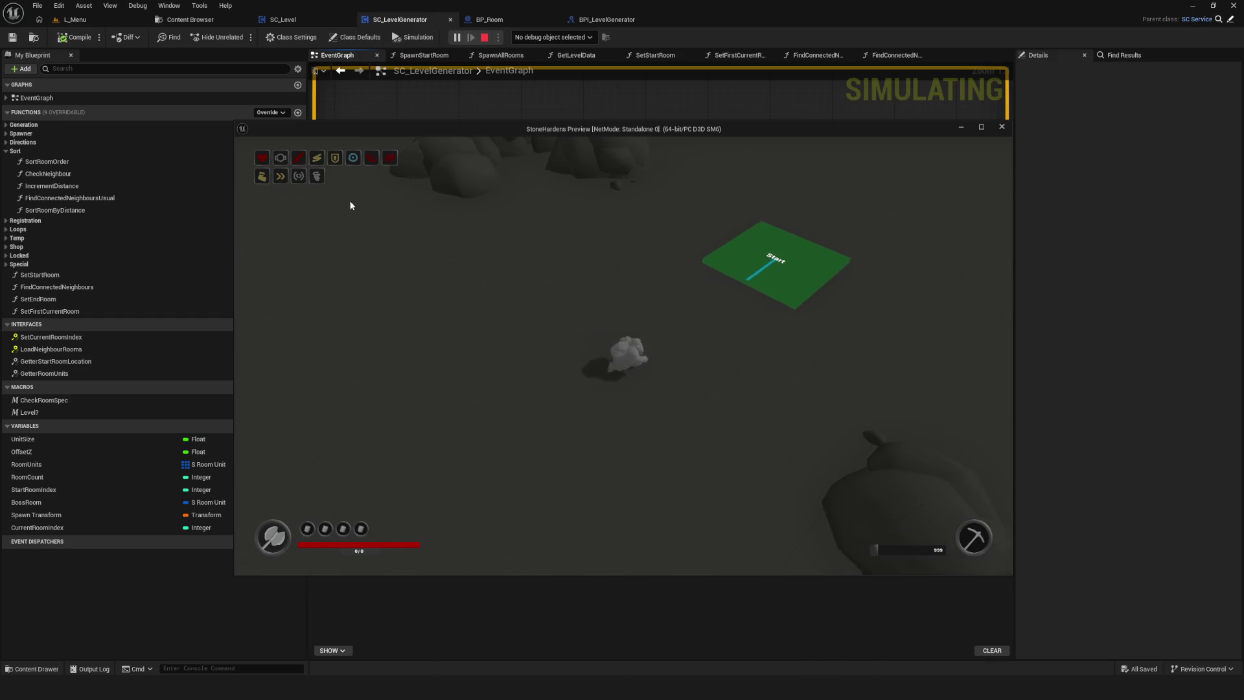
Stop the preview, select Find Connected Neighbours Usual, and save with Ctrl+S.
key(Escape)
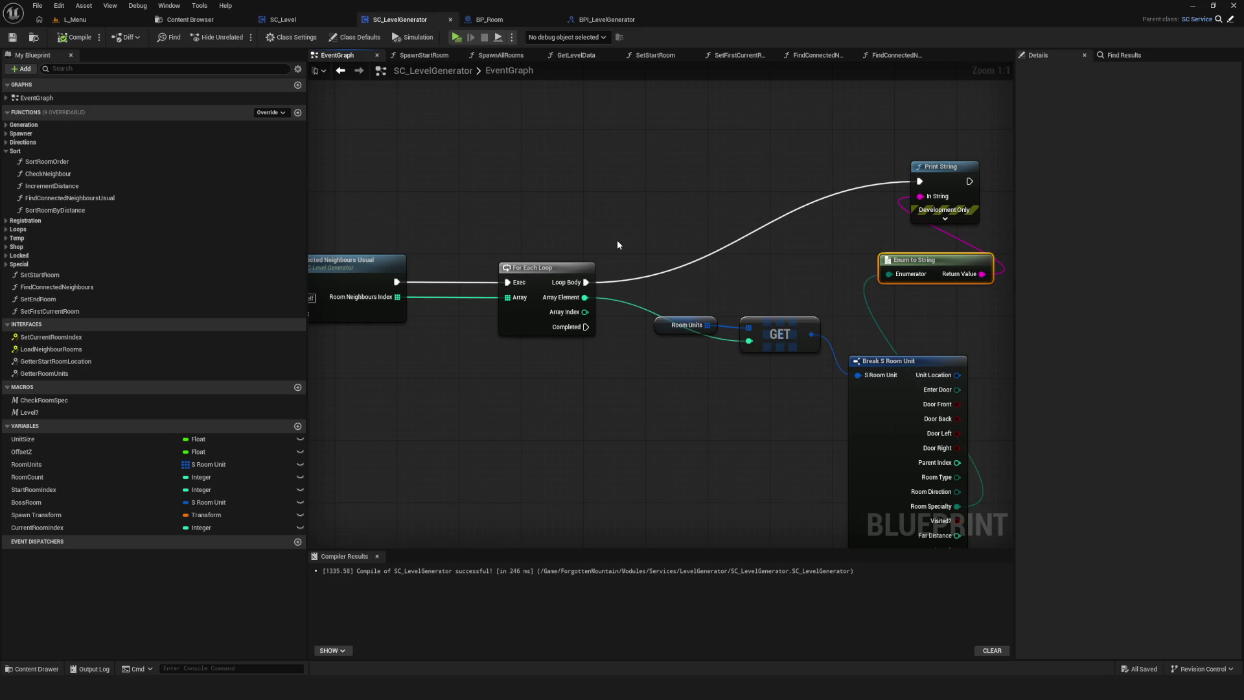
scroll(555, 314, down, 5)
scroll(559, 318, up, 4)
drag(540, 303, 868, 293)
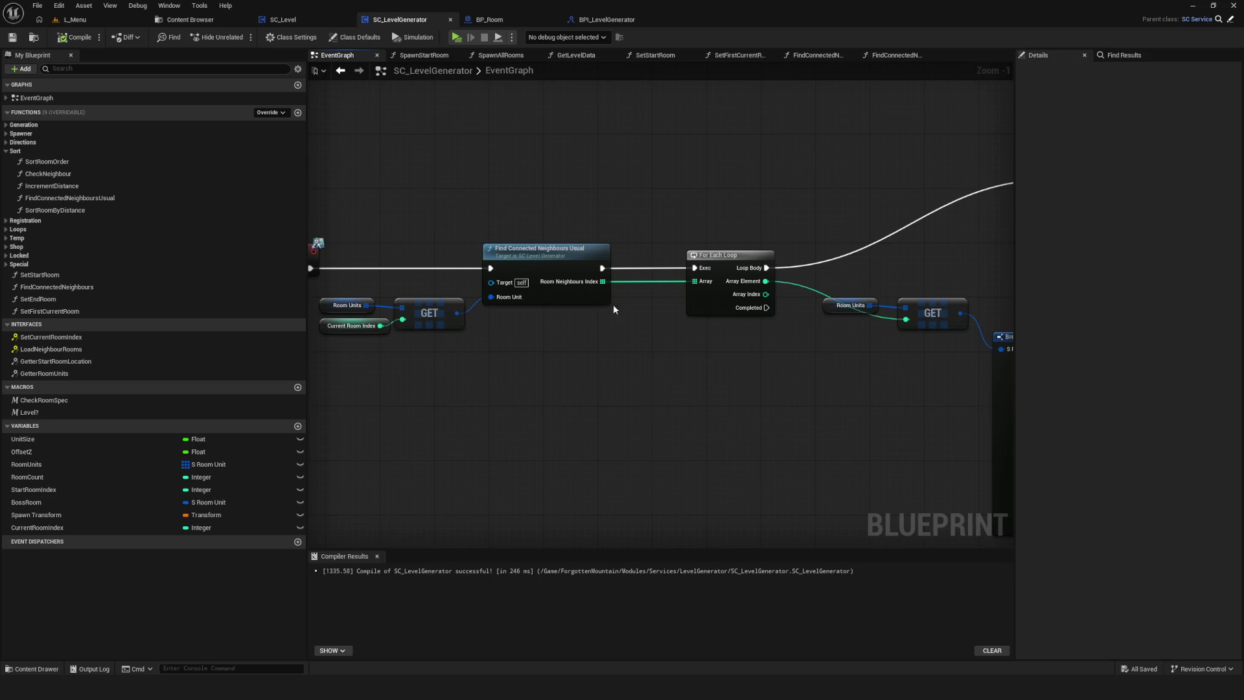
click(544, 251)
scroll(583, 292, up, 1)
key(ctrl+s)
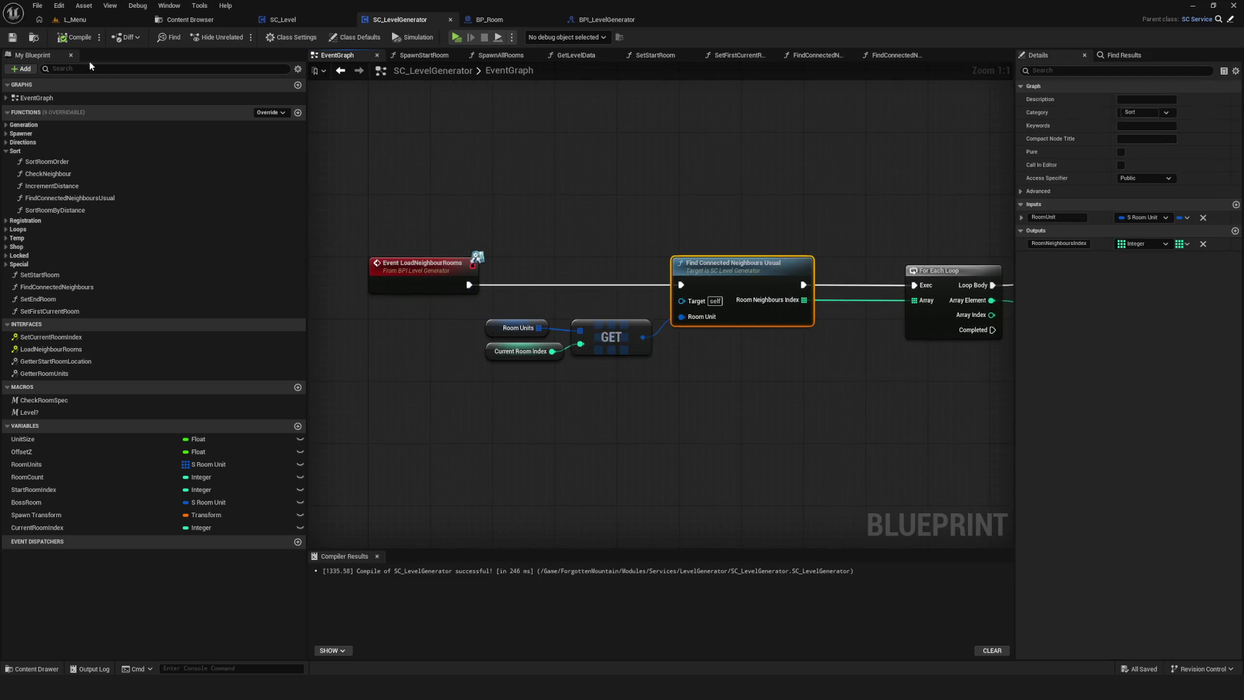
Open the FindConnectedNeighboursUsual function graph from the EventGraph.
scroll(548, 254, down, 6)
scroll(548, 254, up, 3)
drag(548, 254, 650, 267)
scroll(650, 267, up, 2)
double_click(492, 266)
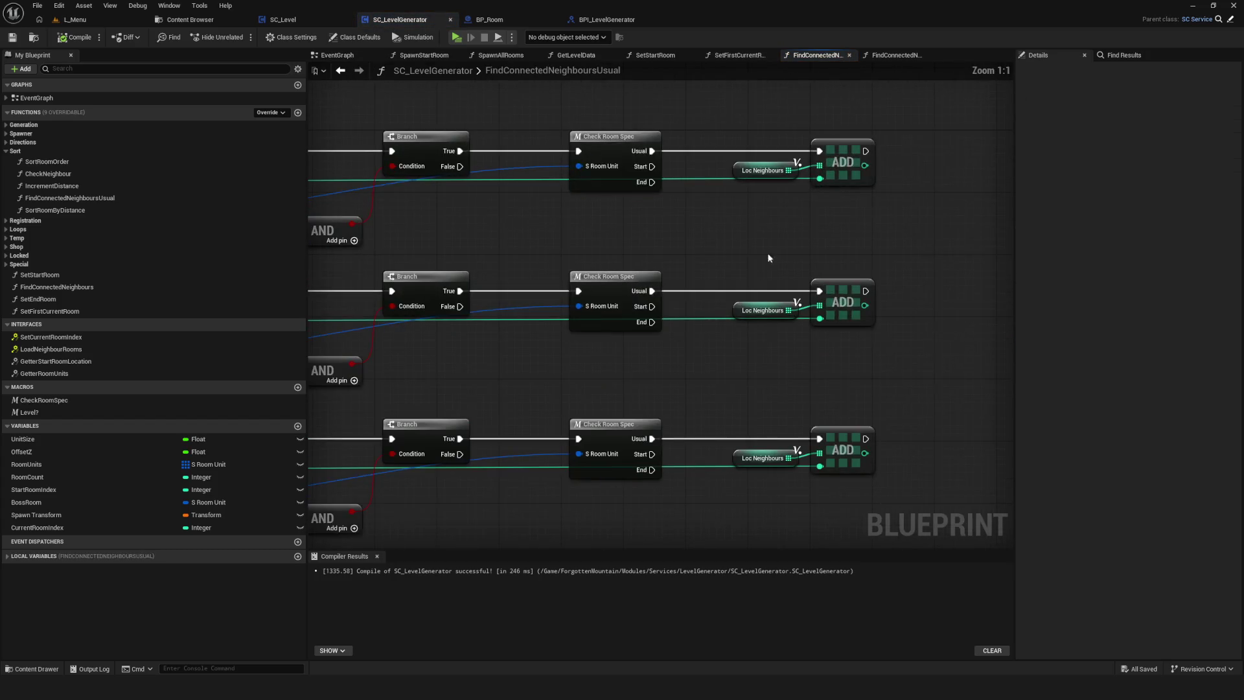
Return to the EventGraph and delete the Find Connected Neighbours Usual node.
drag(581, 255, 670, 254)
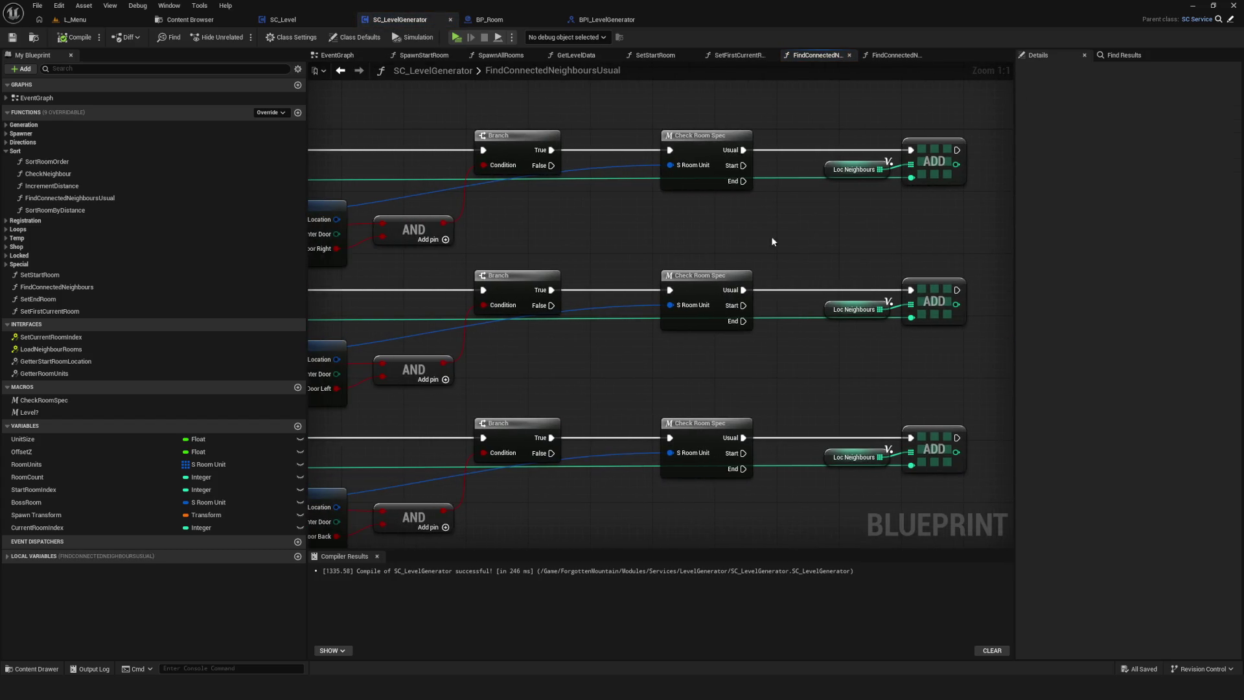
drag(579, 155, 646, 151)
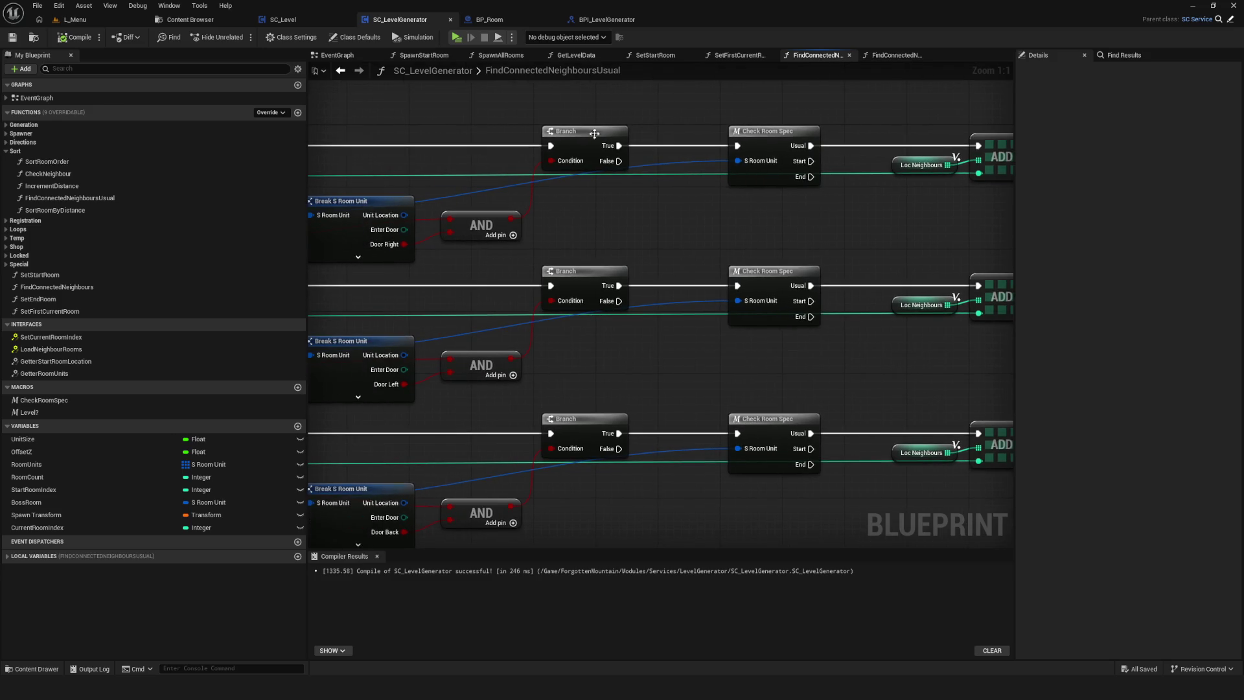
click(338, 55)
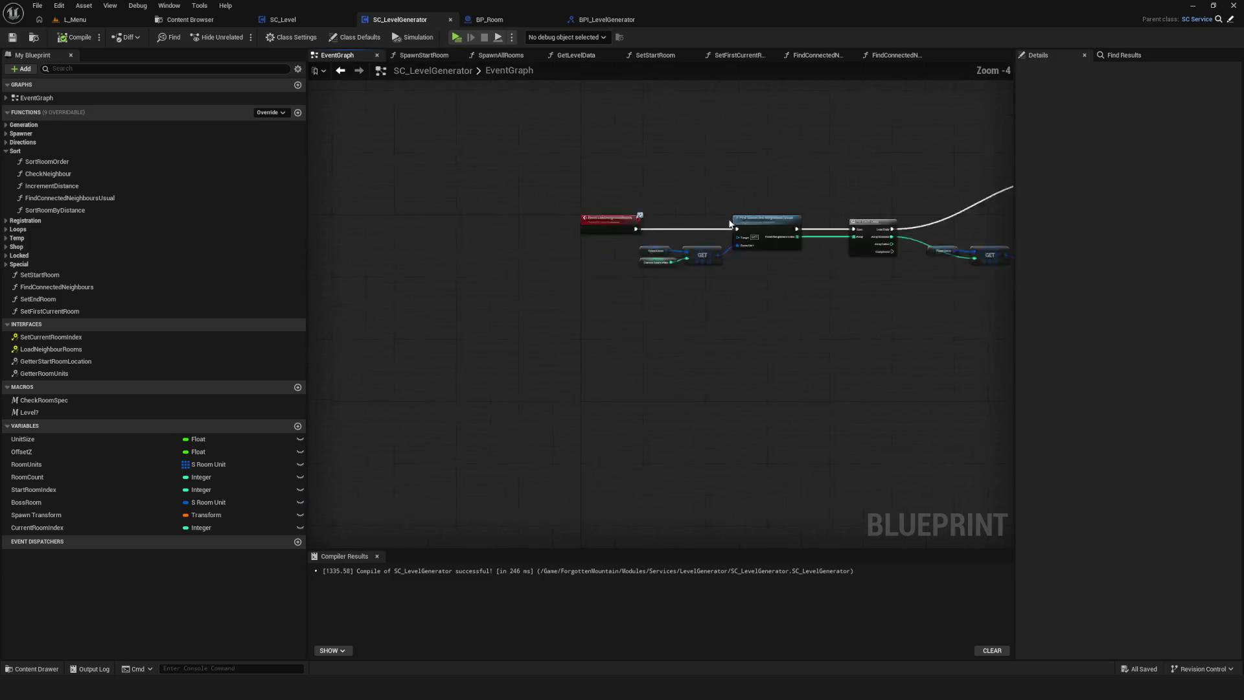
mouse_move(513, 227)
mouse_down()
mouse_move(434, 228)
mouse_move(797, 205)
mouse_up()
click(745, 221)
key(Delete)
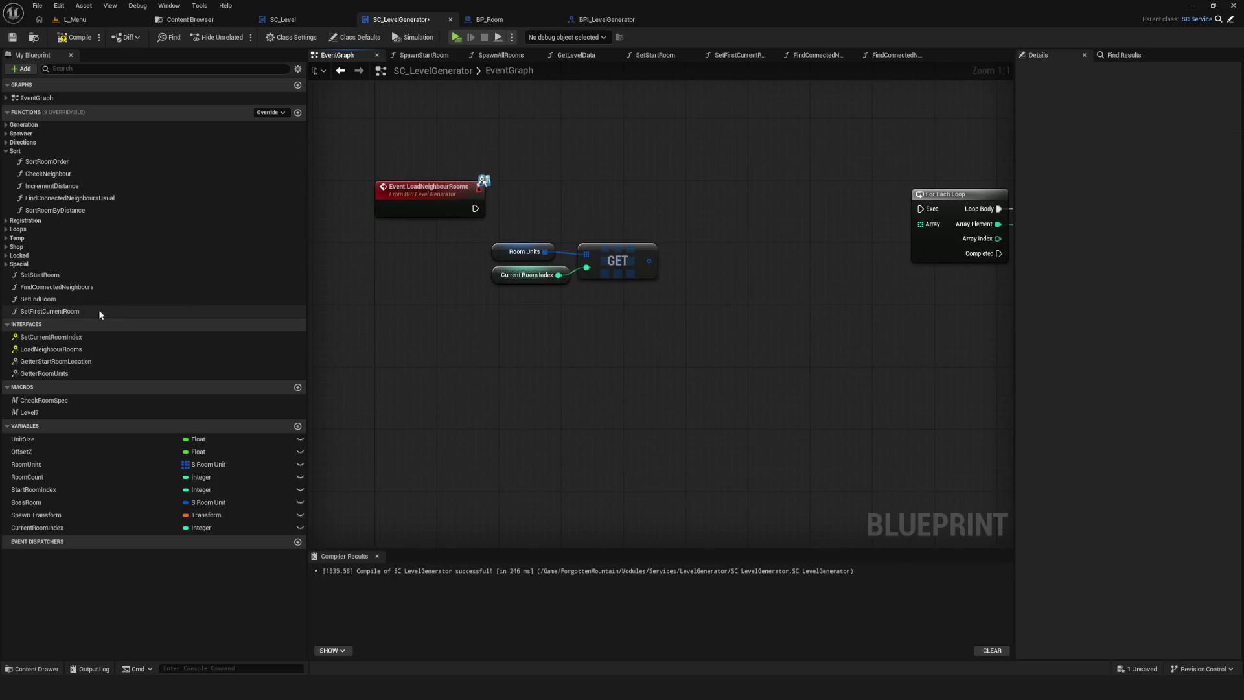
Place Find Connected Neighbours, wire Event LoadNeighbourRooms into it, and open its graph.
mouse_move(85, 288)
mouse_down()
mouse_move(740, 184)
mouse_move(778, 196)
mouse_up()
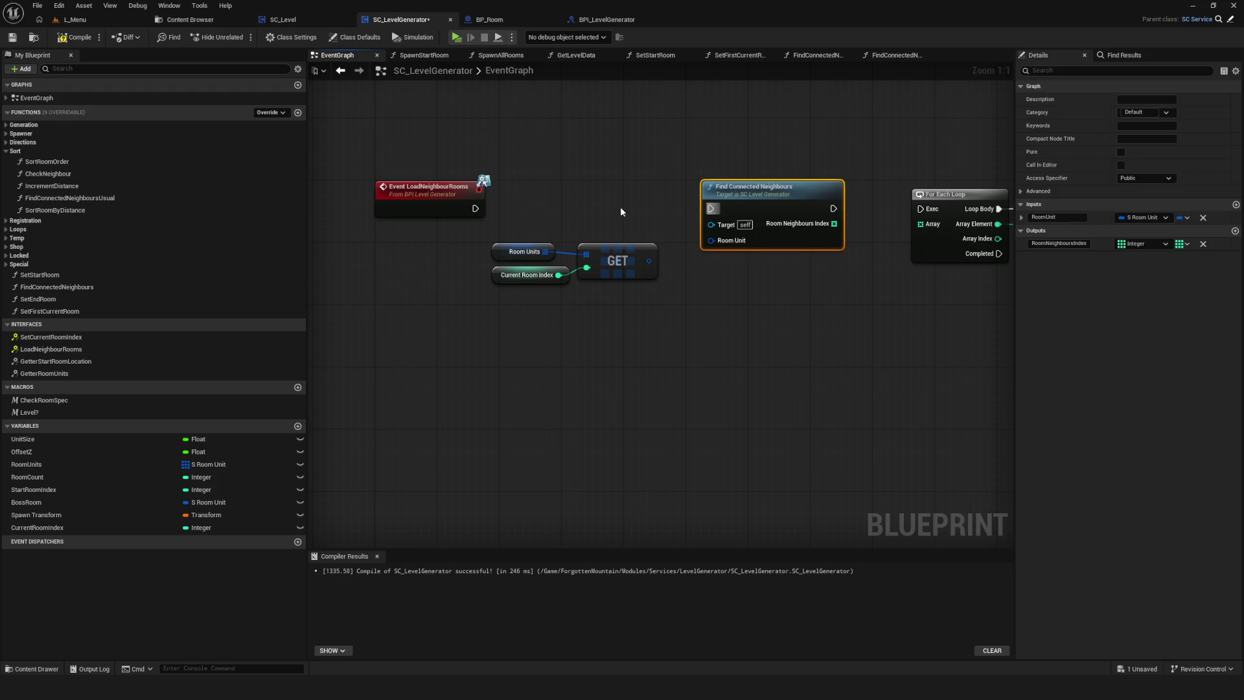
drag(506, 213, 711, 208)
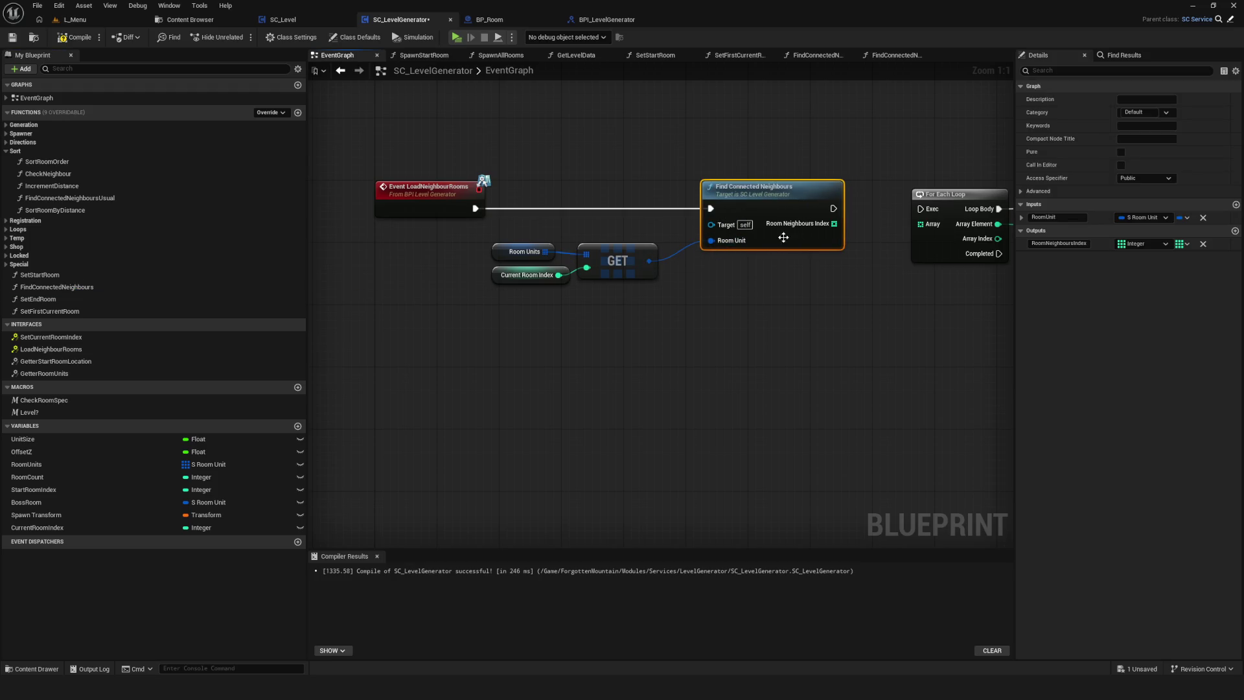
double_click(788, 194)
scroll(736, 227, up, 5)
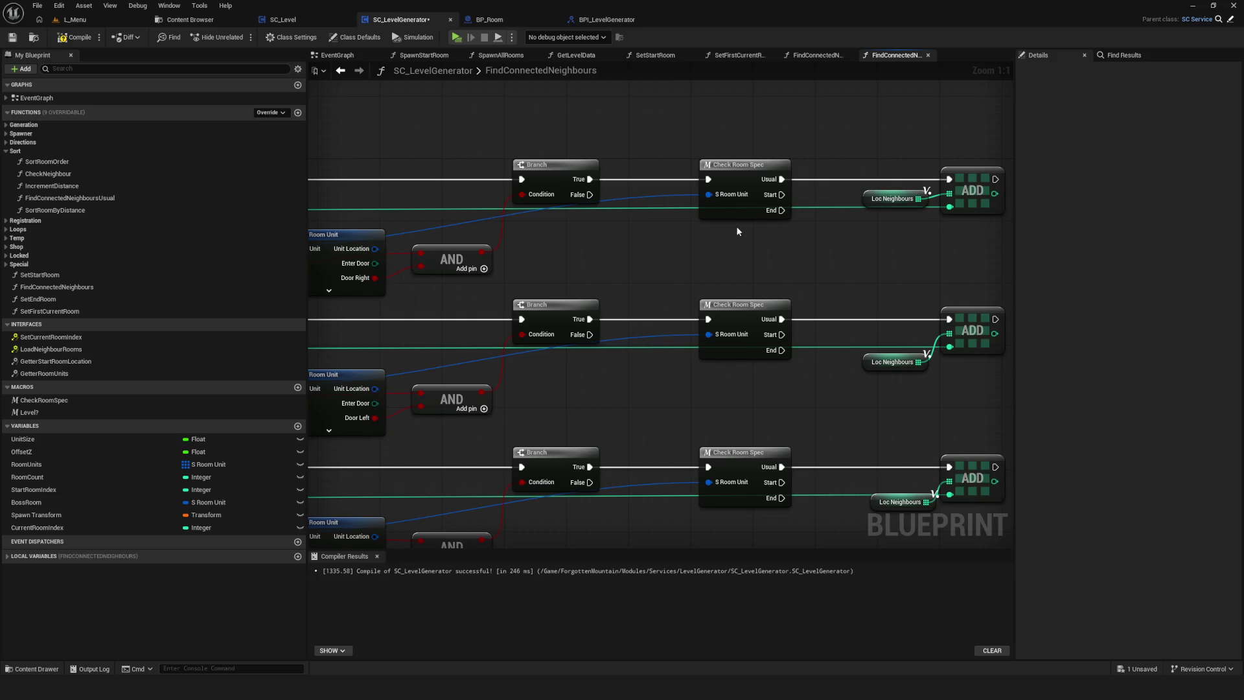
Browse the SetStartRoom, SetFirstCurrentRoom, SpawnAllRooms and FindConnectedNeighbours graphs for comparison.
double_click(109, 198)
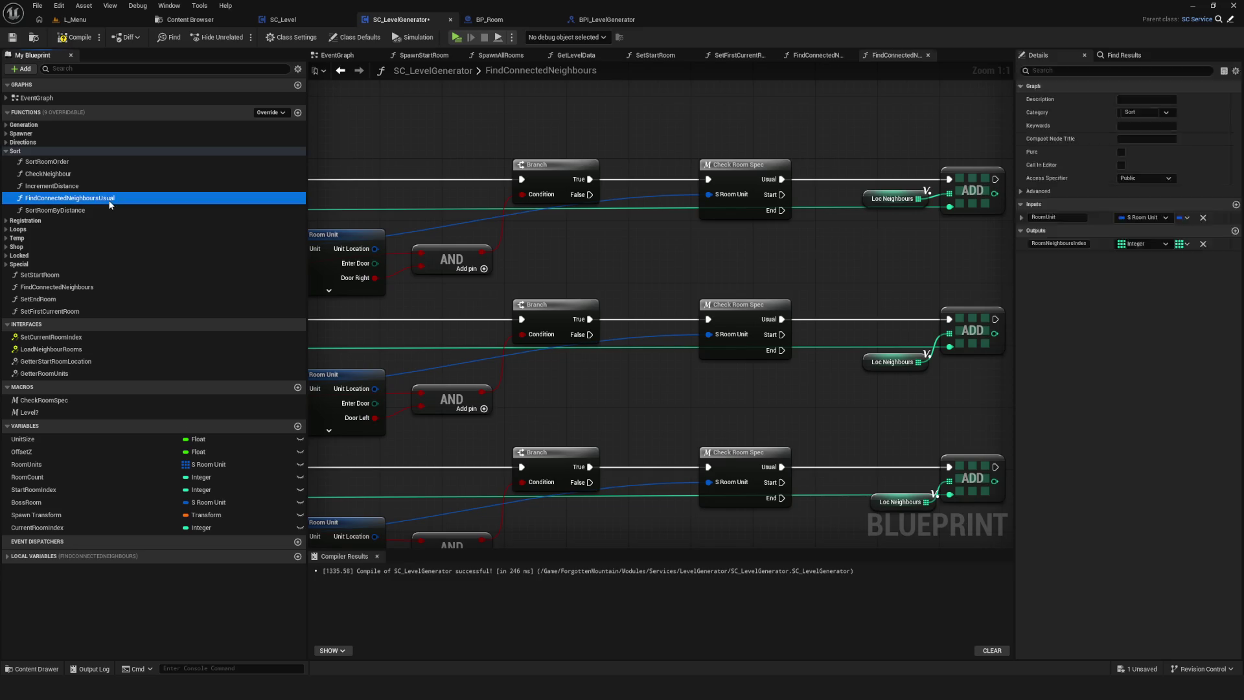
double_click(109, 198)
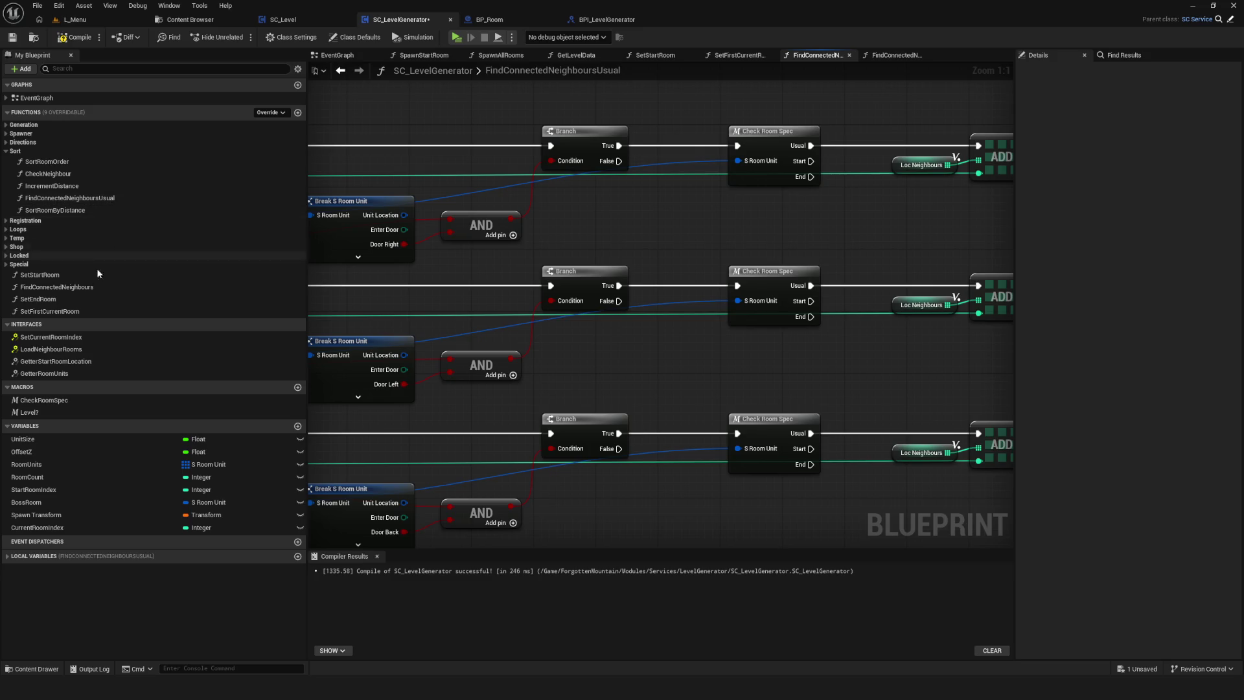
double_click(100, 286)
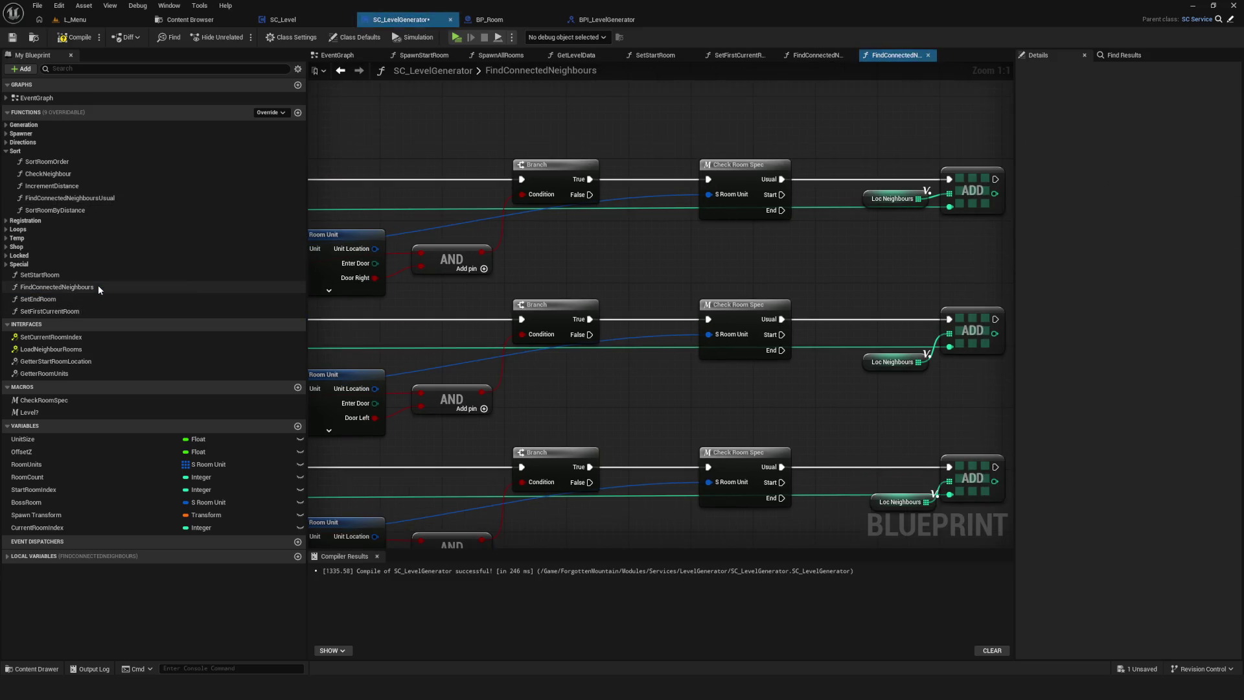
scroll(860, 186, down, 5)
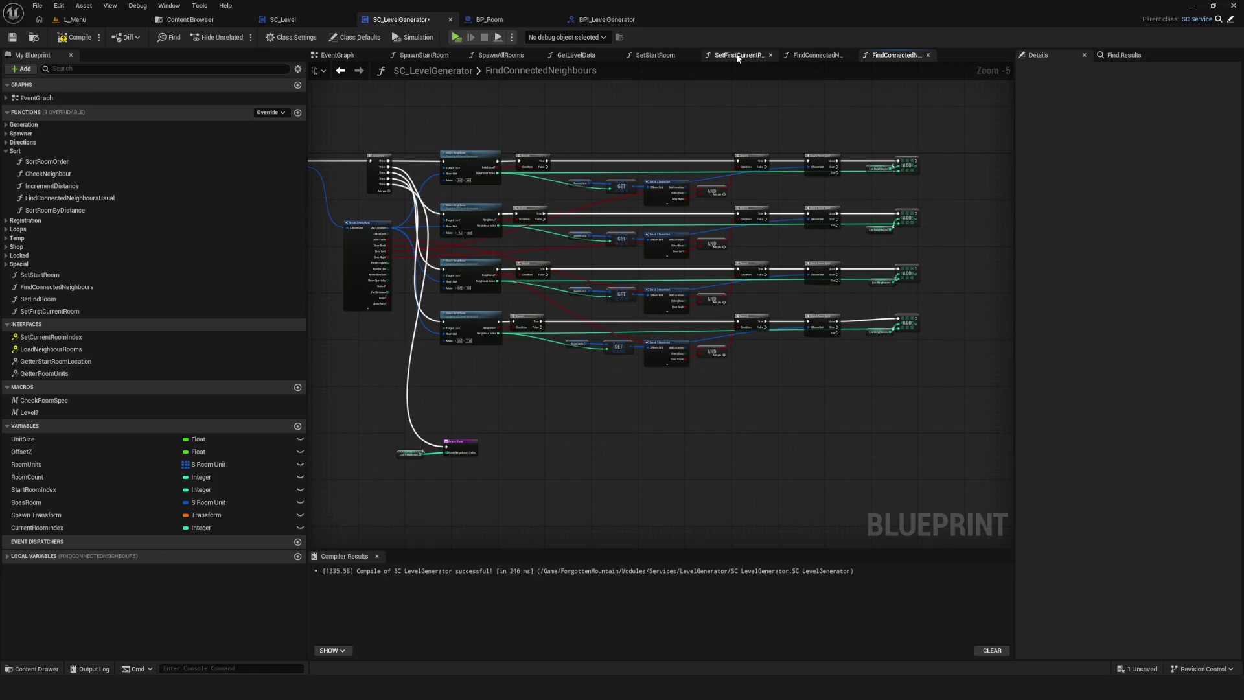
click(816, 57)
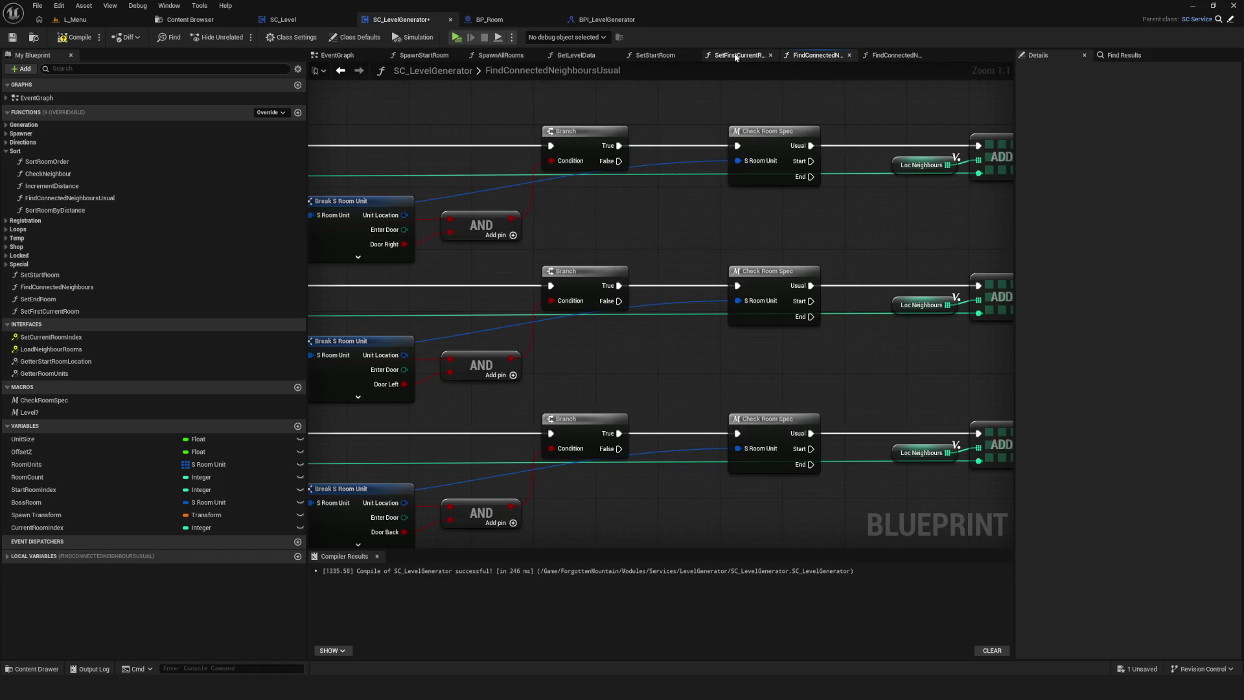
click(655, 55)
click(738, 55)
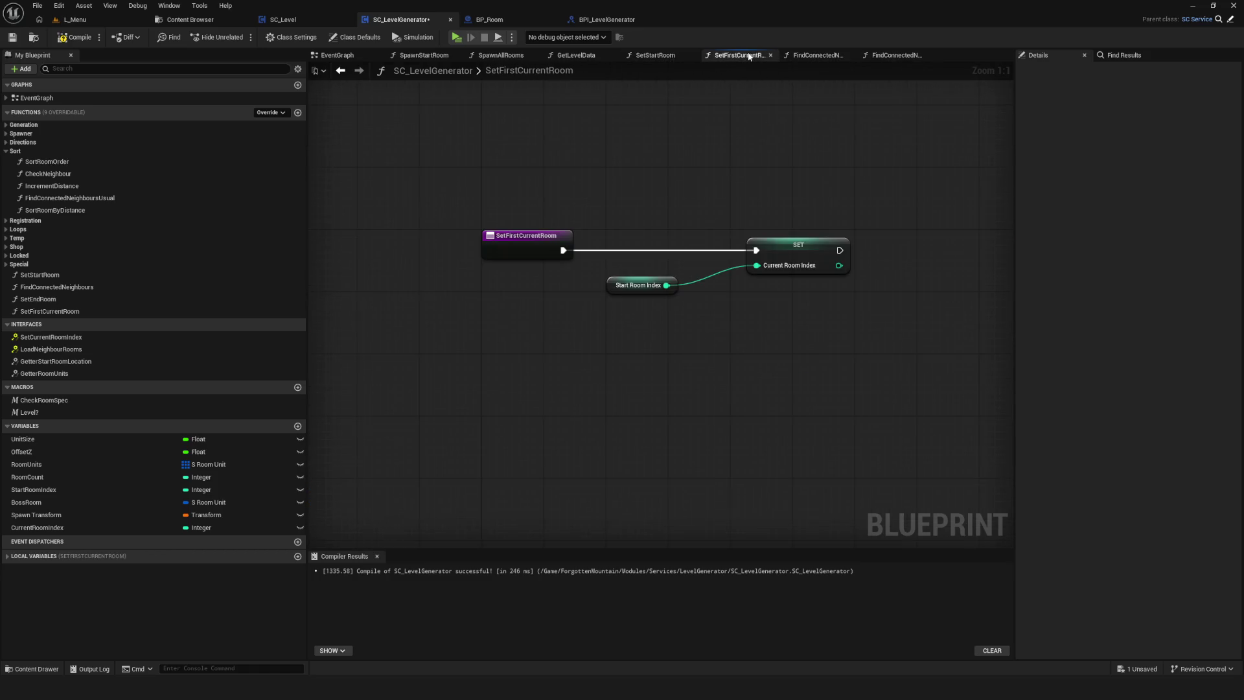
click(502, 58)
click(334, 59)
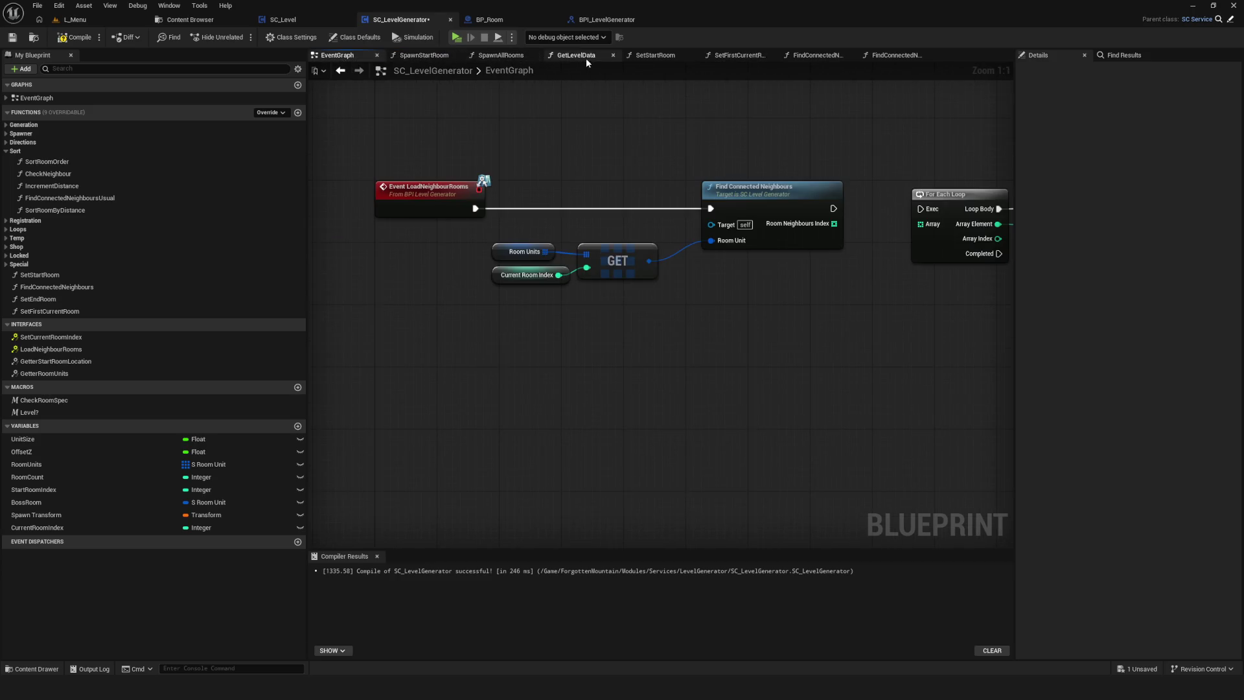
click(655, 55)
click(738, 55)
click(815, 55)
click(894, 55)
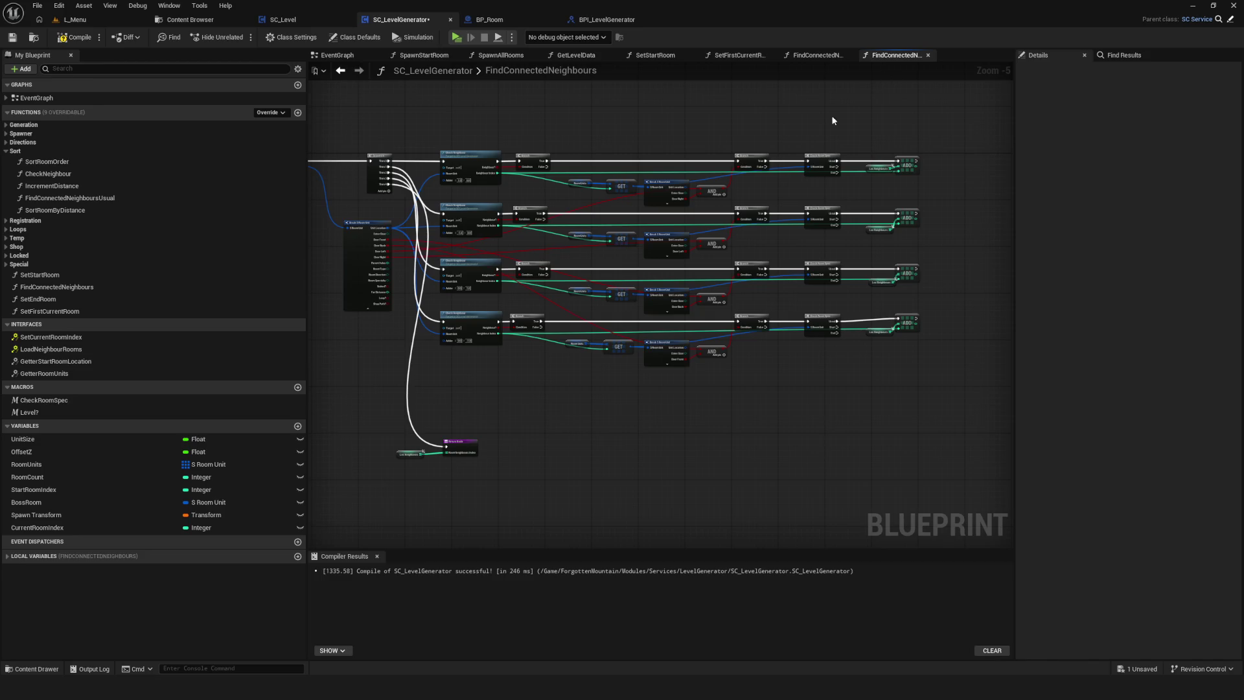
Inspect the ADD node wiring in the FindConnectedNeighboursUsual graph.
click(827, 61)
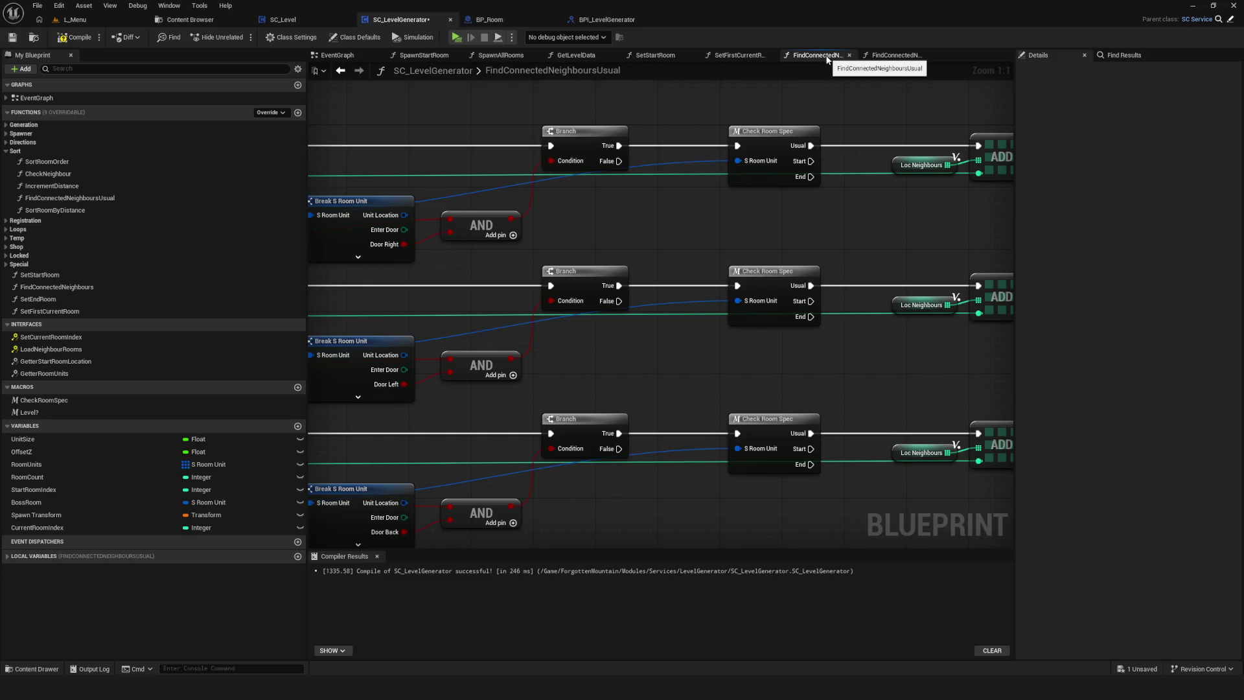
scroll(610, 242, down, 5)
scroll(610, 242, up, 2)
drag(609, 243, 721, 240)
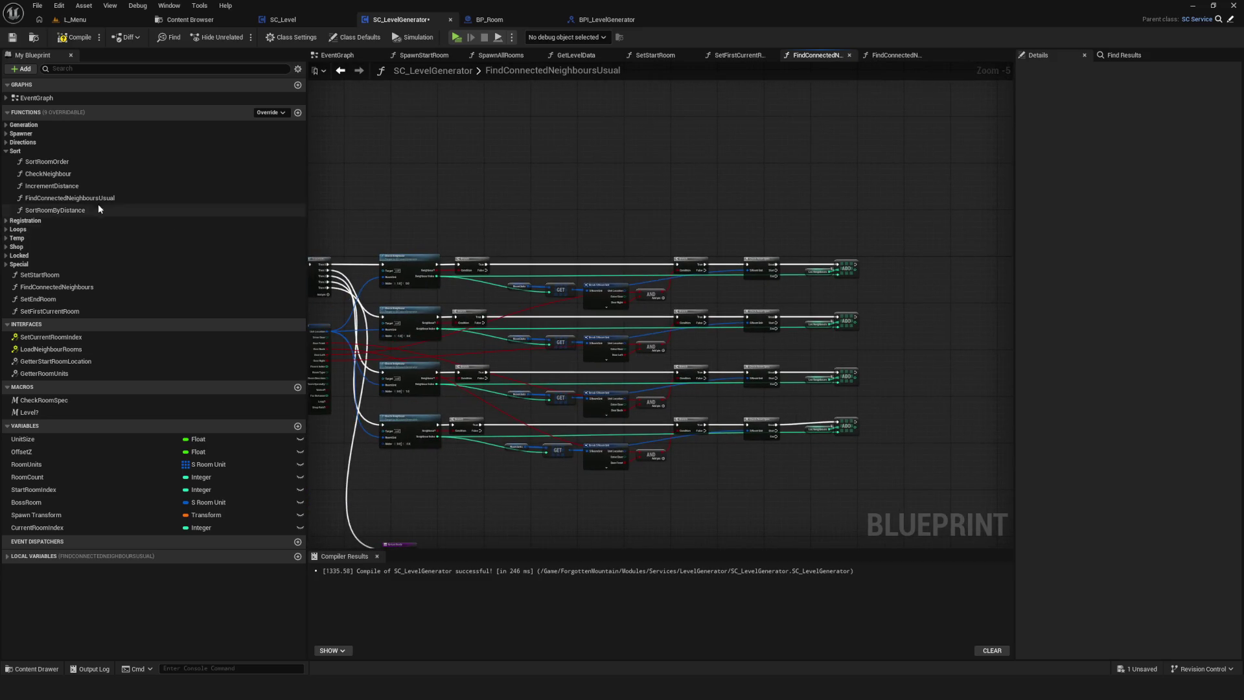
drag(589, 247, 528, 230)
scroll(528, 230, up, 4)
drag(713, 267, 679, 230)
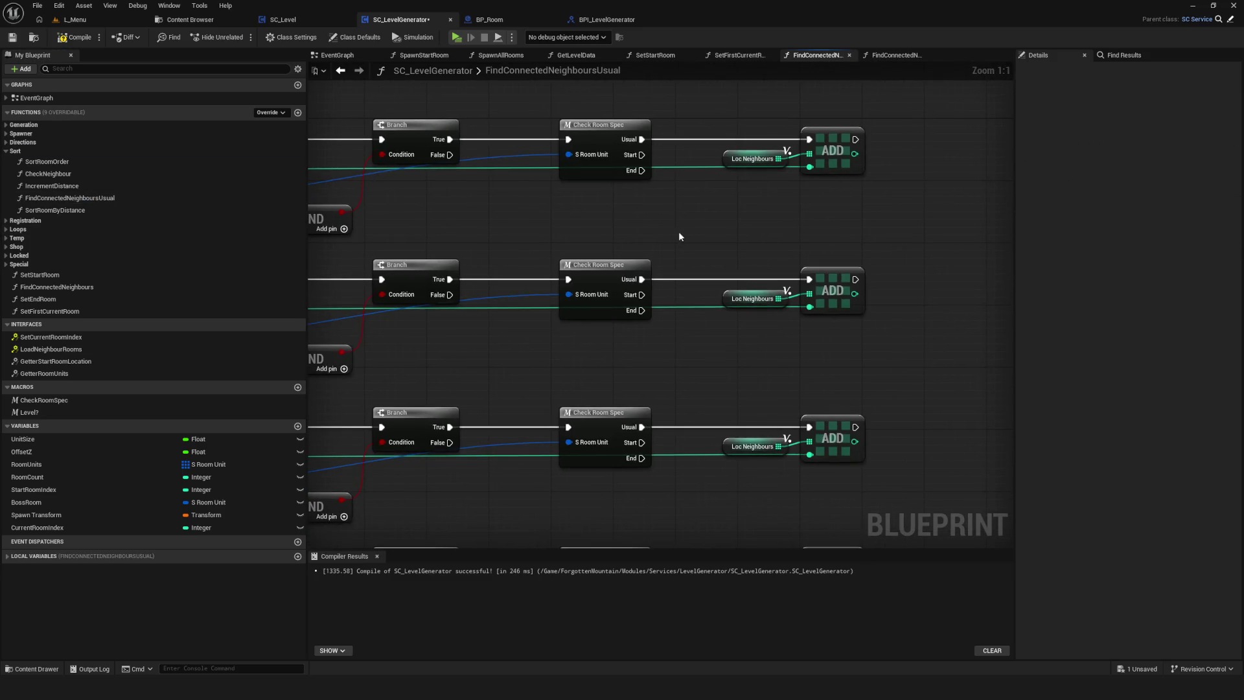
scroll(679, 230, down, 4)
scroll(648, 250, up, 3)
drag(611, 296, 632, 276)
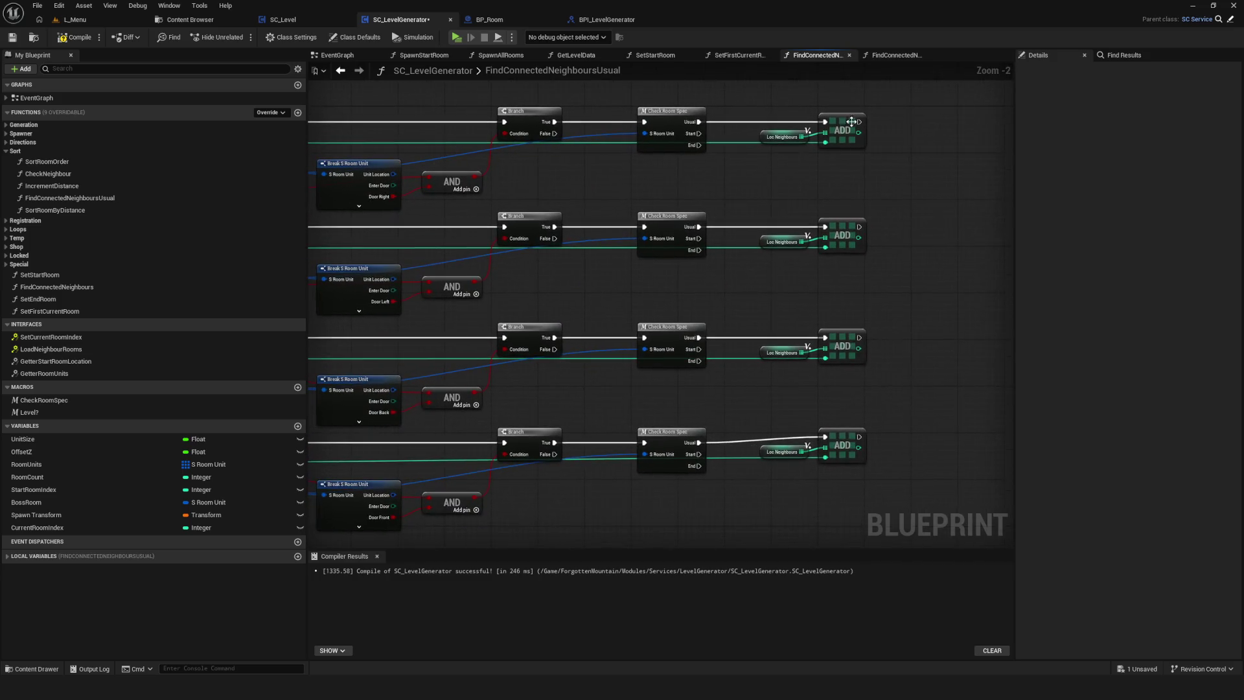
Delete the four Check Room Spec nodes in FindConnectedNeighbours.
click(892, 57)
scroll(855, 244, up, 3)
scroll(855, 244, down, 1)
drag(656, 100, 705, 398)
key(Delete)
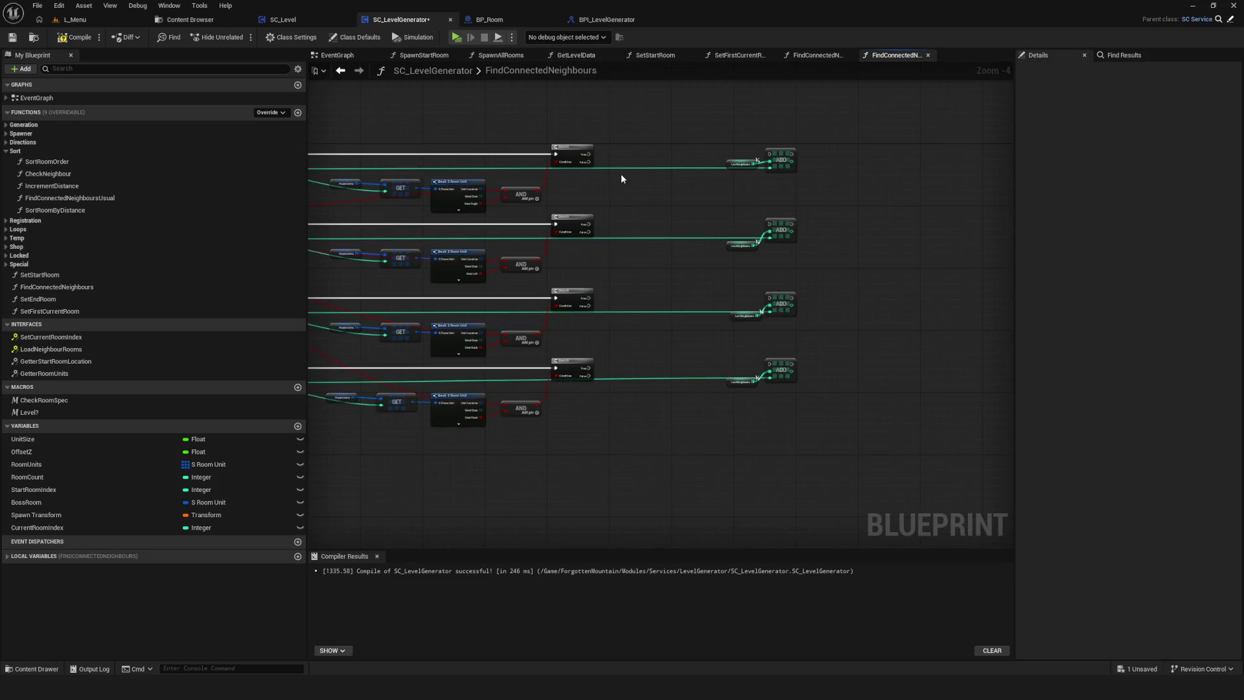
Wire each of the four Branch True outputs directly to its ADD, then compile and save.
drag(588, 154, 770, 153)
scroll(665, 169, up, 4)
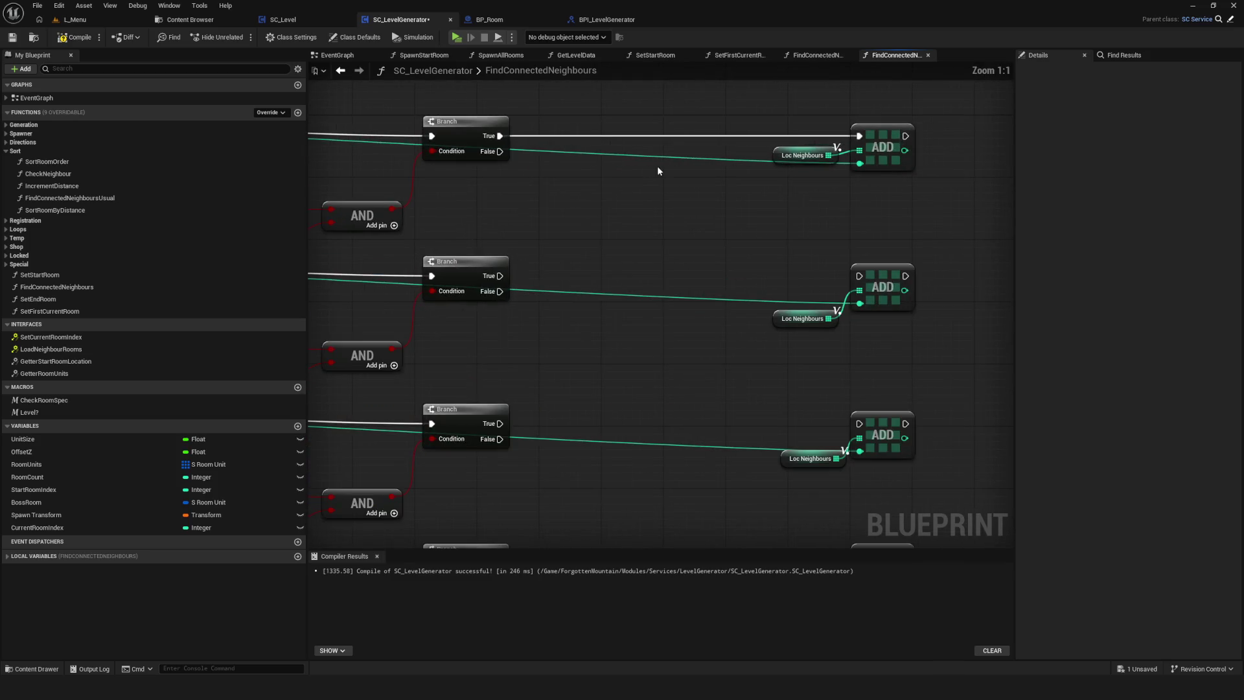
drag(500, 276, 859, 277)
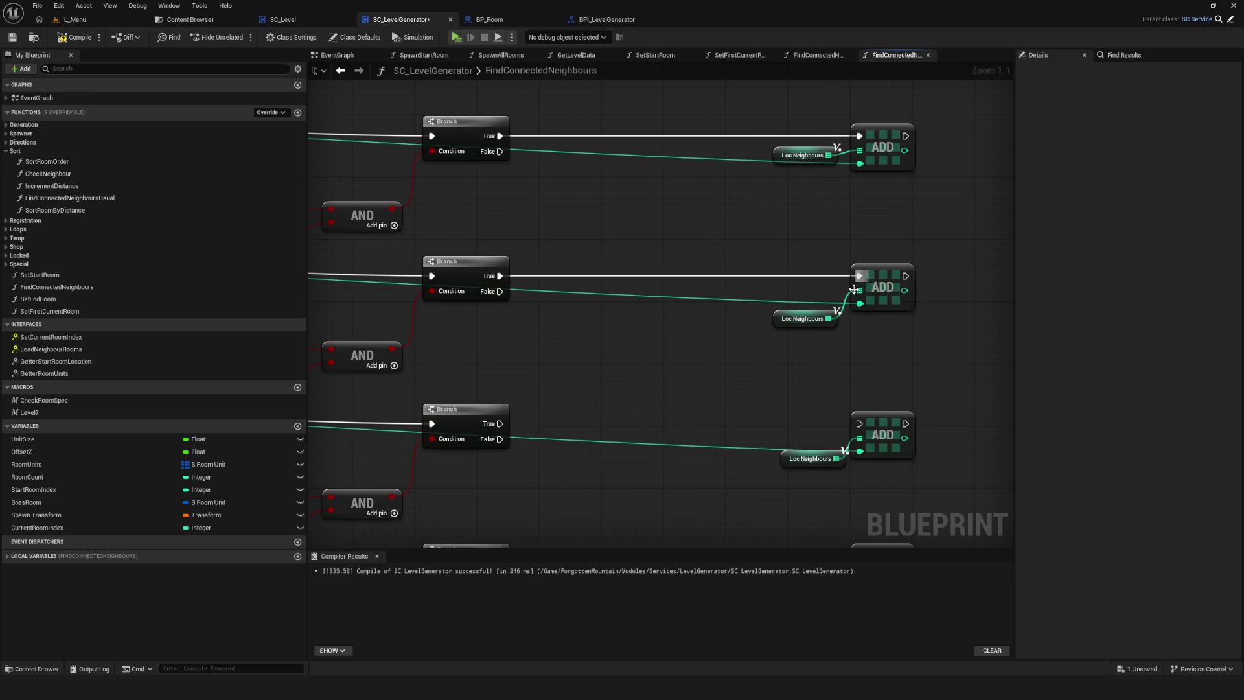
drag(489, 431, 859, 423)
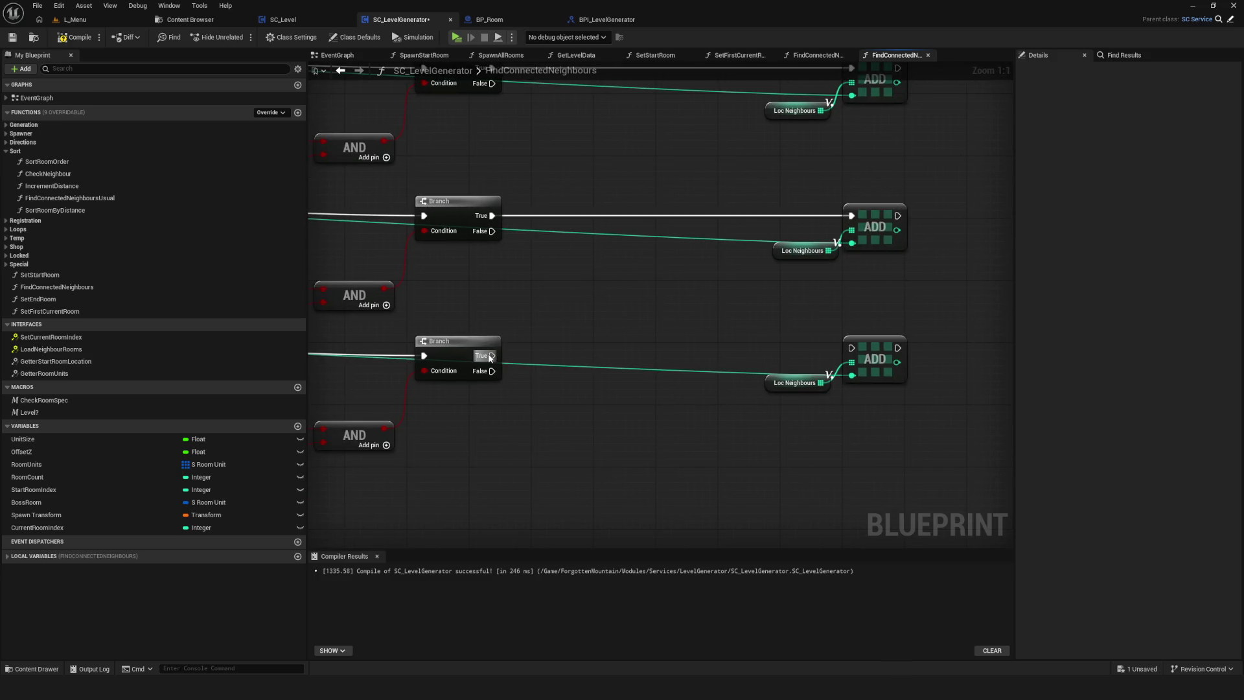
drag(863, 353, 863, 354)
click(74, 37)
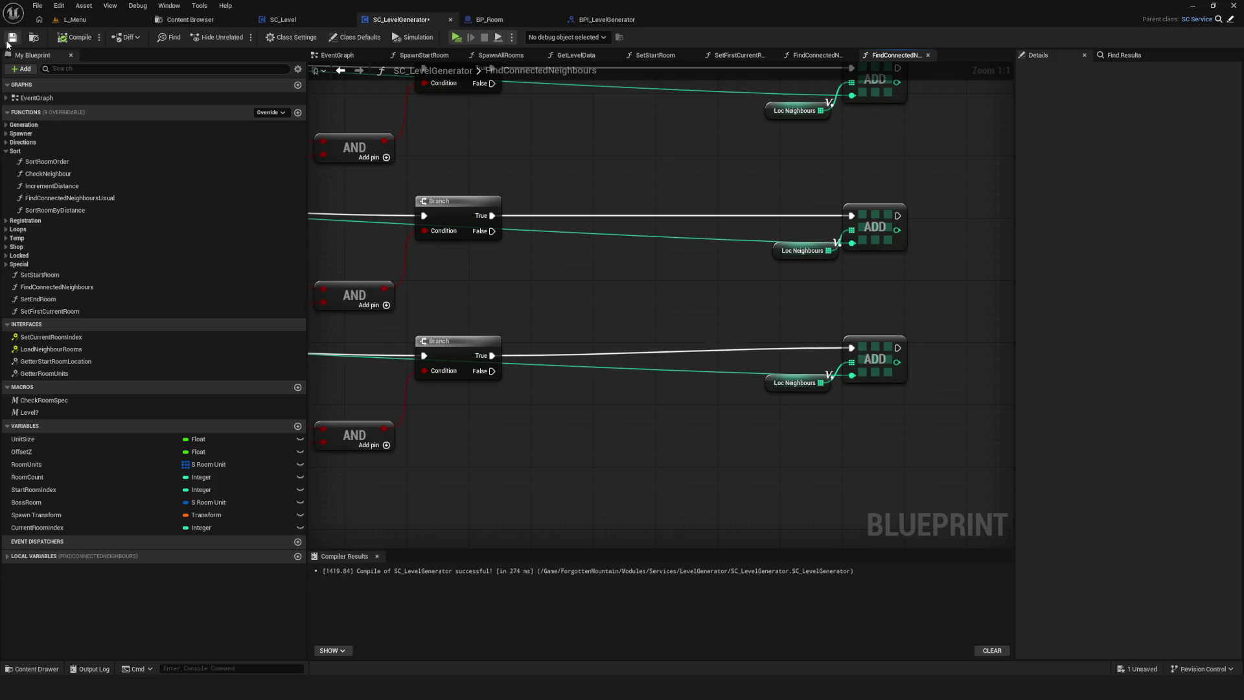
click(12, 37)
scroll(687, 259, down, 7)
Move the four selected ADD nodes left and save the blueprint.
drag(738, 116, 817, 340)
scroll(828, 397, up, 3)
drag(855, 381, 750, 384)
scroll(750, 384, down, 1)
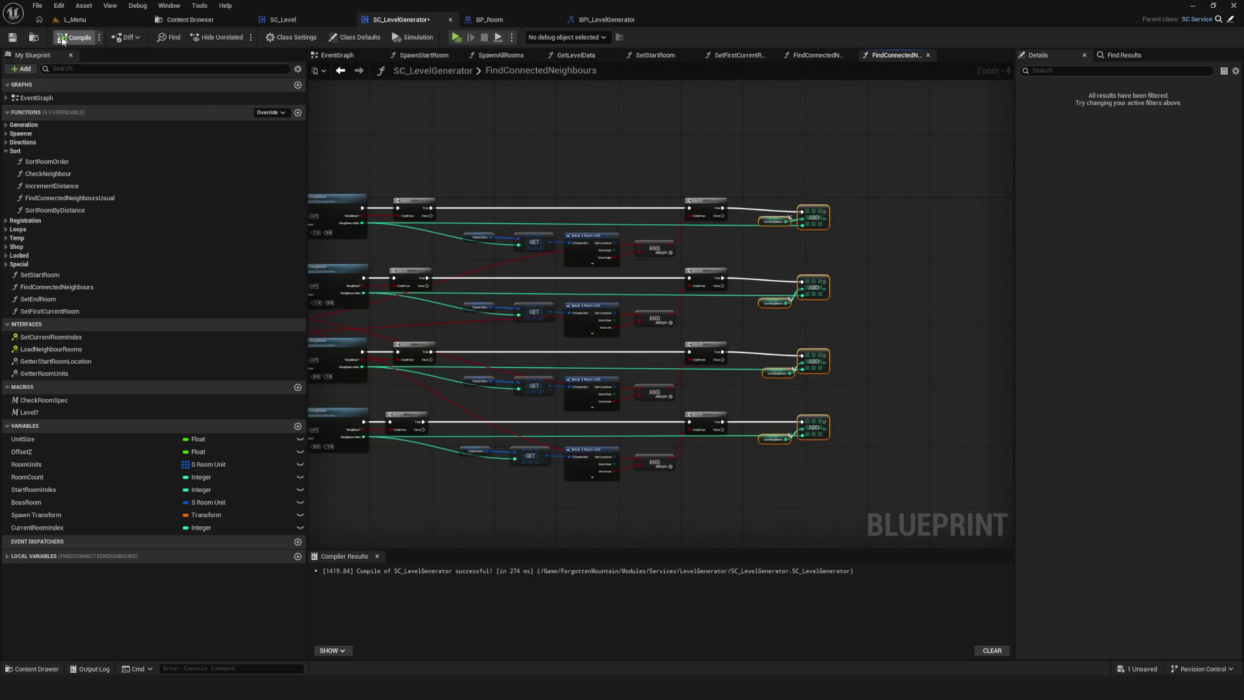
click(13, 37)
Return to the EventGraph, briefly reopening the Find Connected Neighbours graph along the way.
scroll(745, 240, down, 4)
scroll(713, 230, up, 4)
drag(712, 231, 615, 191)
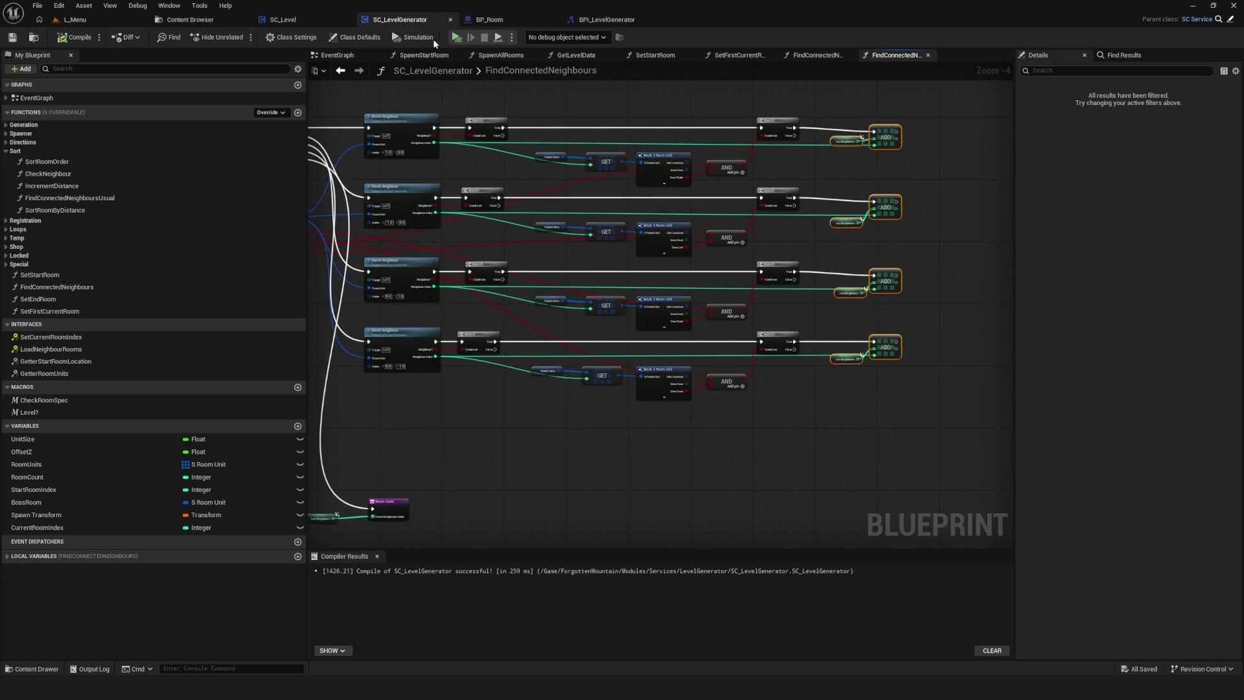
click(336, 58)
double_click(712, 214)
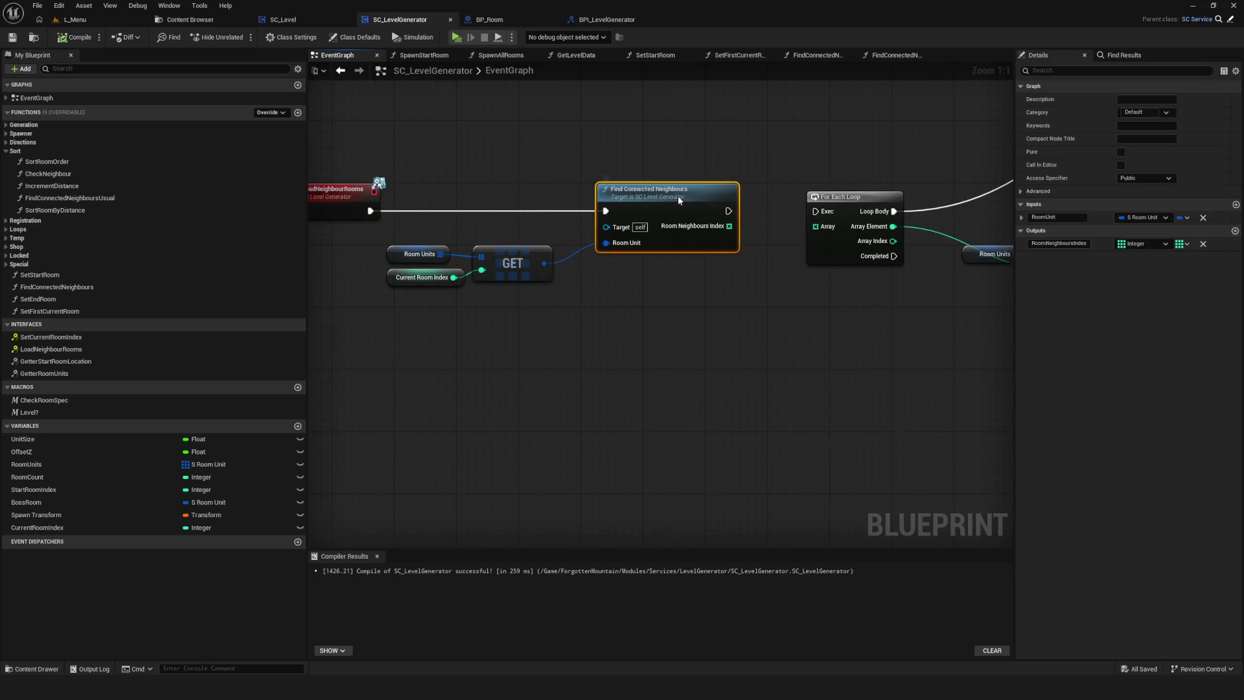
click(338, 69)
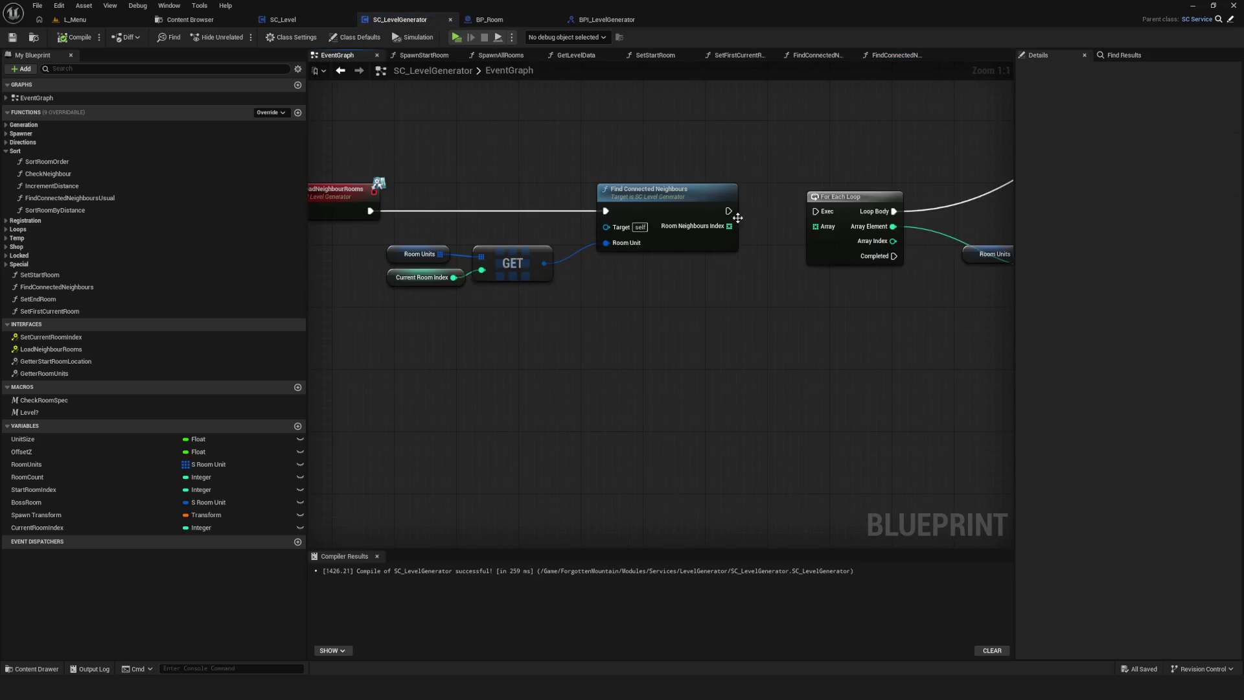
scroll(579, 257, down, 5)
scroll(632, 265, up, 3)
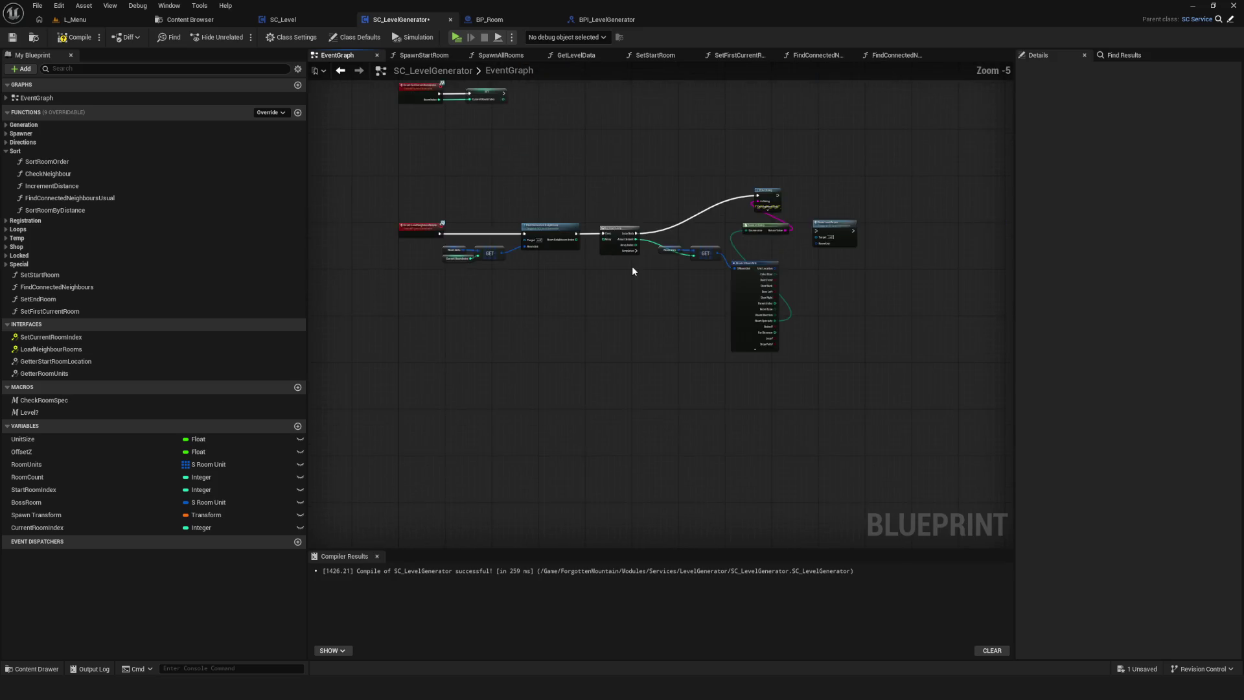
Break Find Connected Neighbours' exec link and add a Length node from Room Neighbours Index.
scroll(516, 196, up, 3)
alt+click(618, 209)
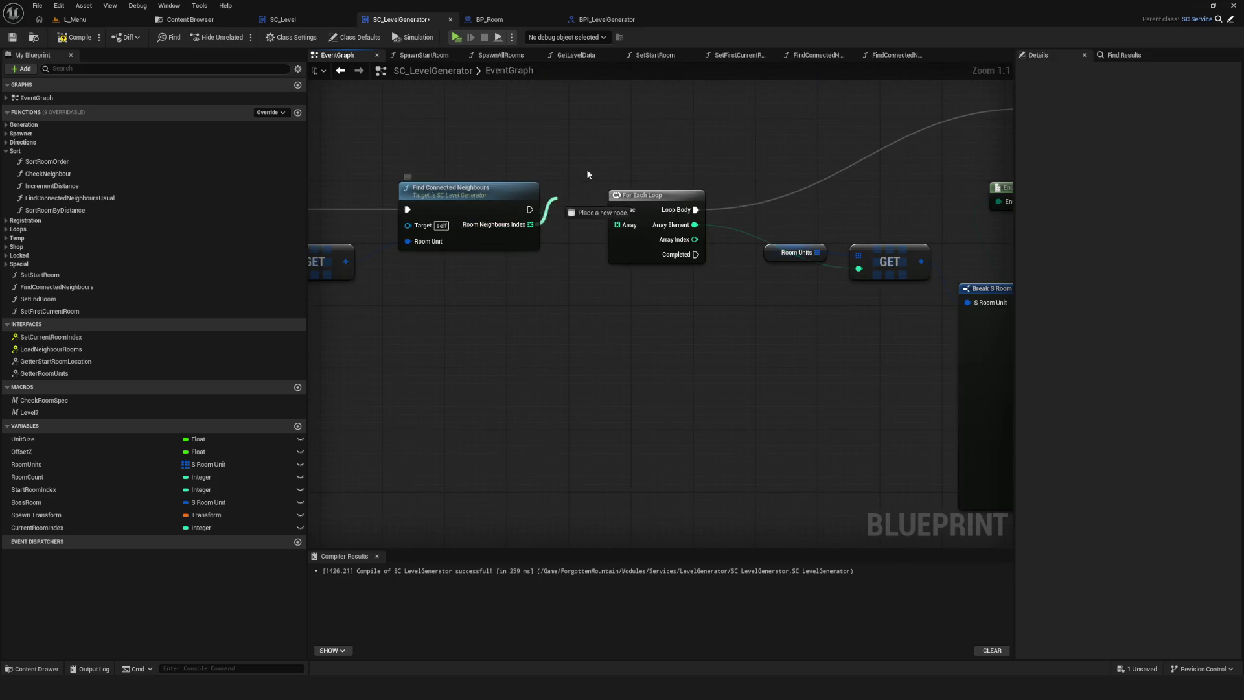
drag(530, 224, 608, 125)
text(leng)
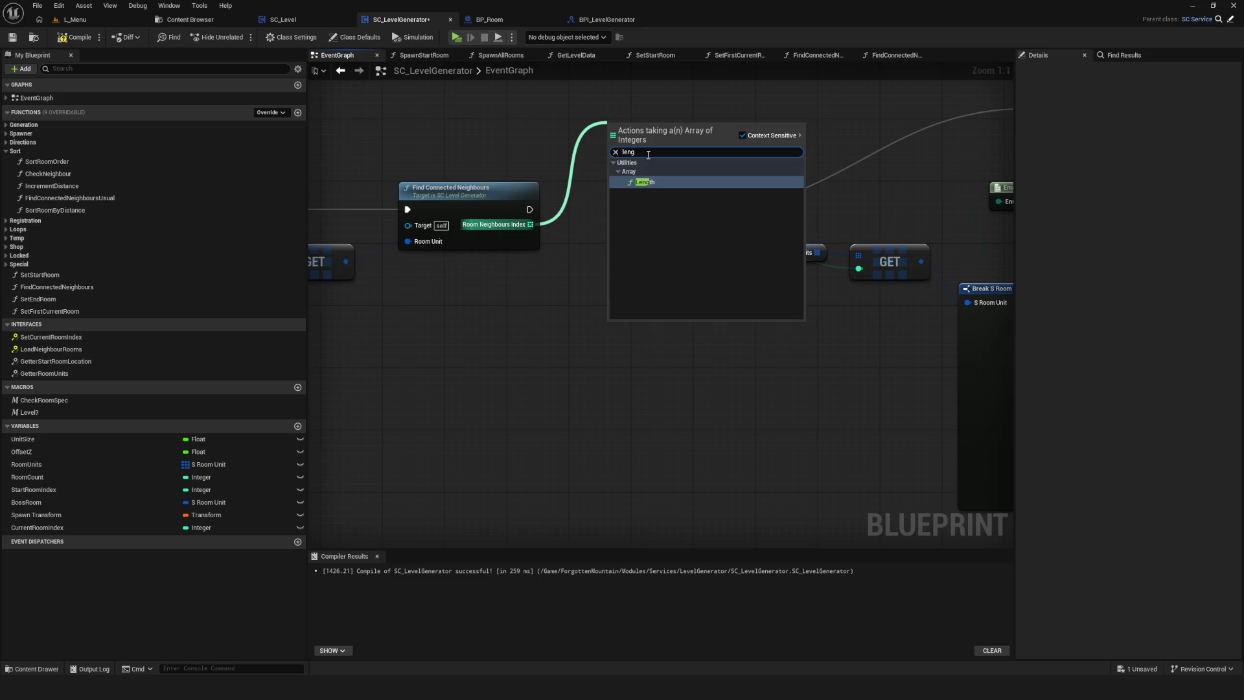
click(655, 182)
Print the Length result after Find Connected Neighbours, compile, and launch a standalone game preview.
scroll(659, 184, down, 2)
alt+click(851, 229)
alt+click(851, 239)
mouse_move(867, 218)
mouse_down()
mouse_move(675, 188)
mouse_move(601, 251)
mouse_up()
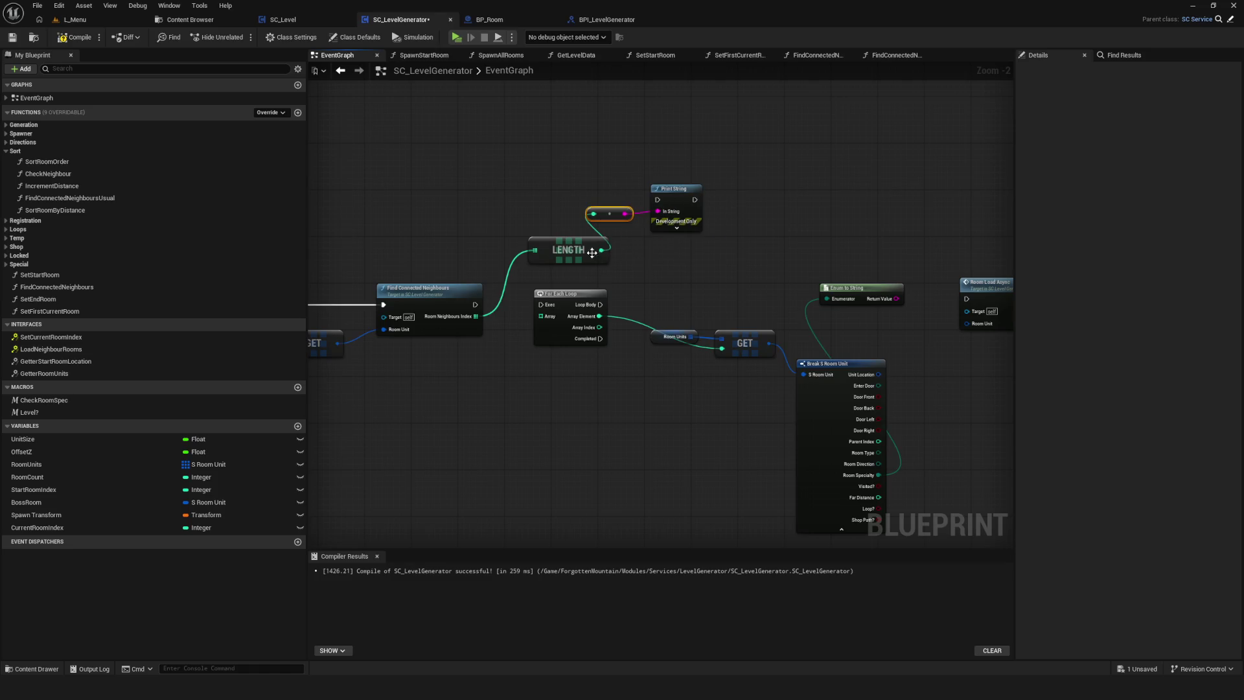
drag(475, 305, 658, 200)
click(75, 37)
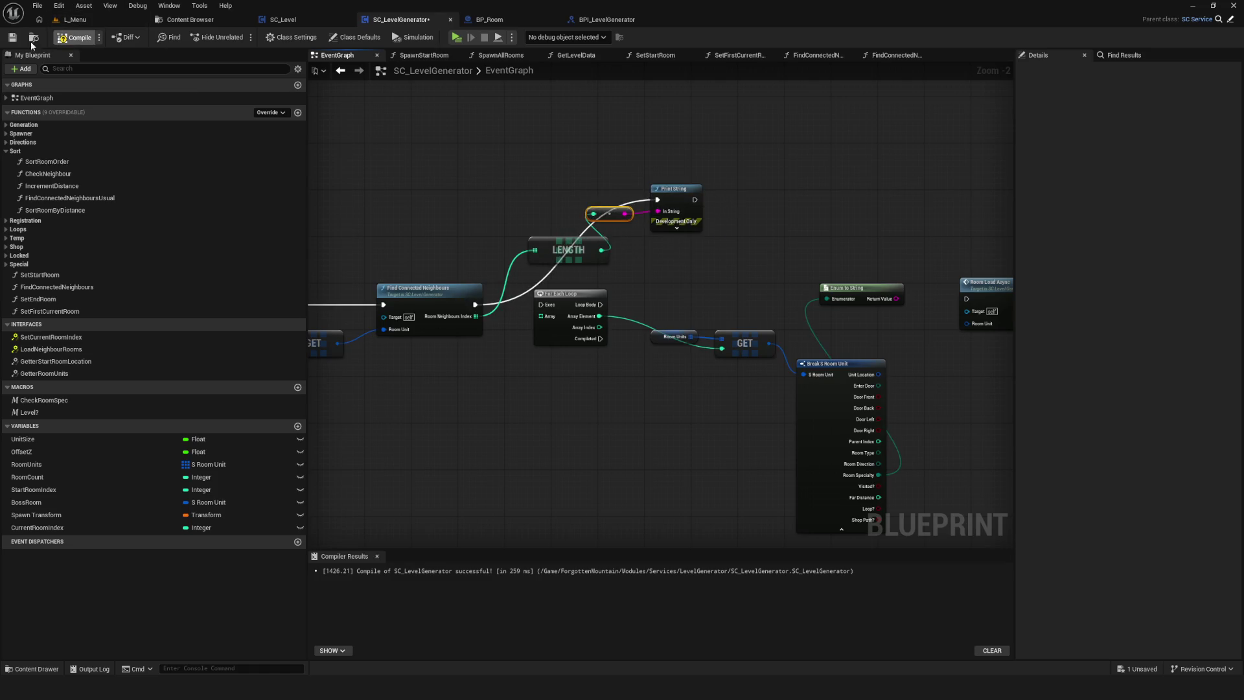
click(456, 37)
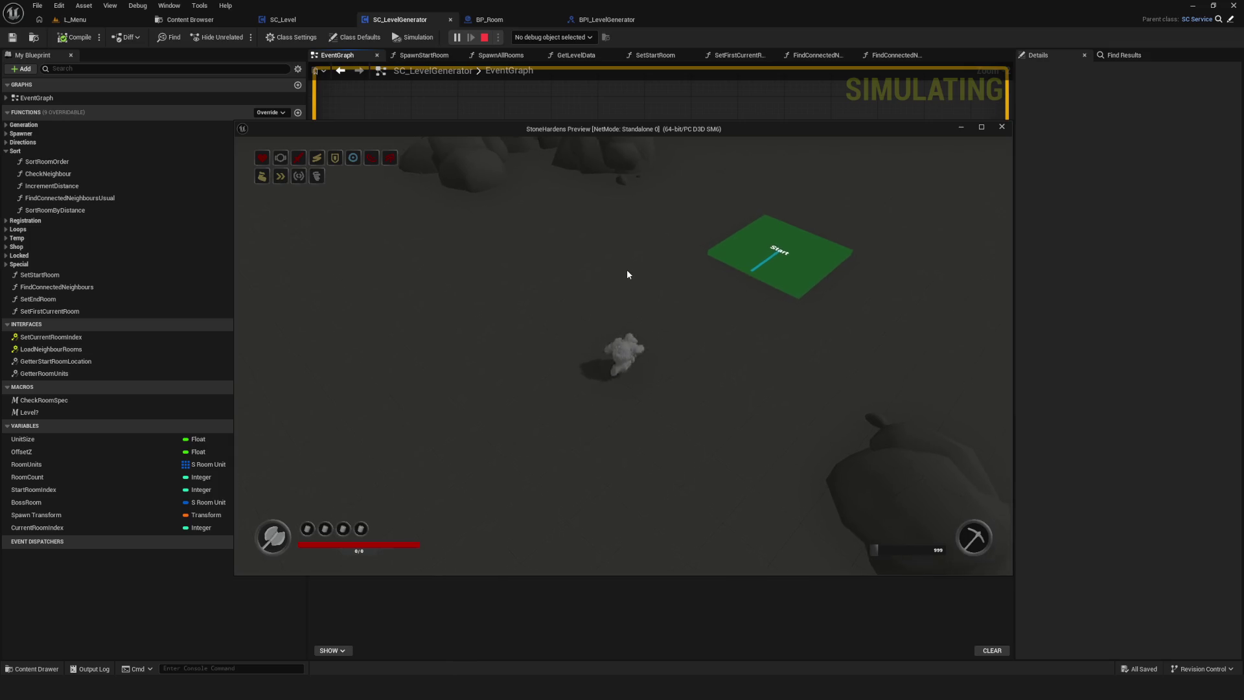
Look down on the green Start tile with the debug camera, then stop the preview.
key(semicolon)
drag(627, 269, 615, 369)
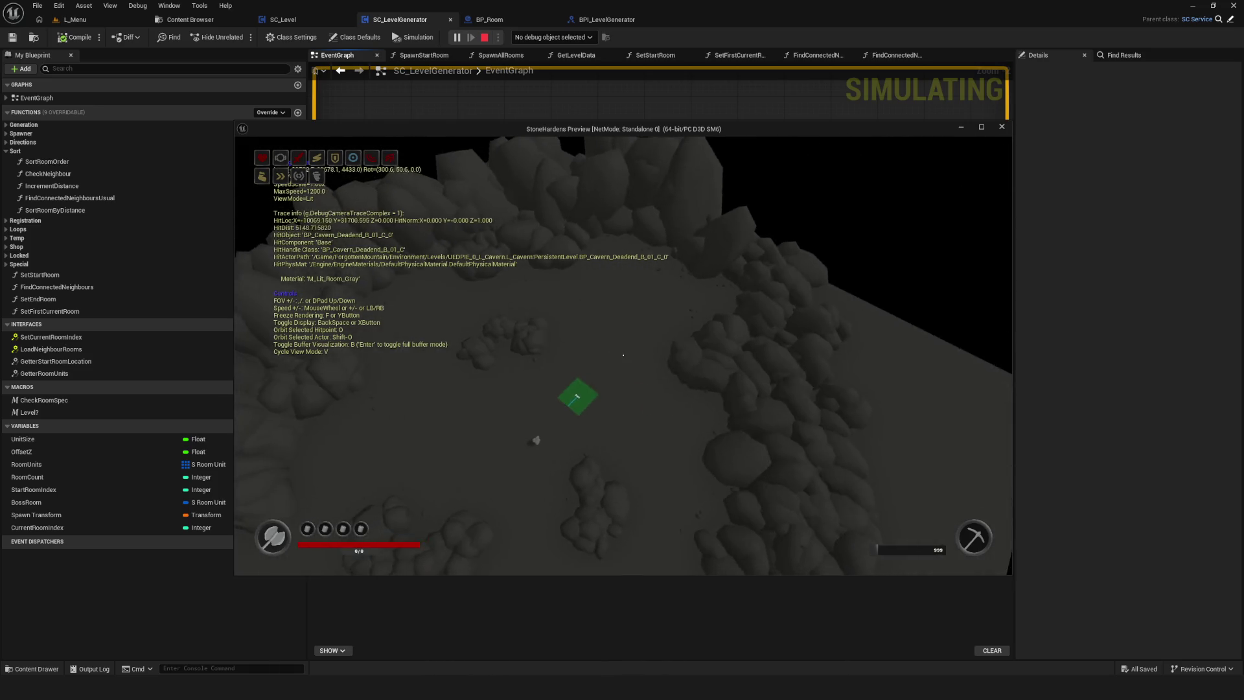
key(Escape)
click(482, 290)
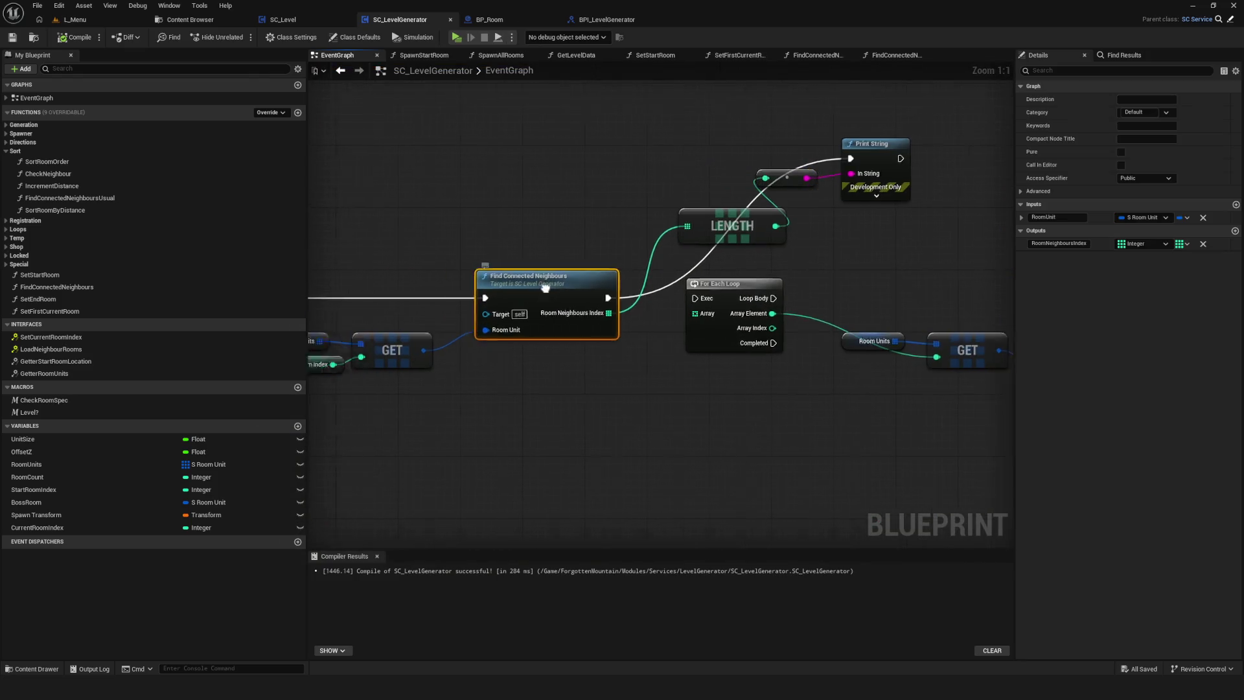
Move the Room Units, Current Room Index and GET nodes aside and add Break S Room Unit from GET.
drag(482, 290, 881, 271)
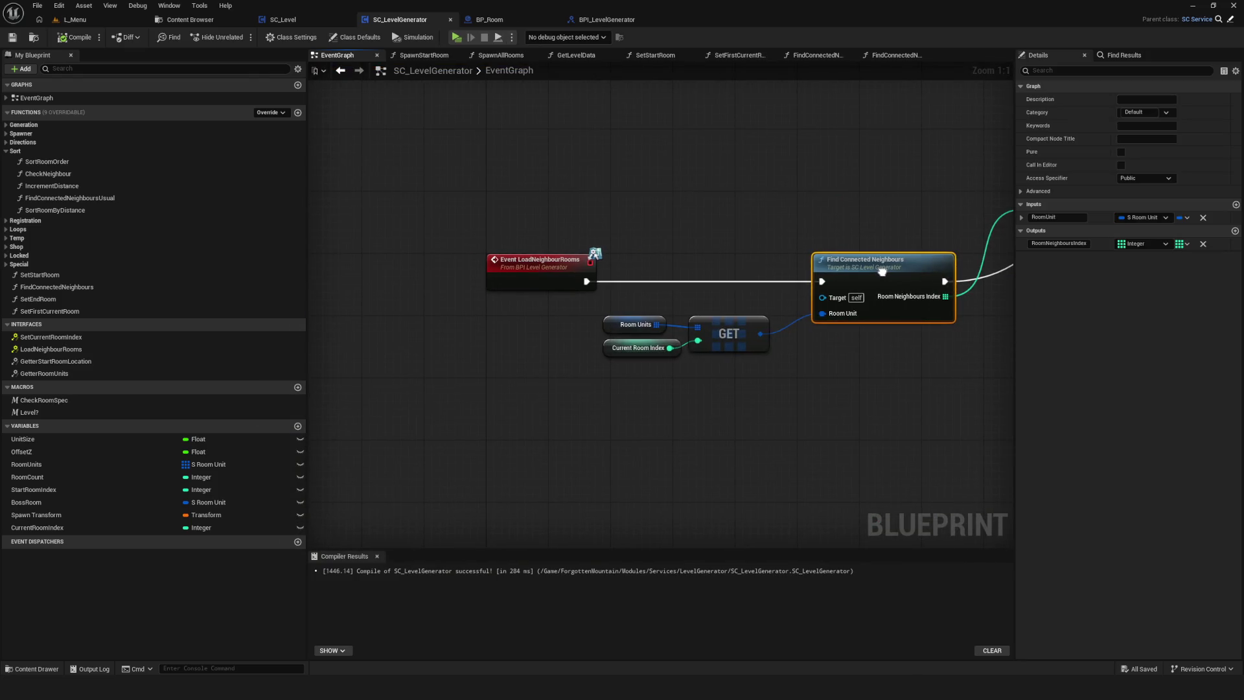
drag(760, 323, 575, 304)
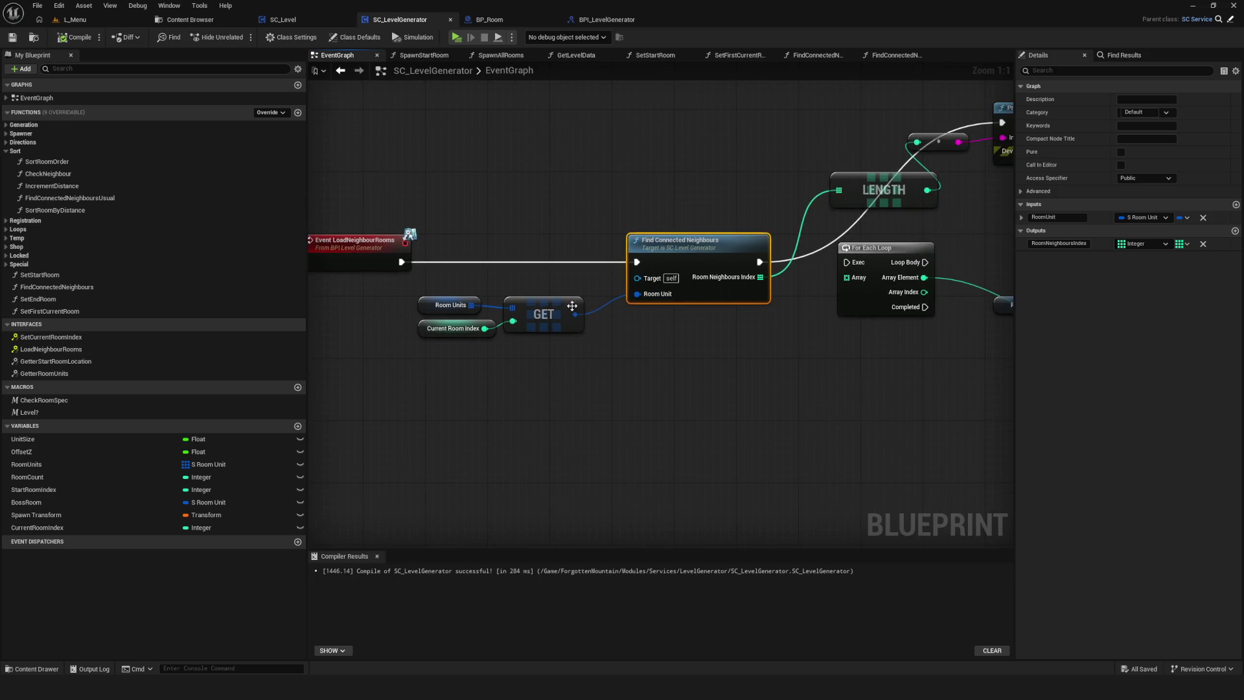
drag(526, 344, 414, 292)
mouse_move(540, 314)
mouse_down()
mouse_move(463, 392)
mouse_move(593, 391)
mouse_up()
click(527, 395)
mouse_move(496, 388)
mouse_down()
mouse_move(586, 377)
mouse_move(512, 389)
mouse_move(616, 419)
mouse_up()
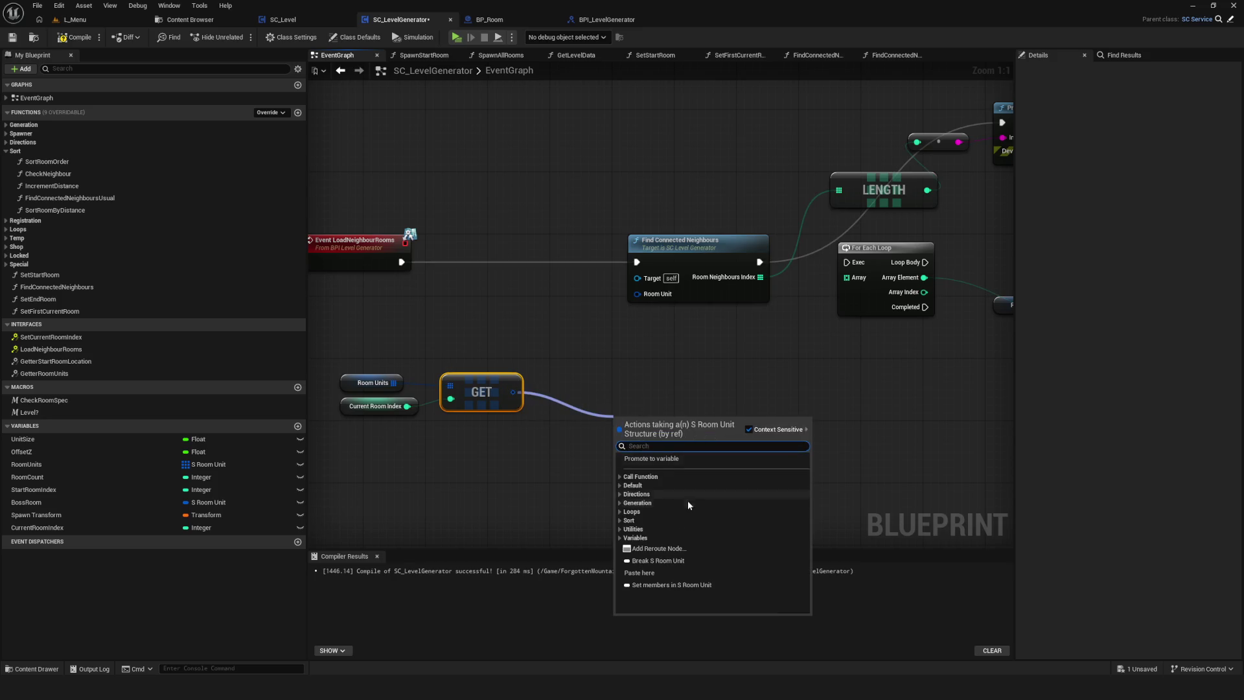
click(670, 559)
Feed Room Specialty into Print String and run it from Event LoadNeighbourRooms.
drag(705, 468, 518, 438)
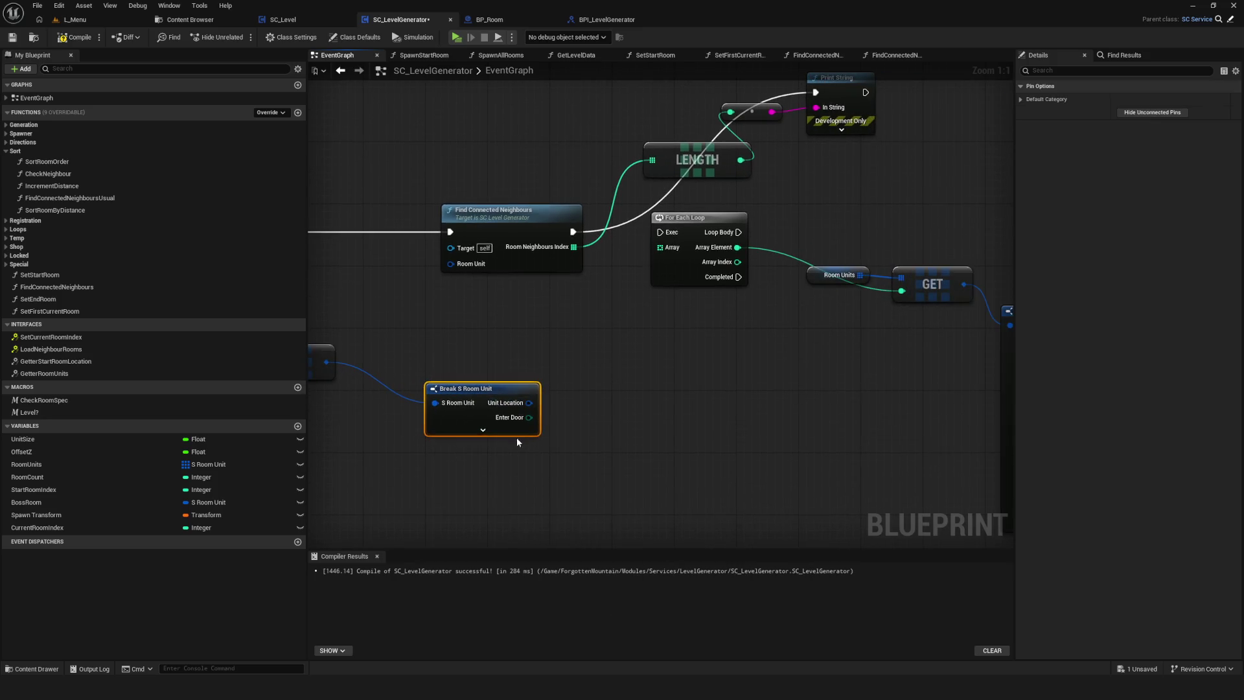
mouse_move(832, 132)
mouse_down()
mouse_move(745, 280)
mouse_move(751, 316)
mouse_up()
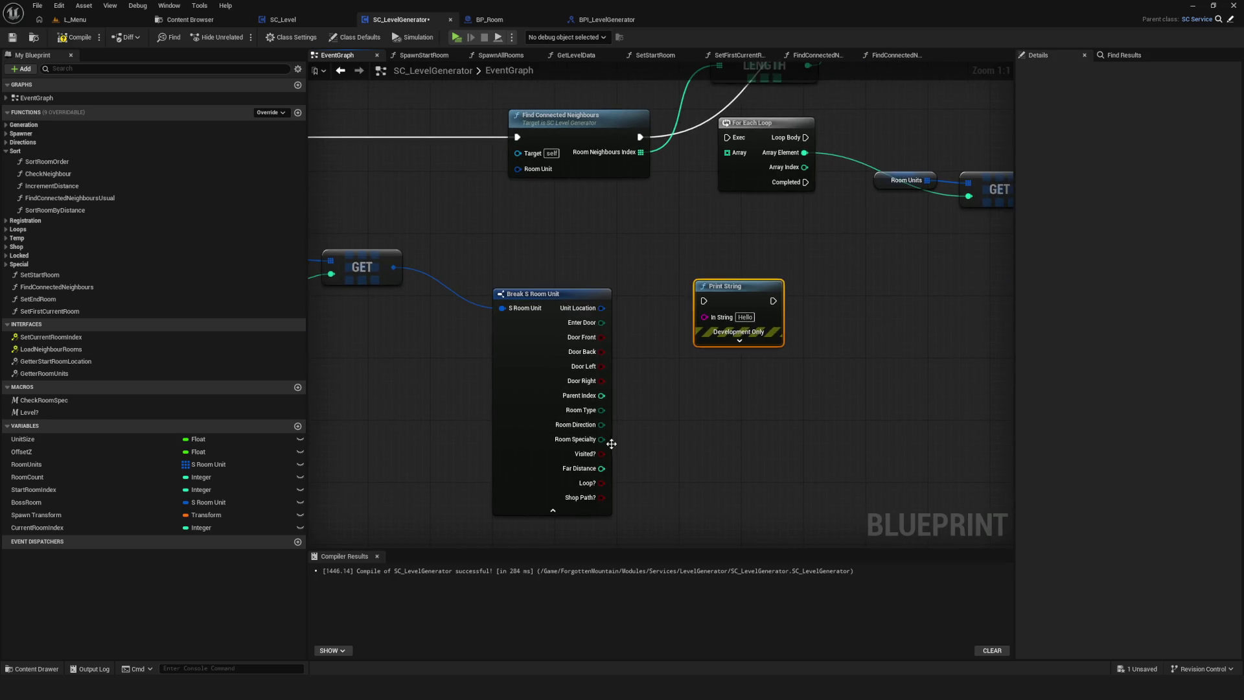
mouse_move(603, 440)
mouse_down()
mouse_move(705, 318)
mouse_move(781, 341)
mouse_up()
click(431, 161)
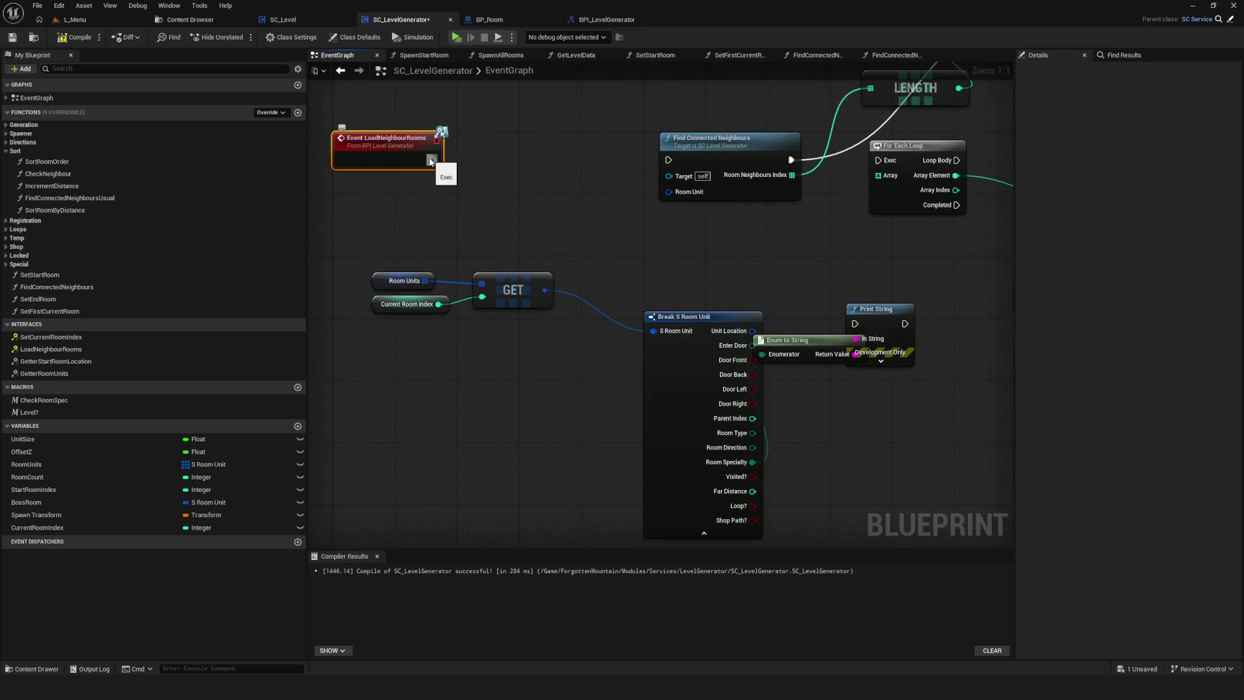
double_click(432, 161)
click(401, 21)
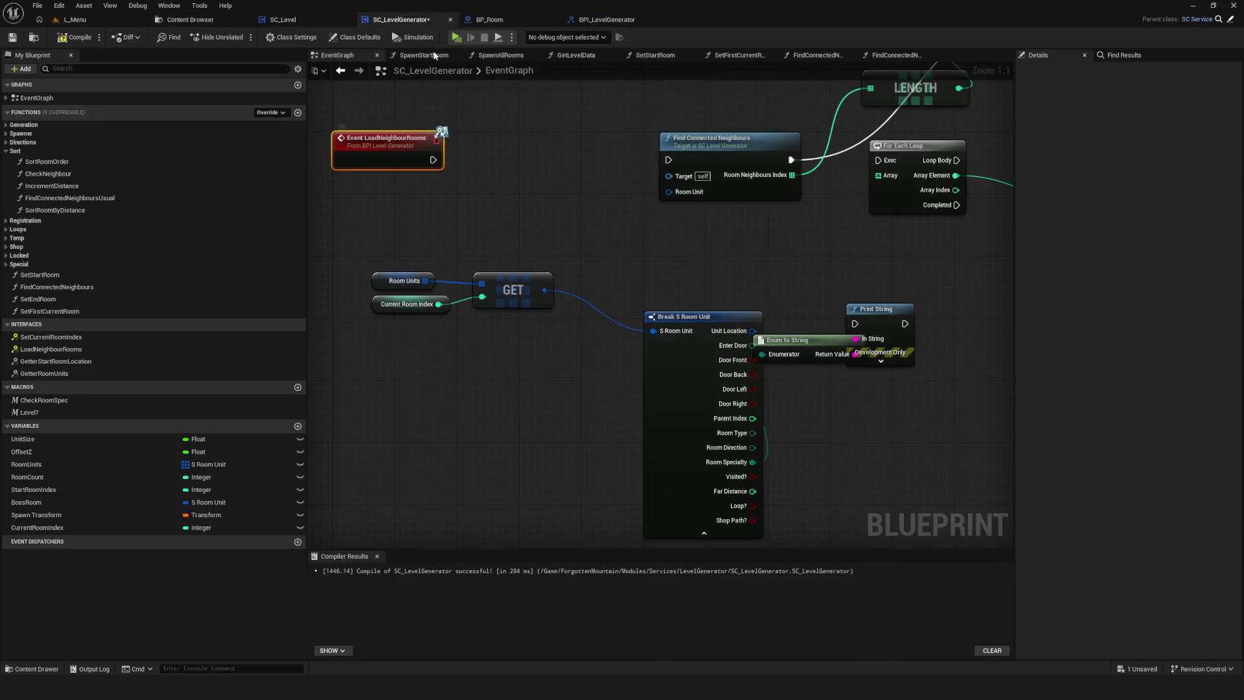
mouse_move(432, 160)
mouse_down()
mouse_move(920, 330)
mouse_move(862, 336)
mouse_move(854, 324)
mouse_up()
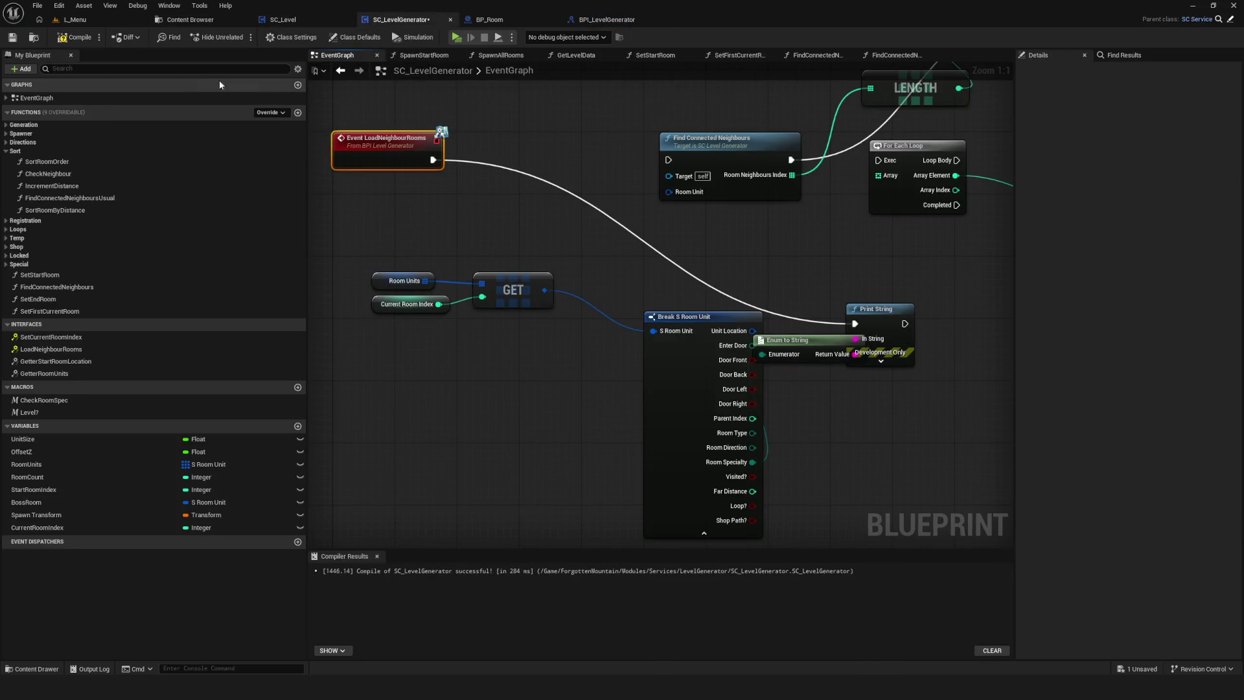
Play a New Game to check the Start tile, then shift Enum to String and Print String up-right.
click(457, 38)
click(648, 333)
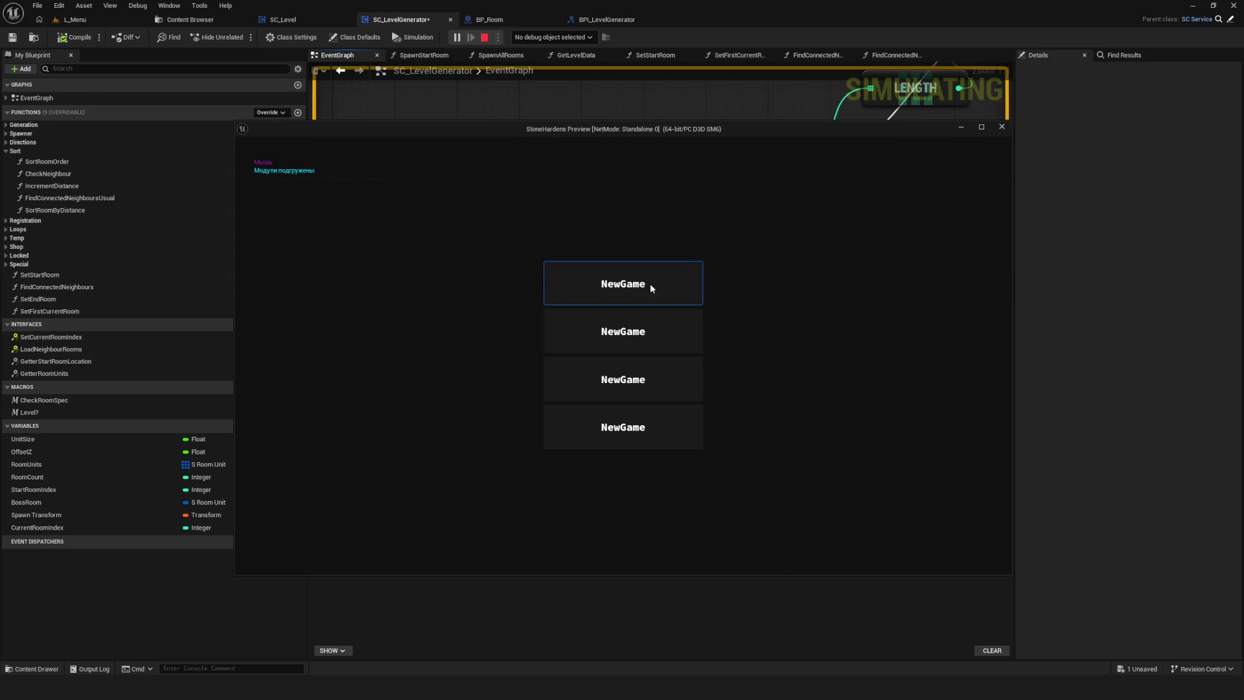
click(651, 284)
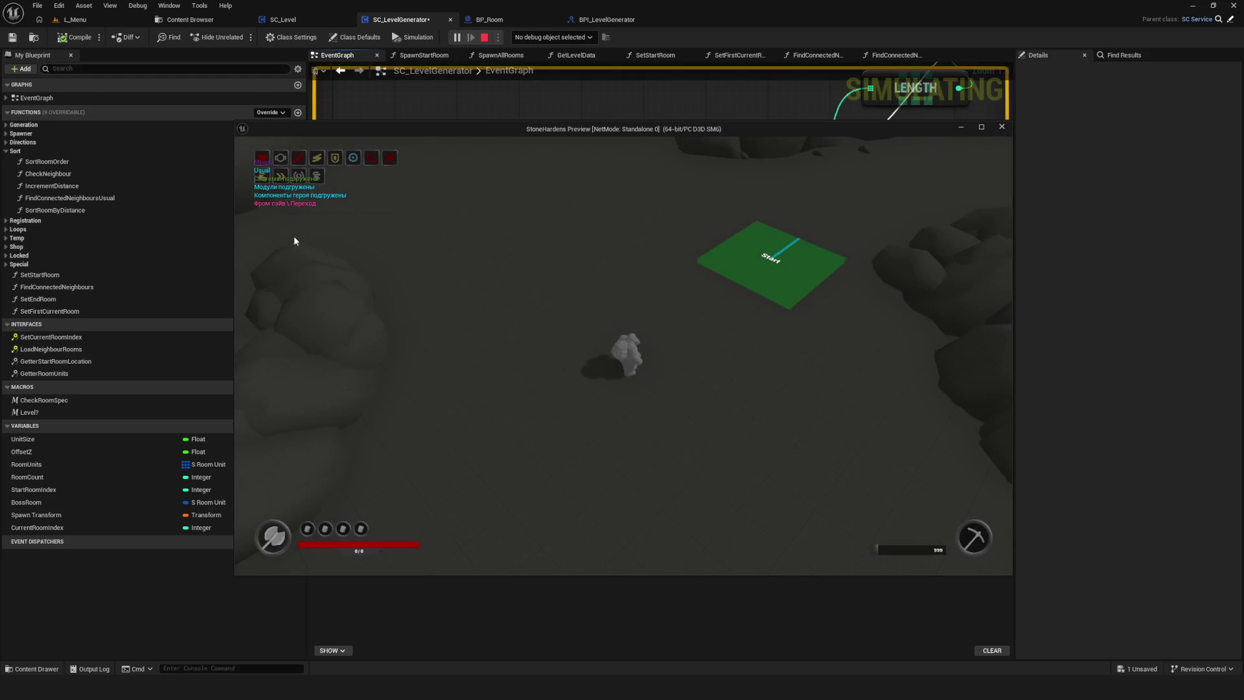
key(Escape)
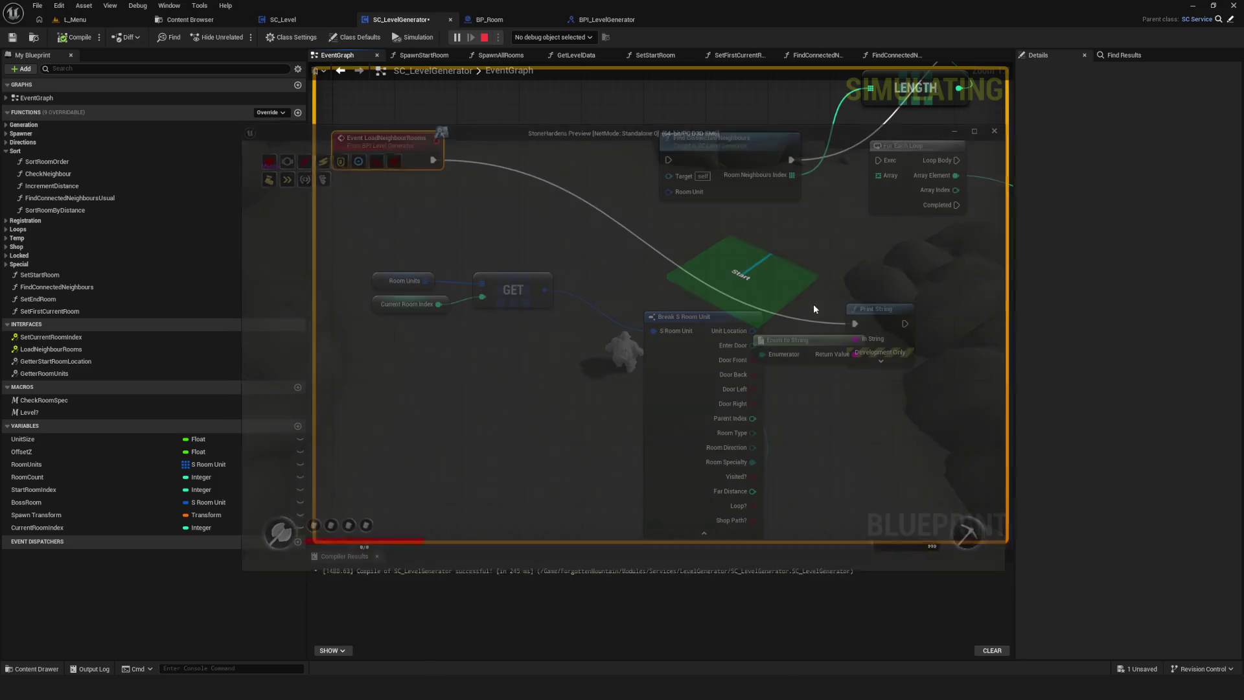
drag(772, 266, 842, 350)
drag(871, 309, 912, 302)
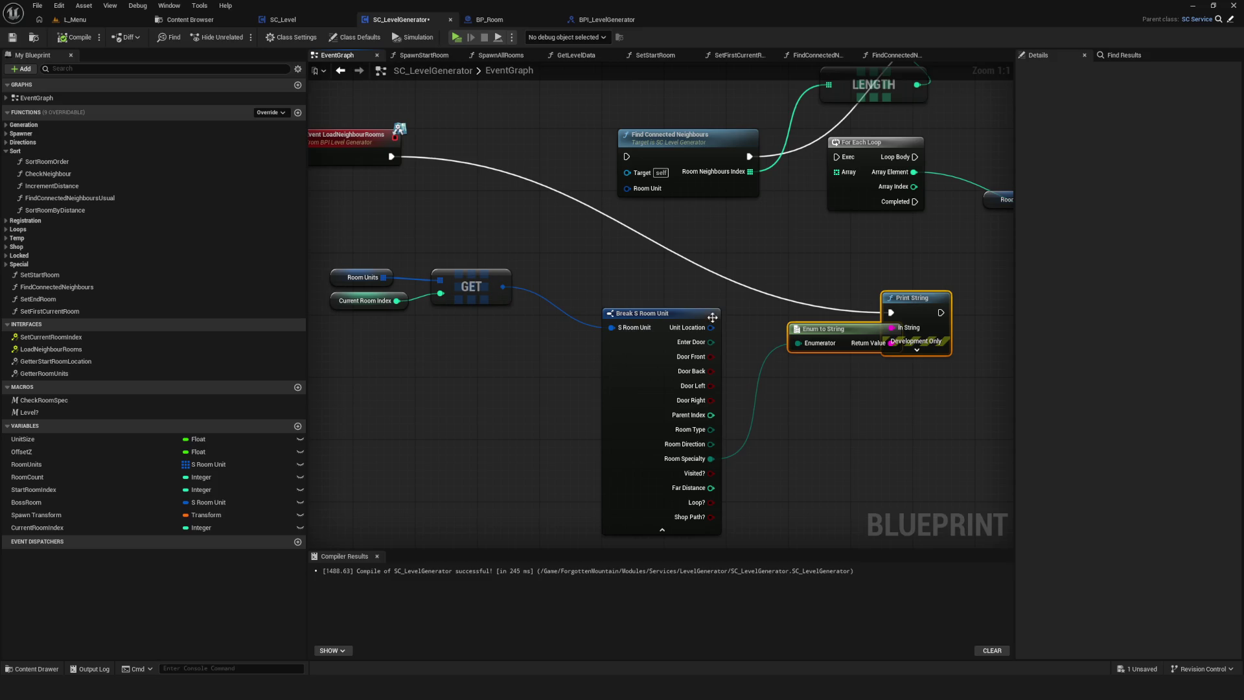
Pan and zoom along the EventGraph to reach Set Special Room, Spawn Start Room and Spawn All Rooms.
scroll(728, 313, down, 2)
click(698, 350)
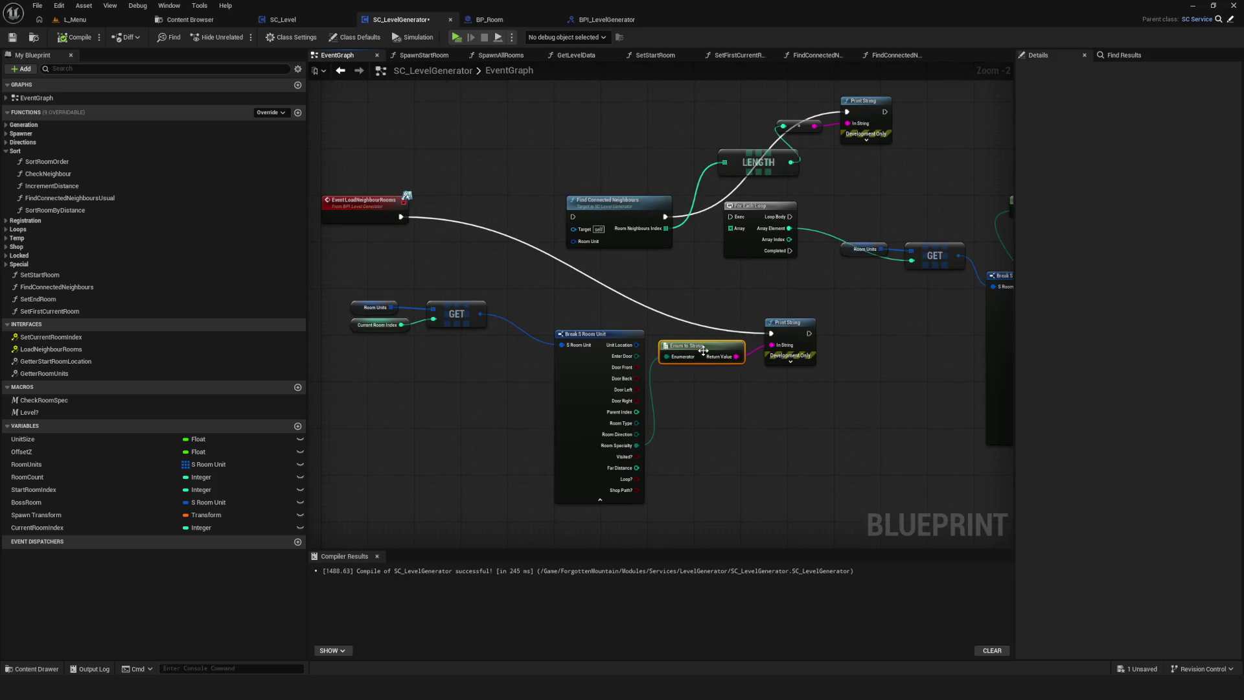
scroll(700, 348, down, 4)
scroll(737, 246, up, 7)
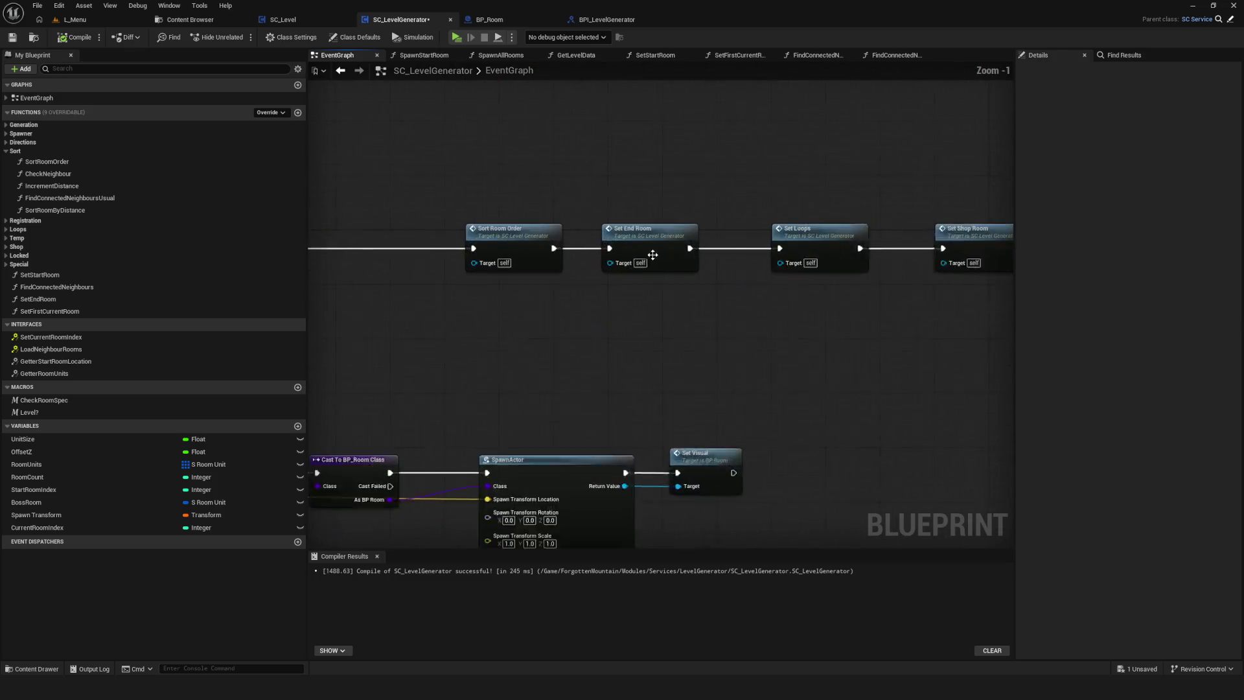
mouse_move(671, 288)
mouse_down()
mouse_move(702, 271)
mouse_move(681, 284)
mouse_up()
drag(783, 306, 774, 302)
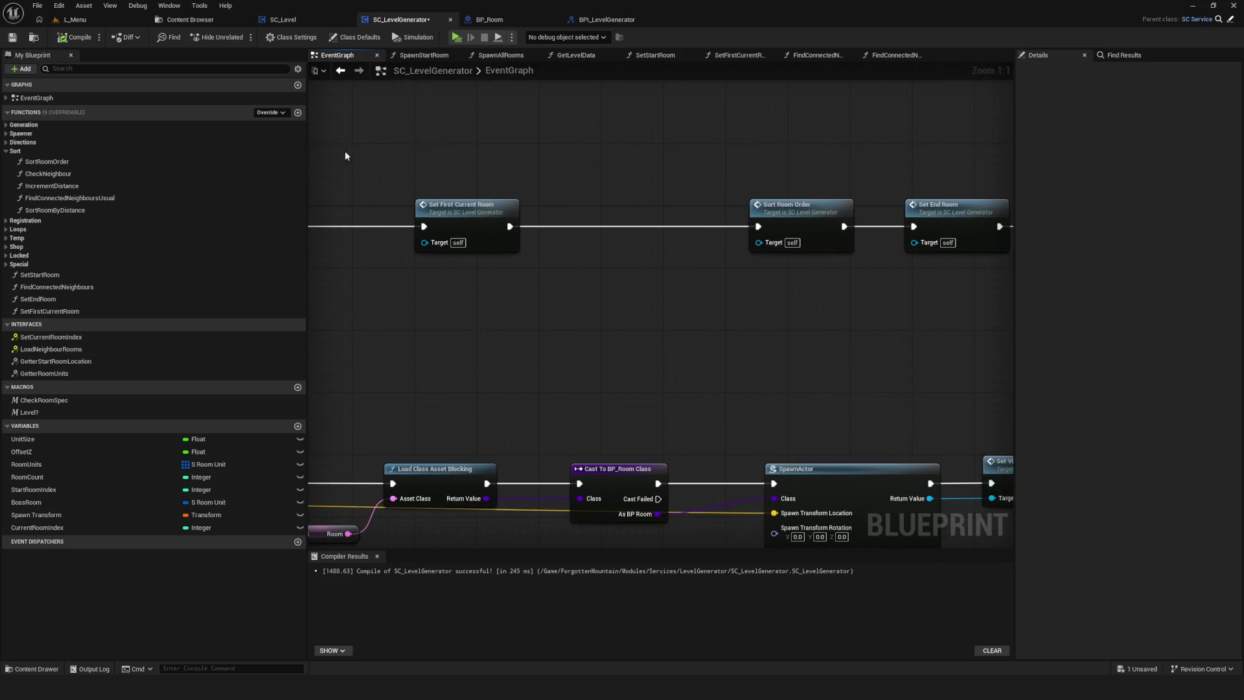
drag(633, 242, 611, 245)
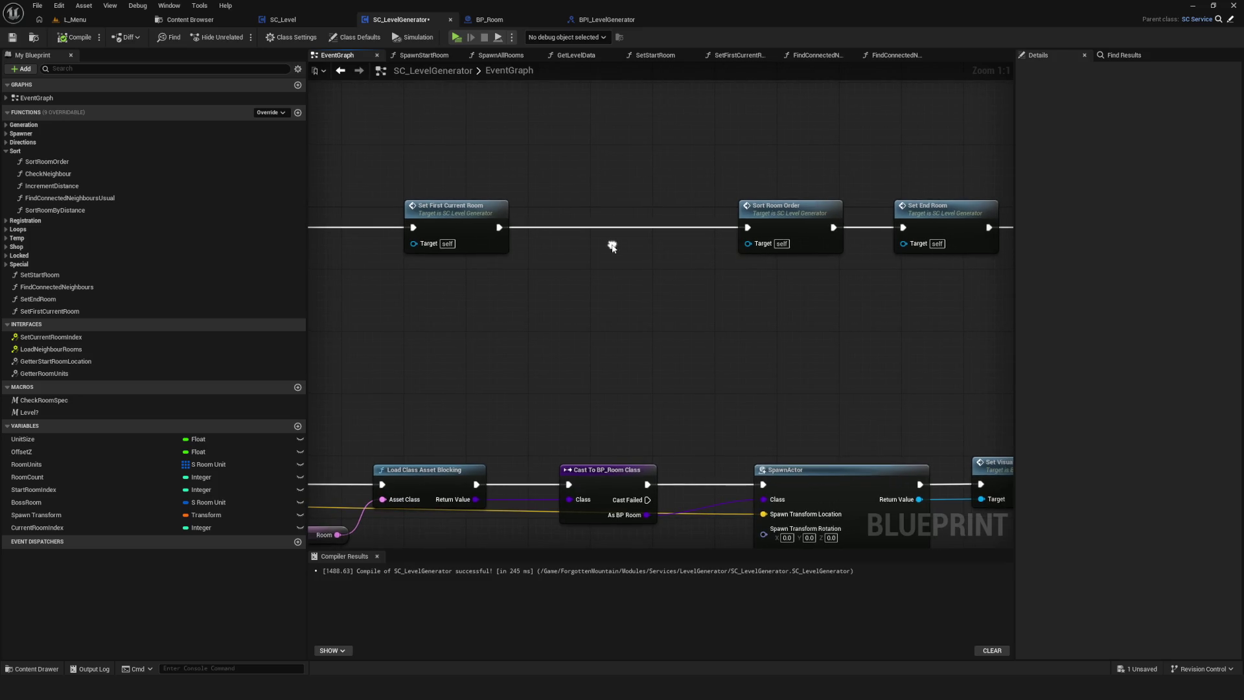
mouse_move(693, 256)
mouse_down()
mouse_move(539, 252)
mouse_move(616, 261)
mouse_move(503, 286)
mouse_up()
scroll(539, 253, down, 6)
scroll(585, 257, up, 5)
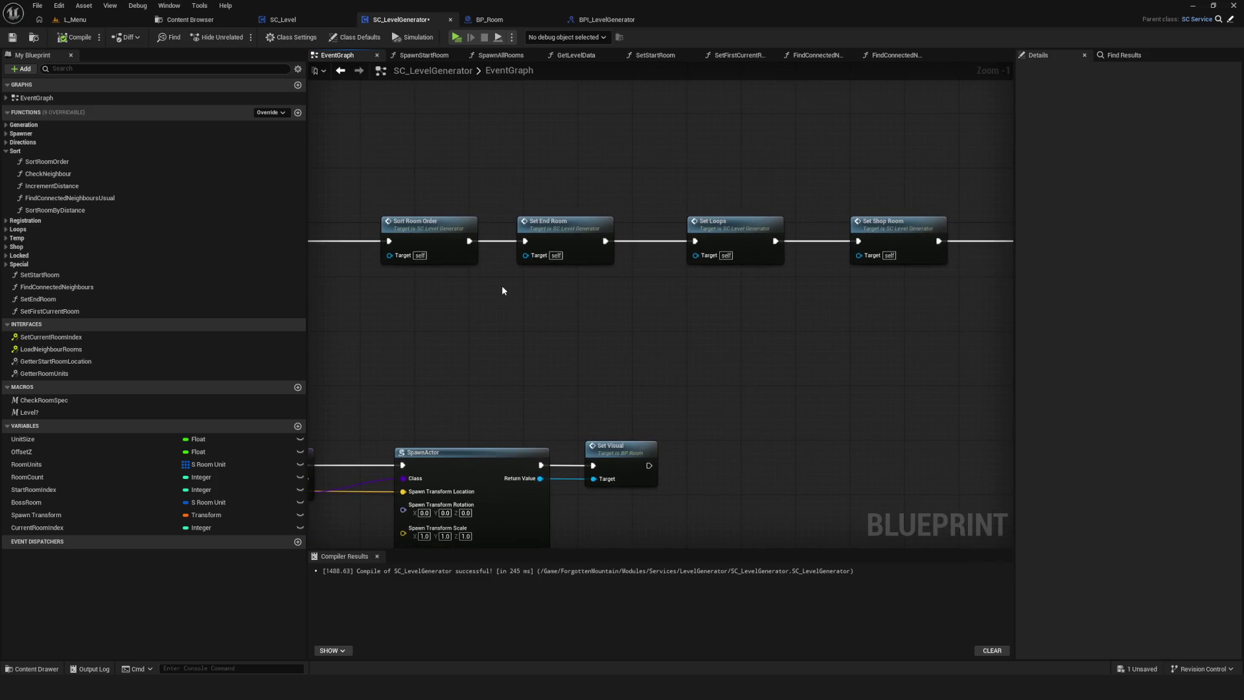
mouse_move(502, 283)
mouse_down()
mouse_move(731, 278)
mouse_move(645, 298)
mouse_up()
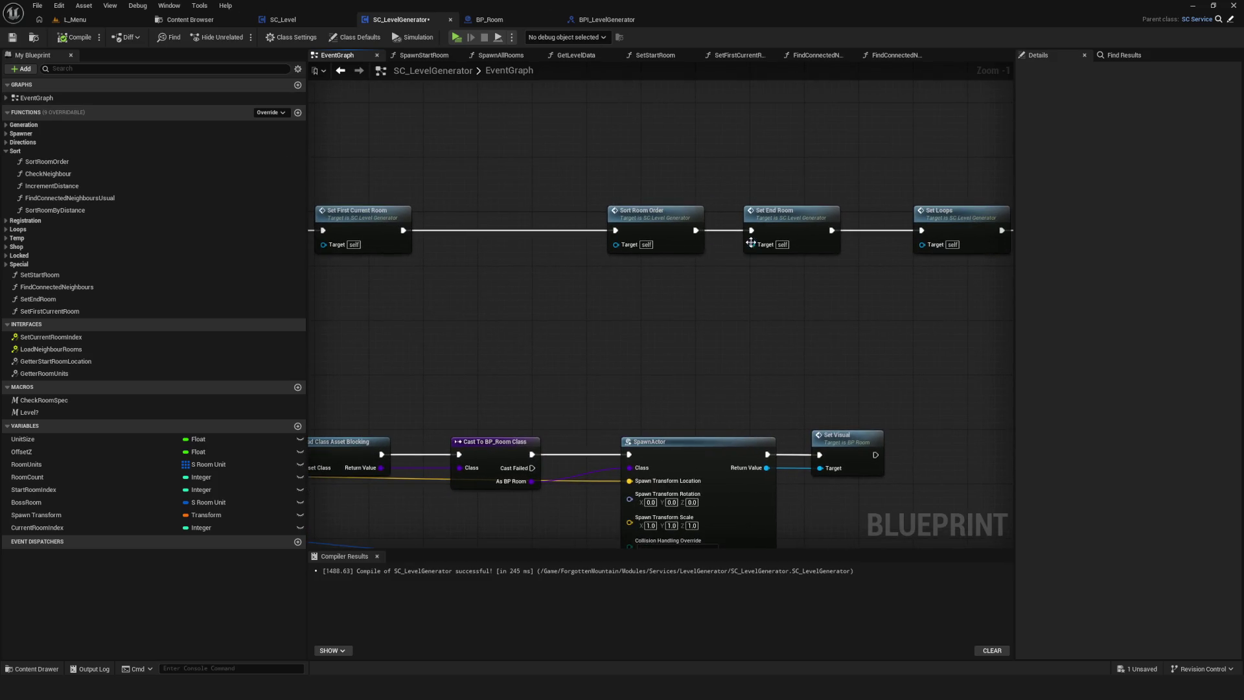
drag(703, 256, 596, 282)
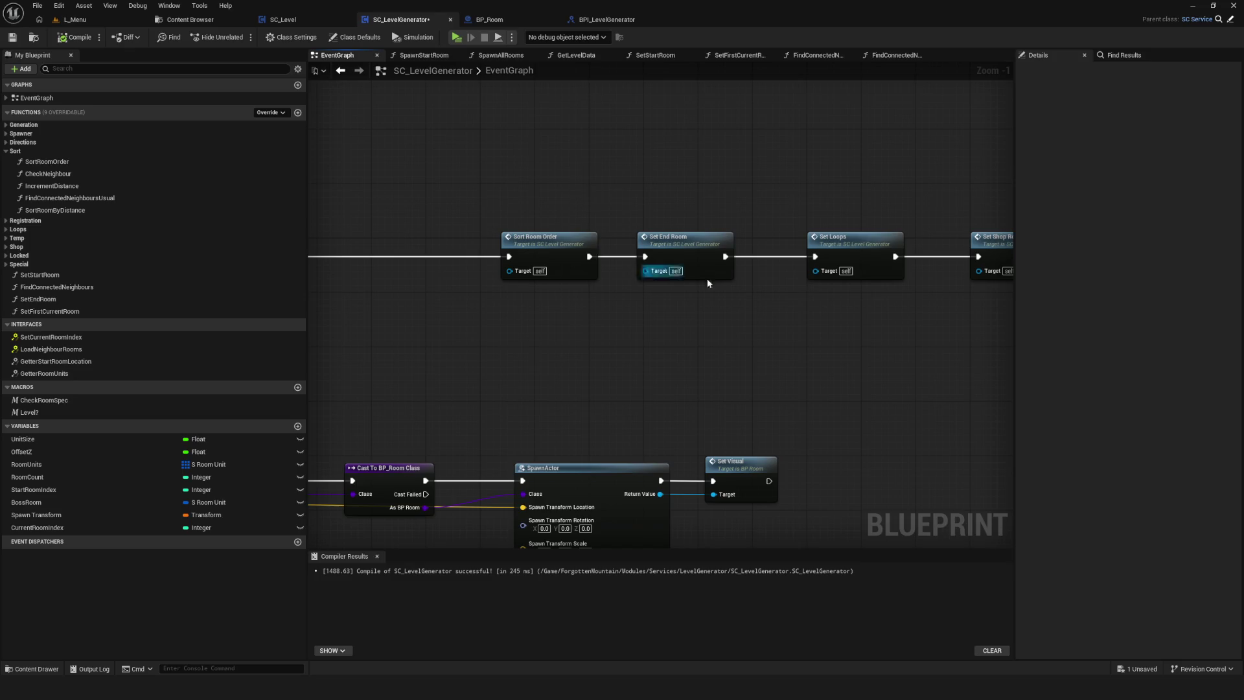
scroll(619, 281, down, 5)
scroll(824, 291, up, 6)
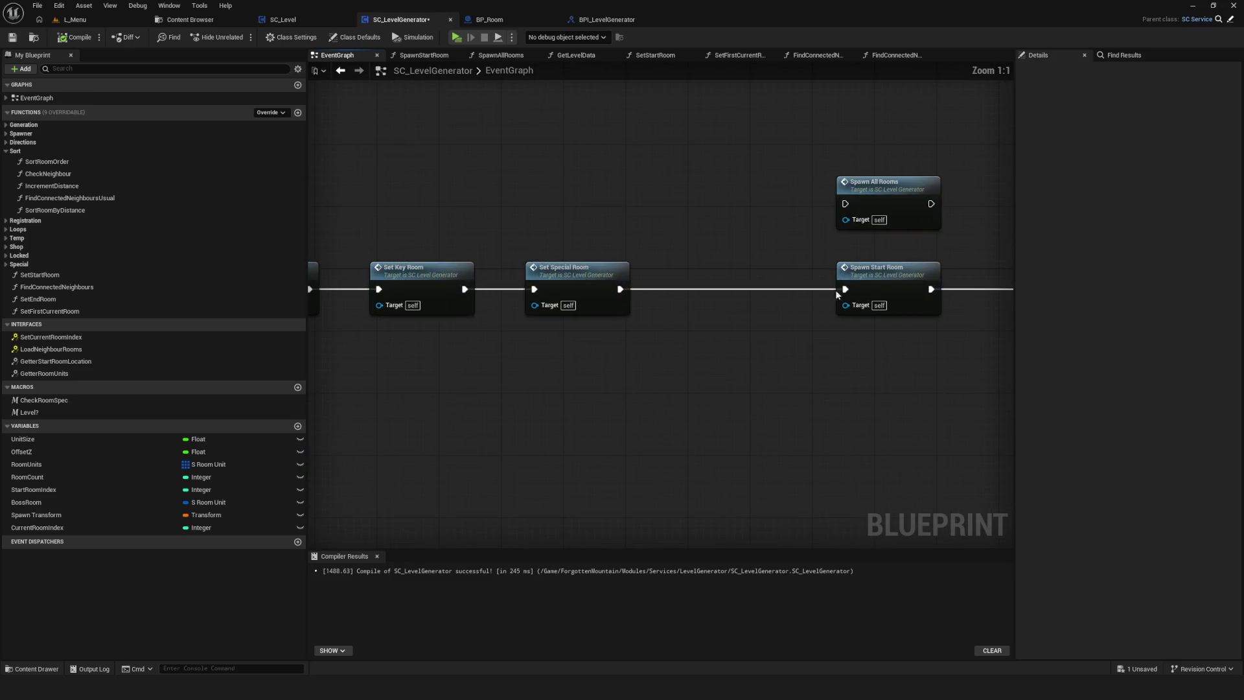
Unhook Spawn Start Room and connect Set Special Room directly to Spawn All Rooms.
alt+click(850, 292)
drag(877, 278, 877, 356)
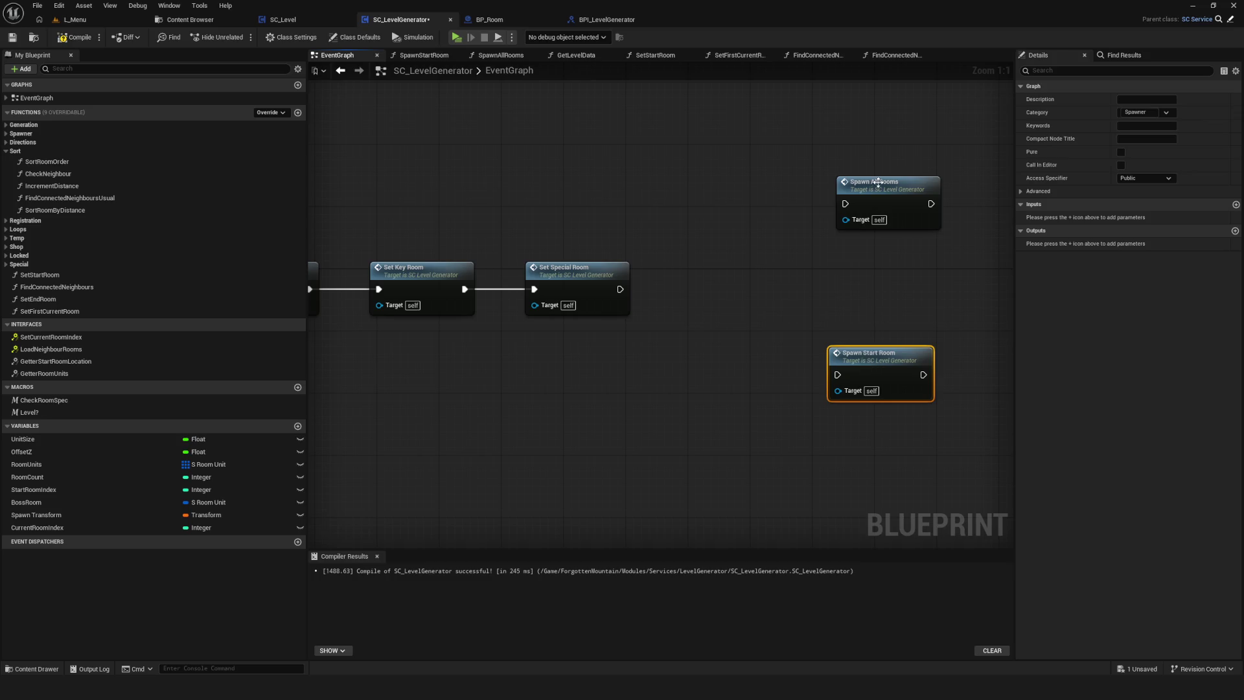
drag(877, 184, 878, 275)
mouse_move(701, 290)
mouse_down()
mouse_move(538, 271)
mouse_move(674, 261)
mouse_up()
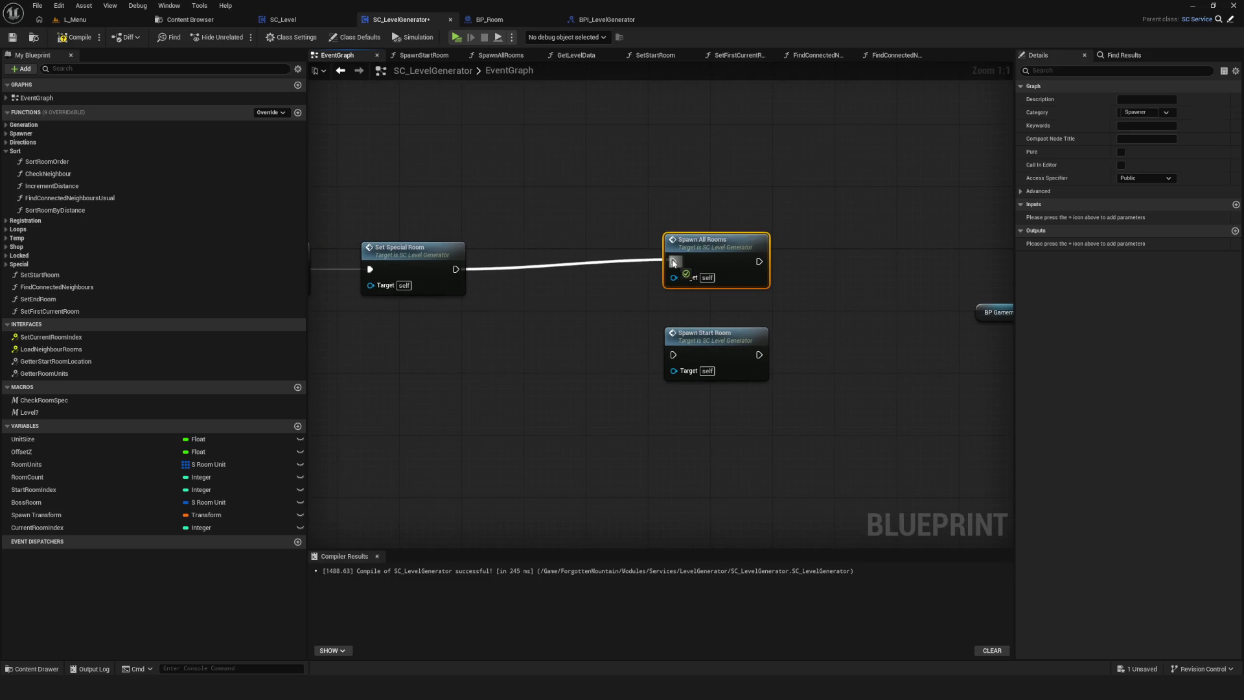
mouse_move(774, 269)
mouse_down()
mouse_move(570, 270)
mouse_move(824, 264)
mouse_move(512, 263)
mouse_move(1133, 270)
mouse_move(857, 268)
mouse_up()
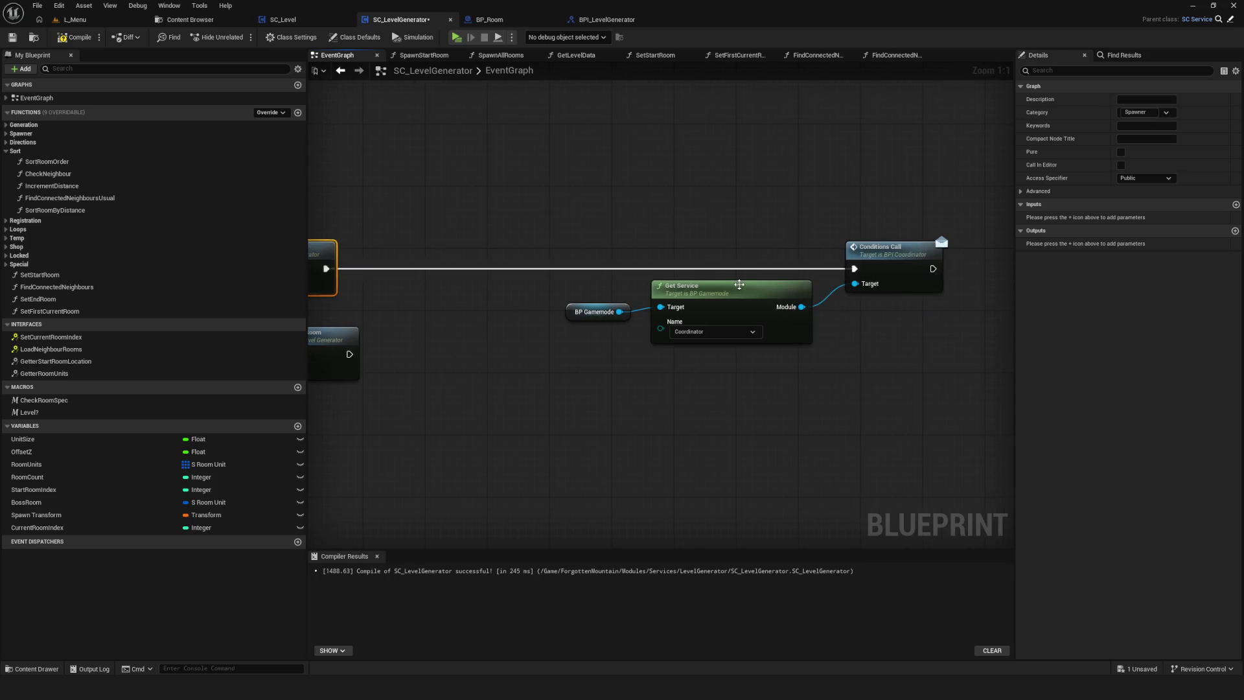
Compile and save the blueprint, then start a test run of the level.
scroll(629, 270, down, 4)
click(9, 39)
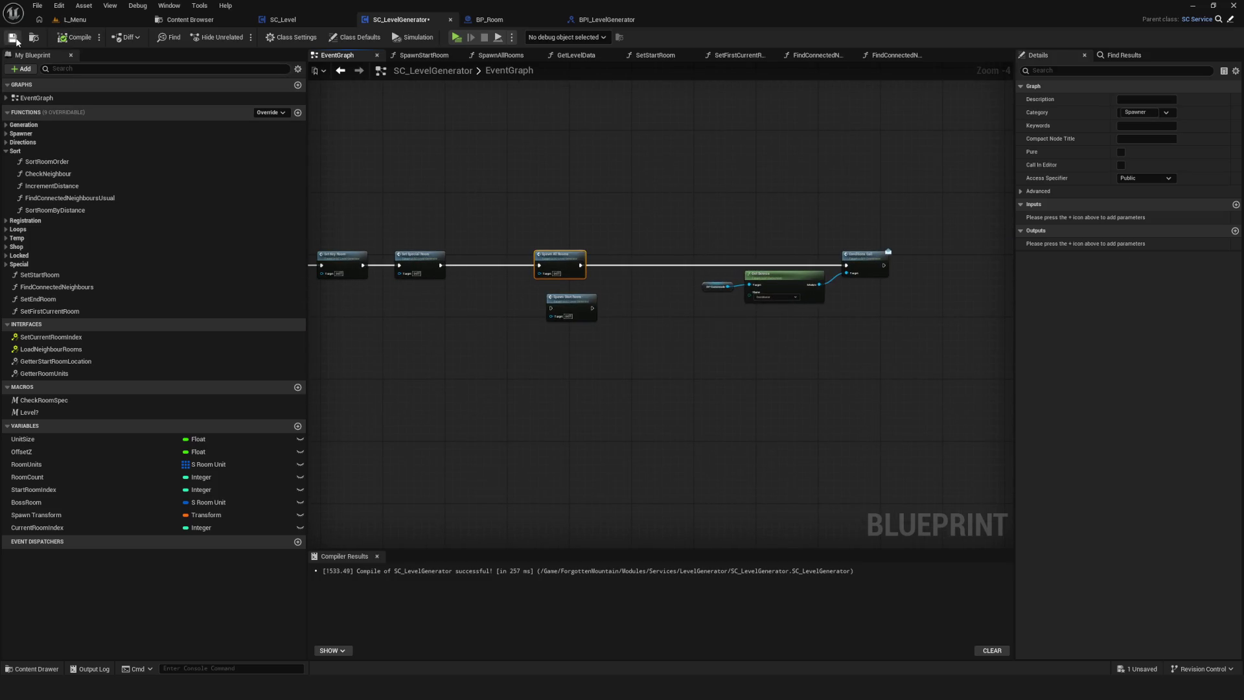
scroll(714, 248, up, 3)
drag(664, 285, 658, 287)
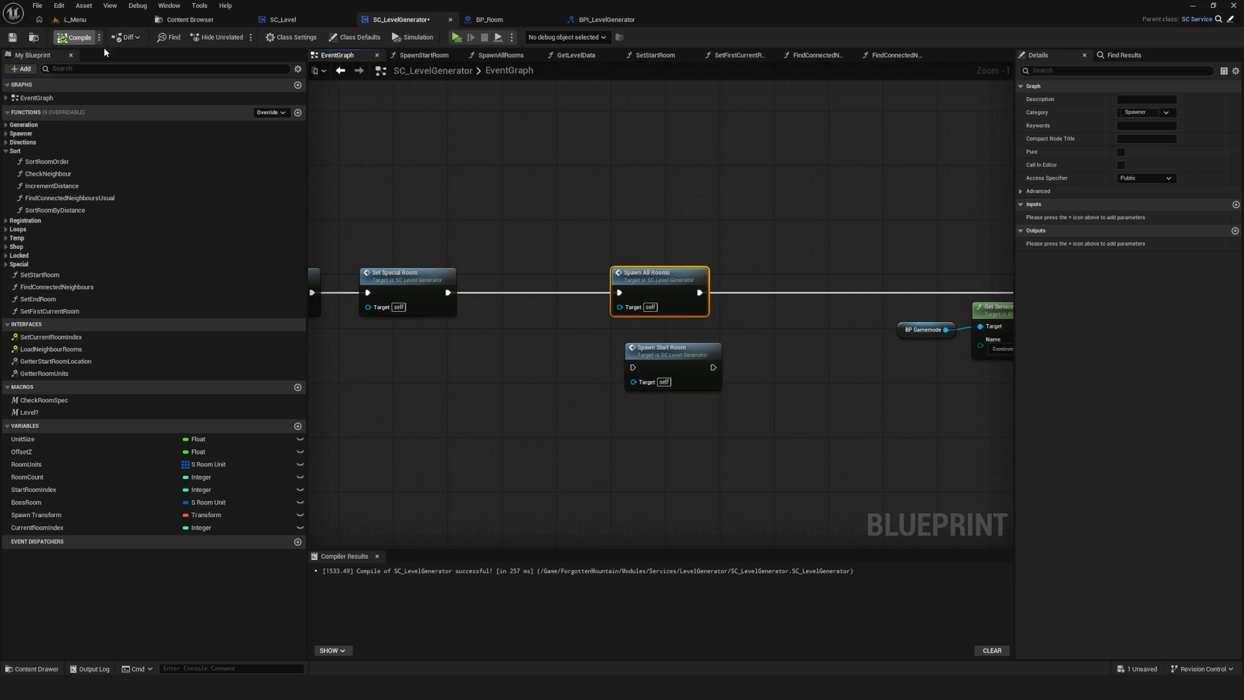
click(461, 36)
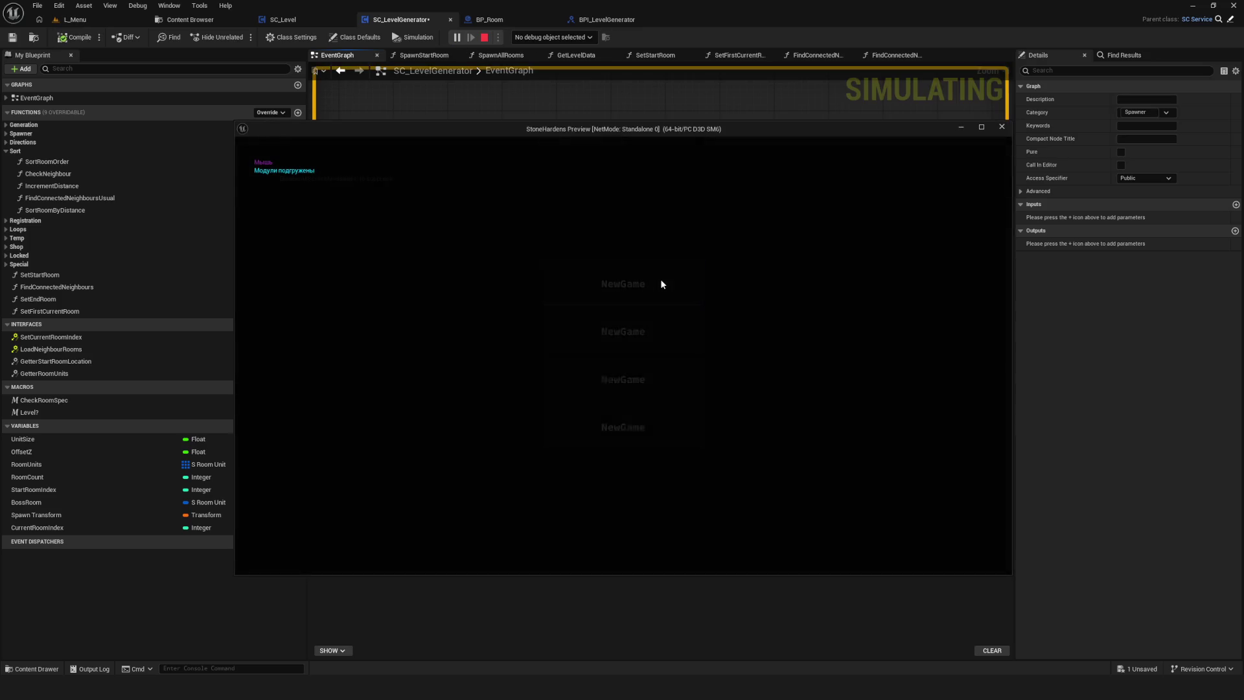
Start a New Game and fly the debug camera over the generated caverns and Start tile.
click(661, 283)
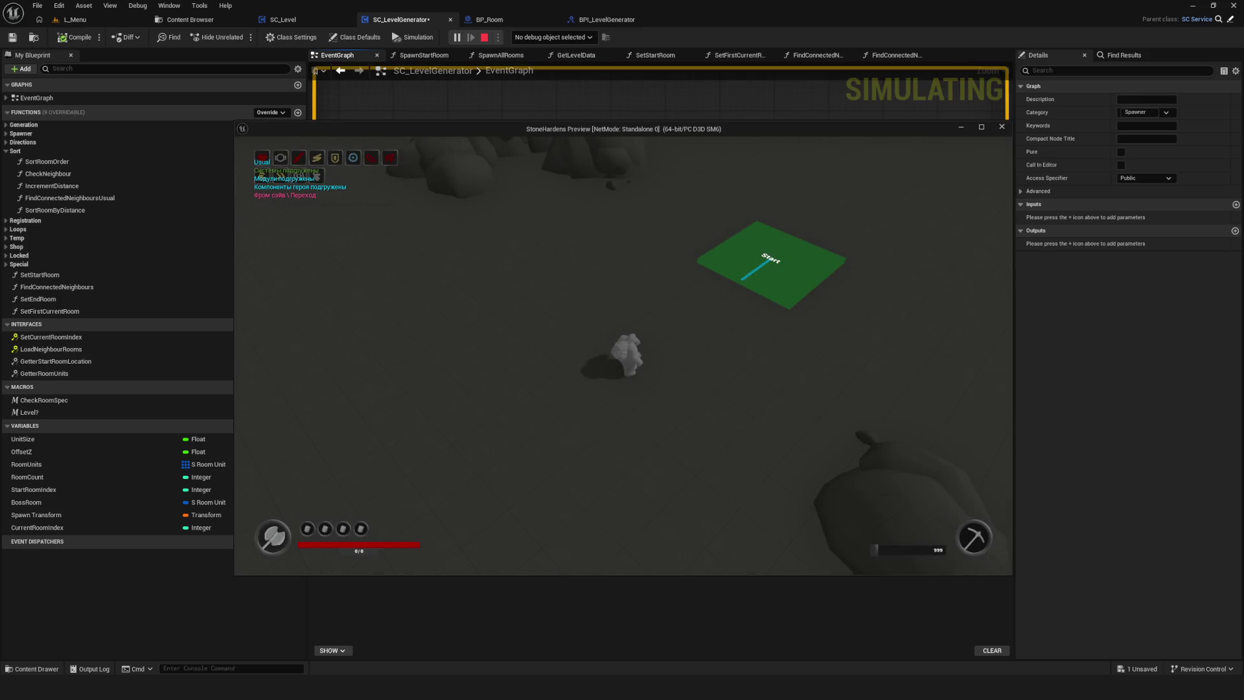
key(semicolon)
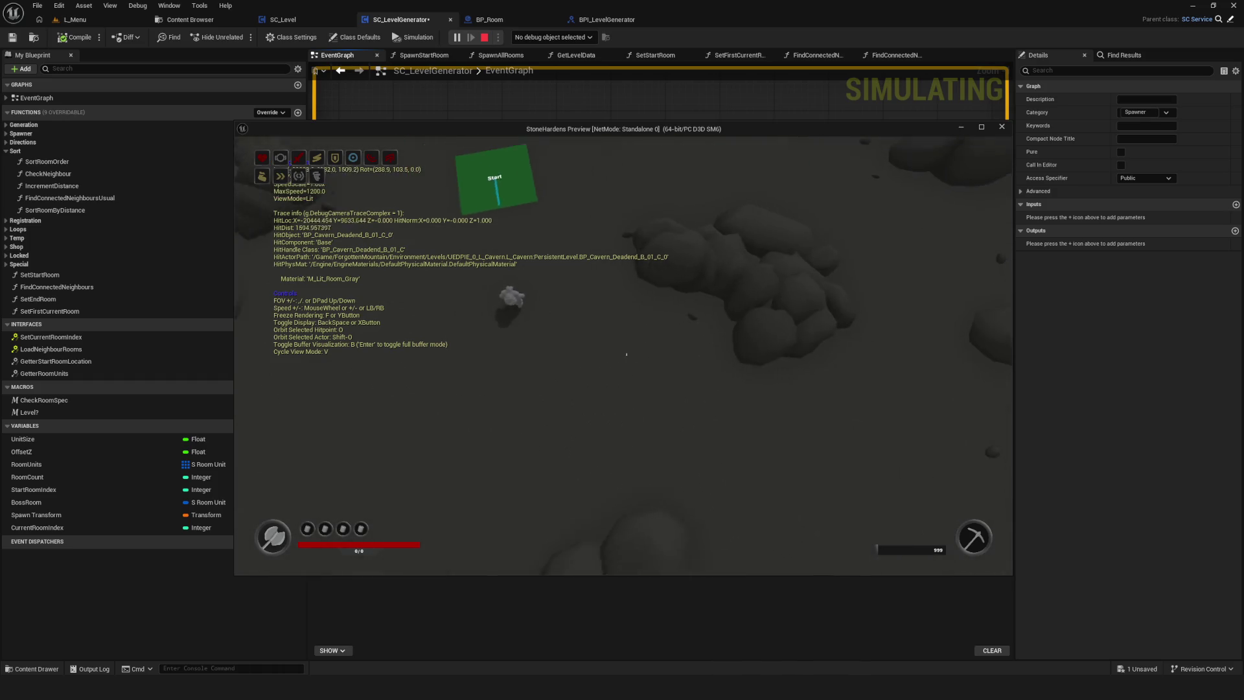
key(s)
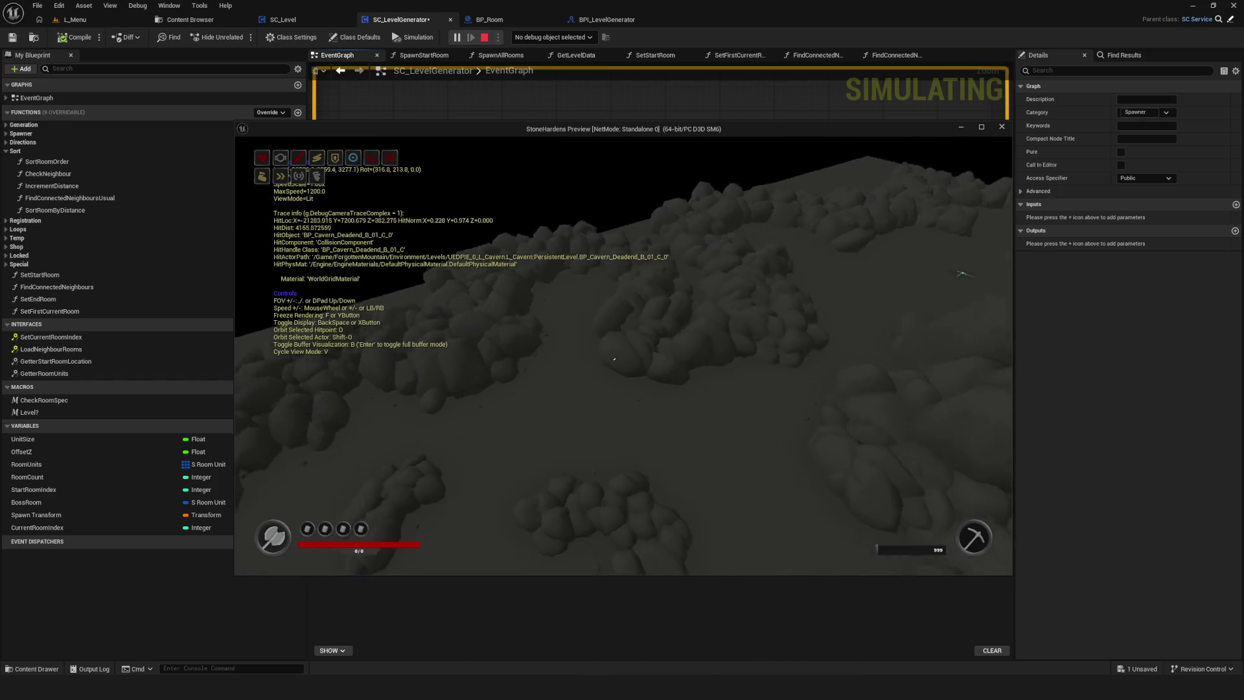
key(s)
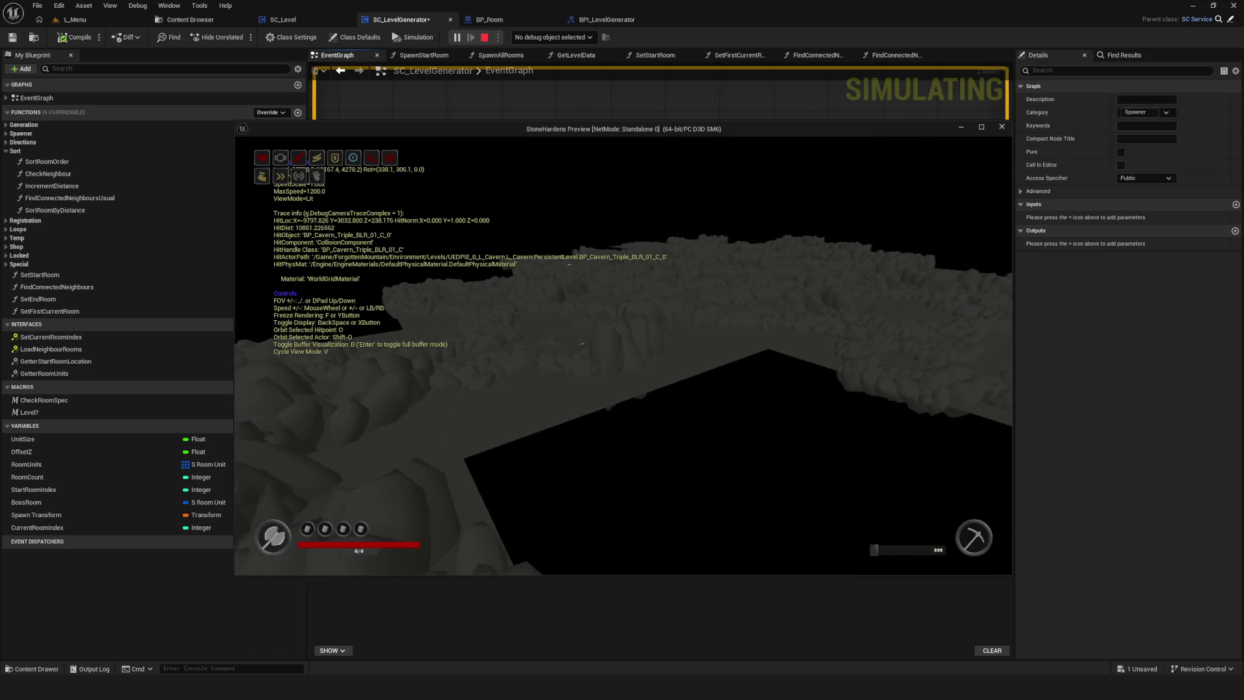
key(a)
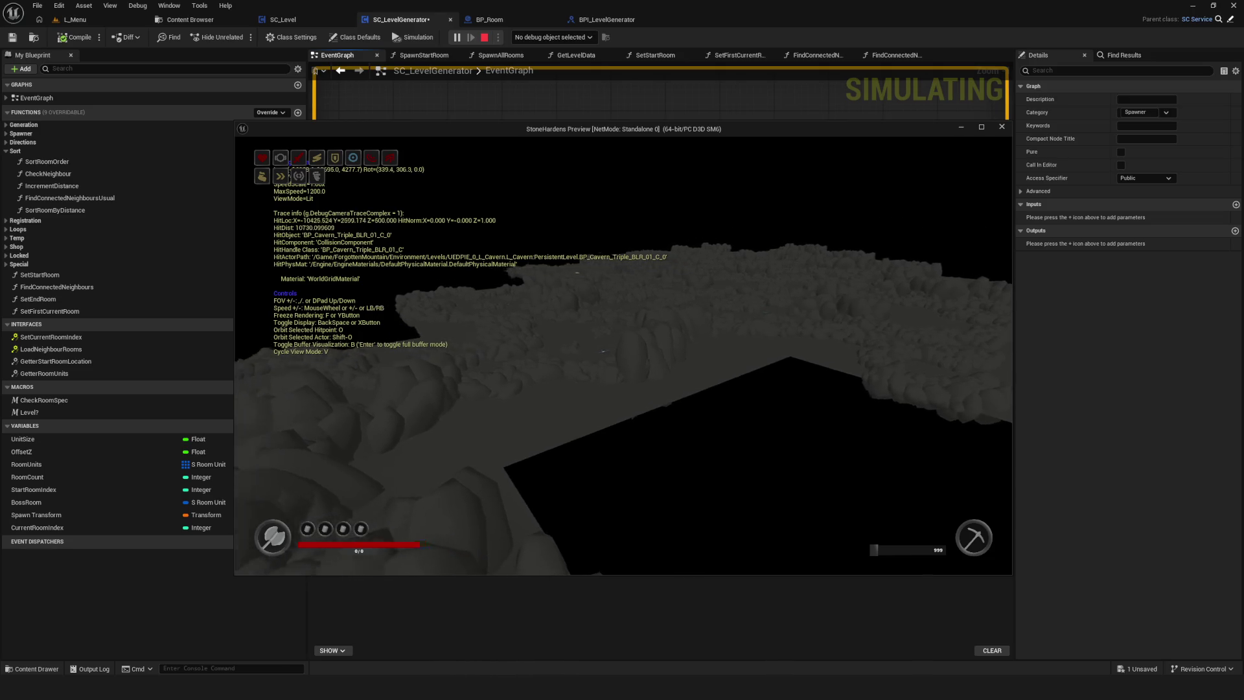
scroll(623, 355, up, 4)
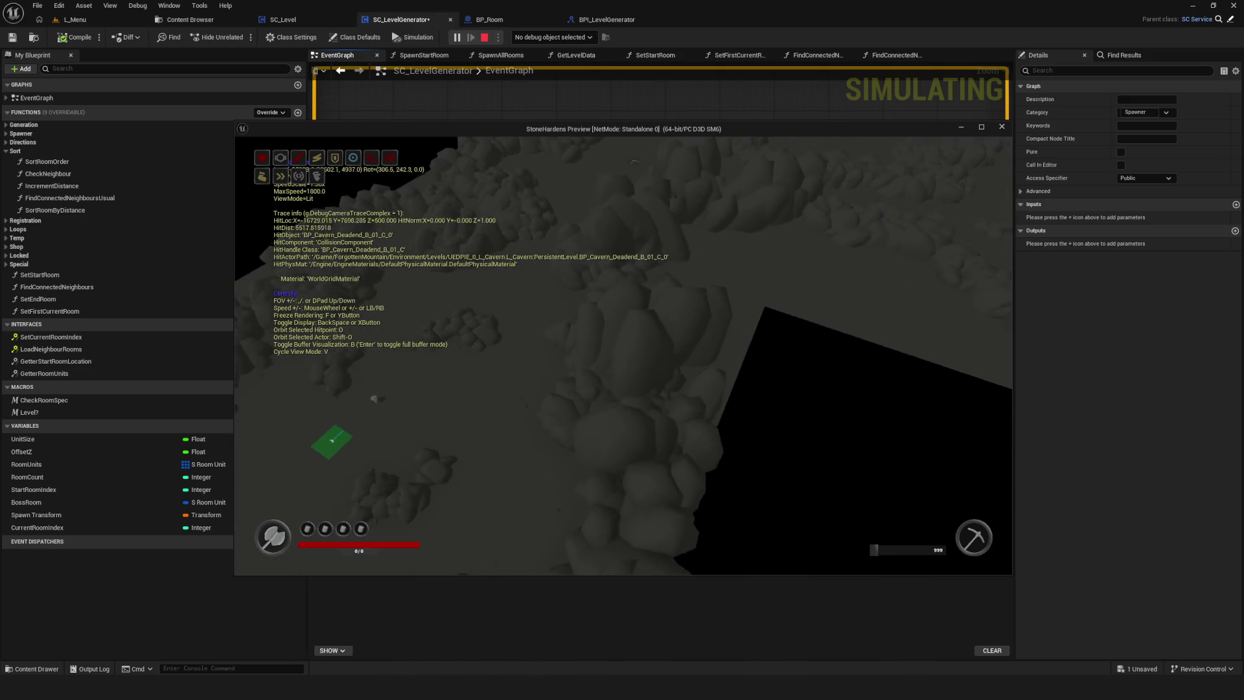
scroll(623, 355, up, 5)
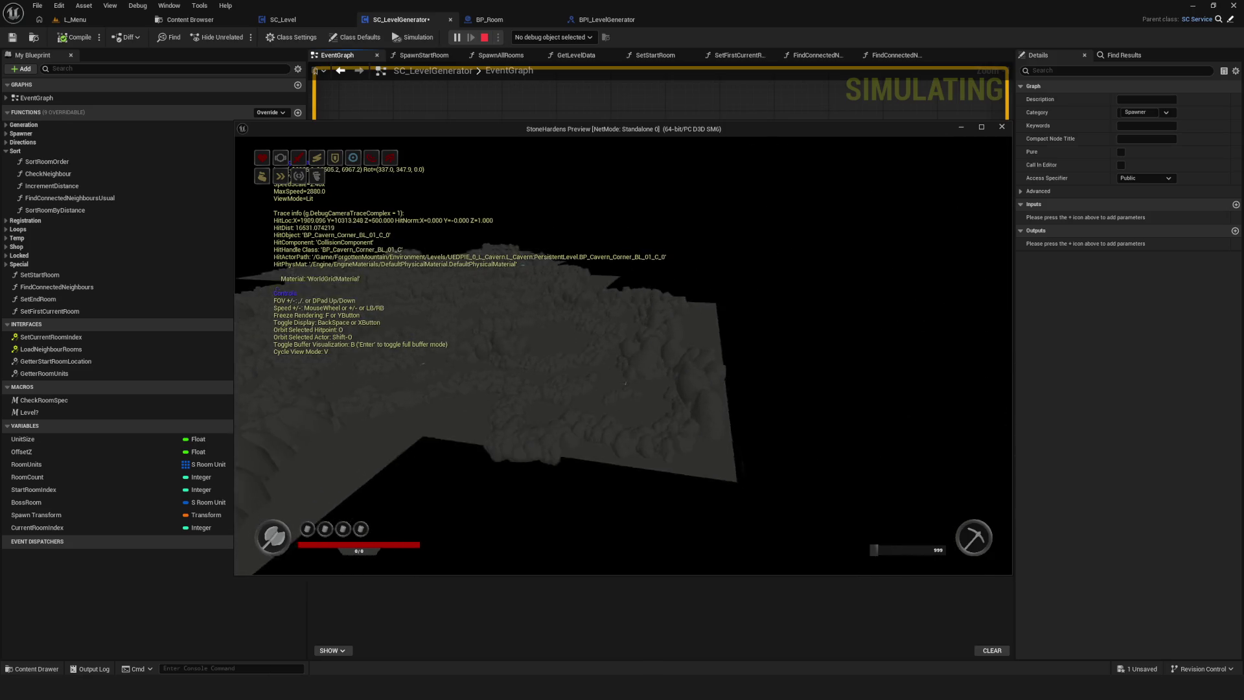
scroll(623, 355, up, 1)
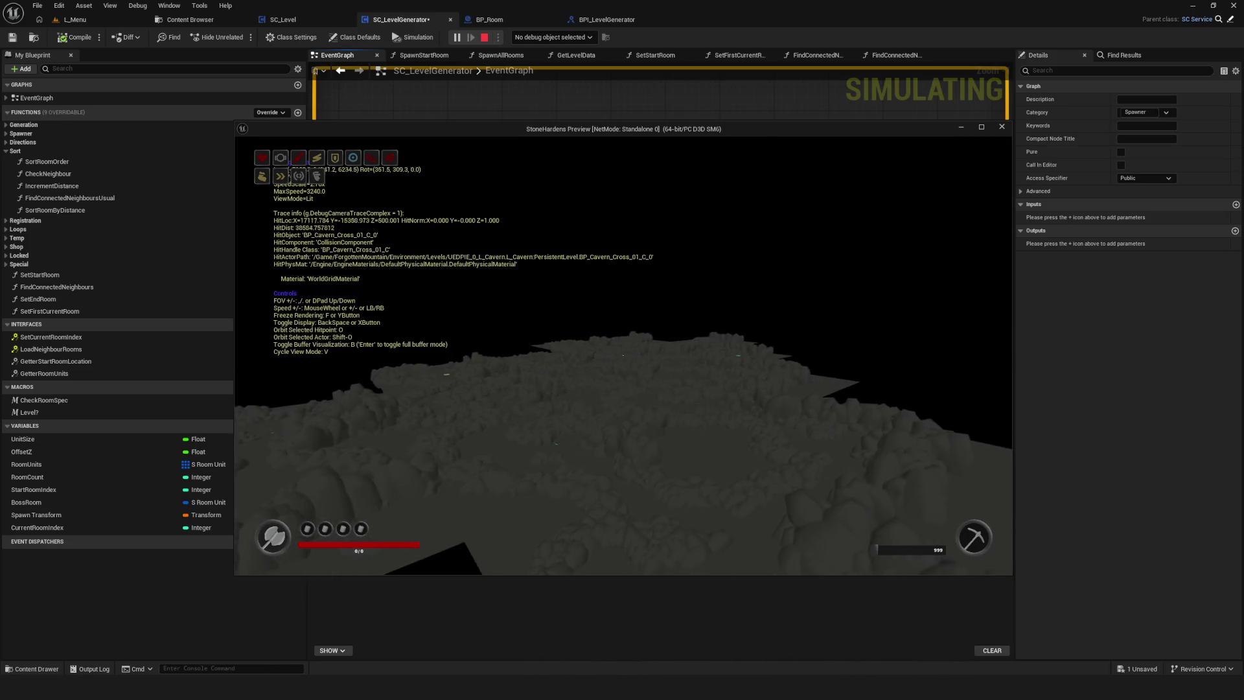
key(w)
key(w)
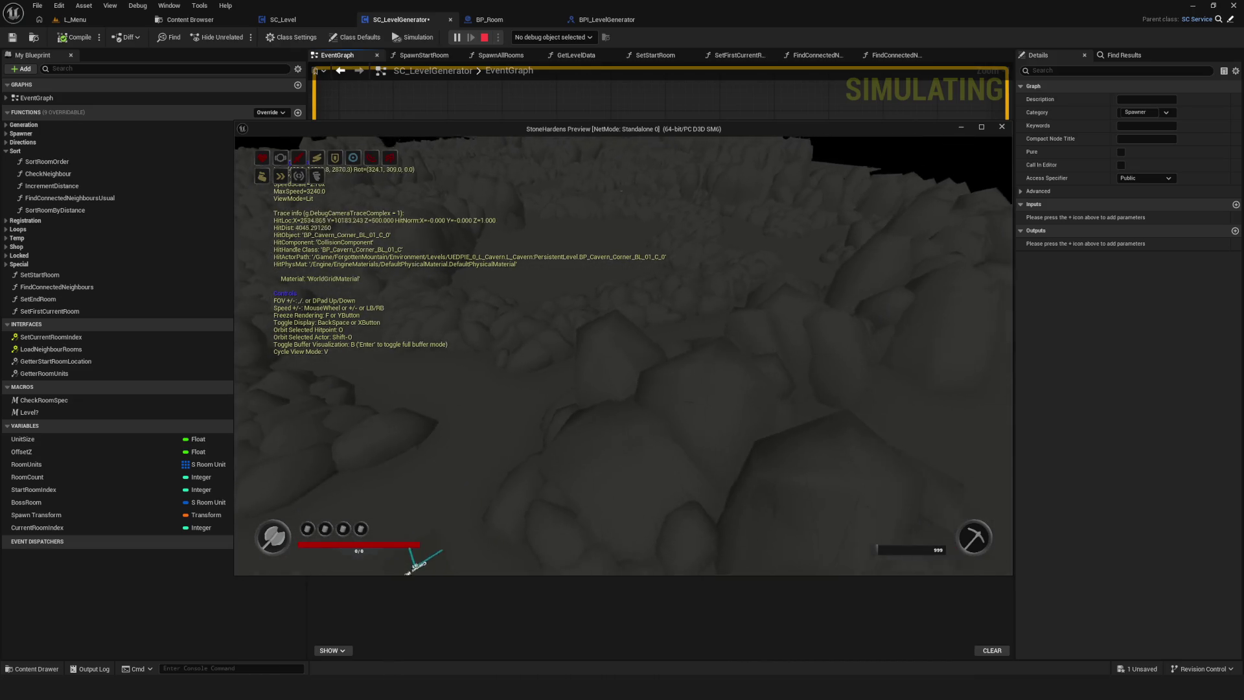
key(s)
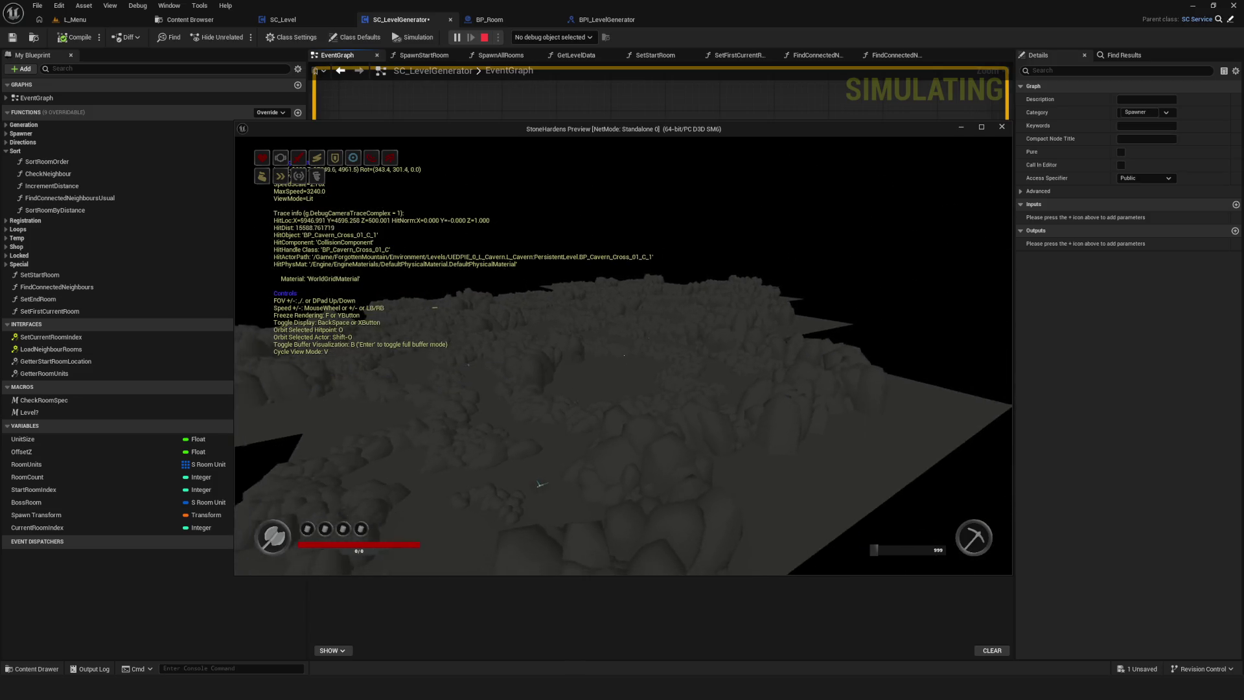
key(s)
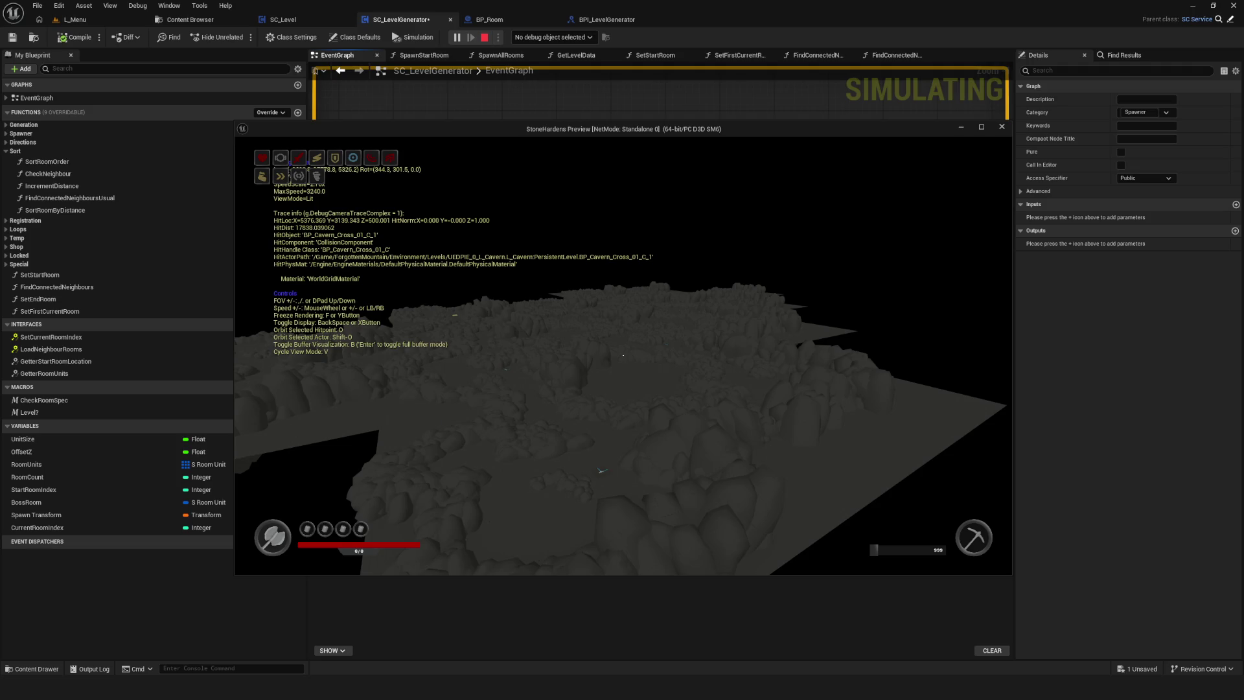
key(Escape)
Reconnect Set Special Room to Spawn Start Room instead of Spawn All Rooms and save.
scroll(645, 285, down, 5)
scroll(646, 311, up, 5)
alt+click(718, 307)
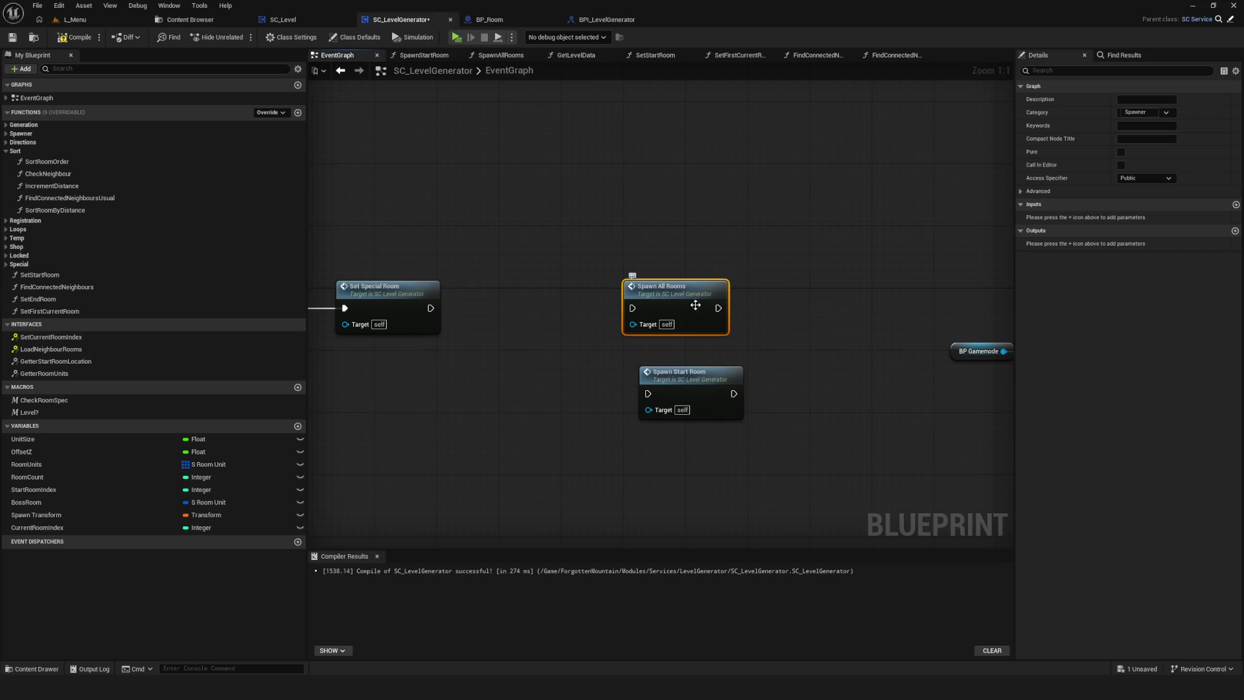
drag(710, 305, 698, 190)
drag(682, 387, 681, 294)
drag(431, 308, 778, 306)
scroll(889, 303, down, 9)
scroll(556, 500, up, 10)
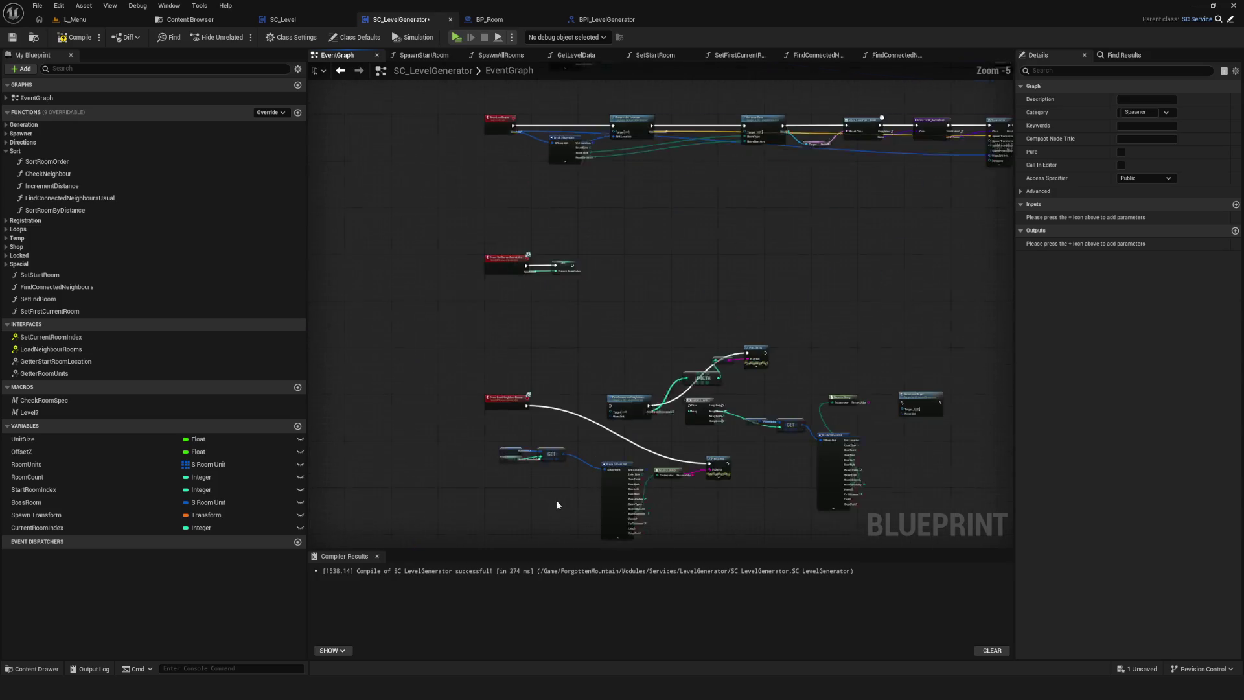
drag(705, 312, 773, 314)
key(ctrl+s)
Open the SetFirstCurrentRoom function and delete its Start Room Index getter.
mouse_move(604, 274)
mouse_down()
mouse_move(630, 330)
mouse_move(594, 318)
mouse_up()
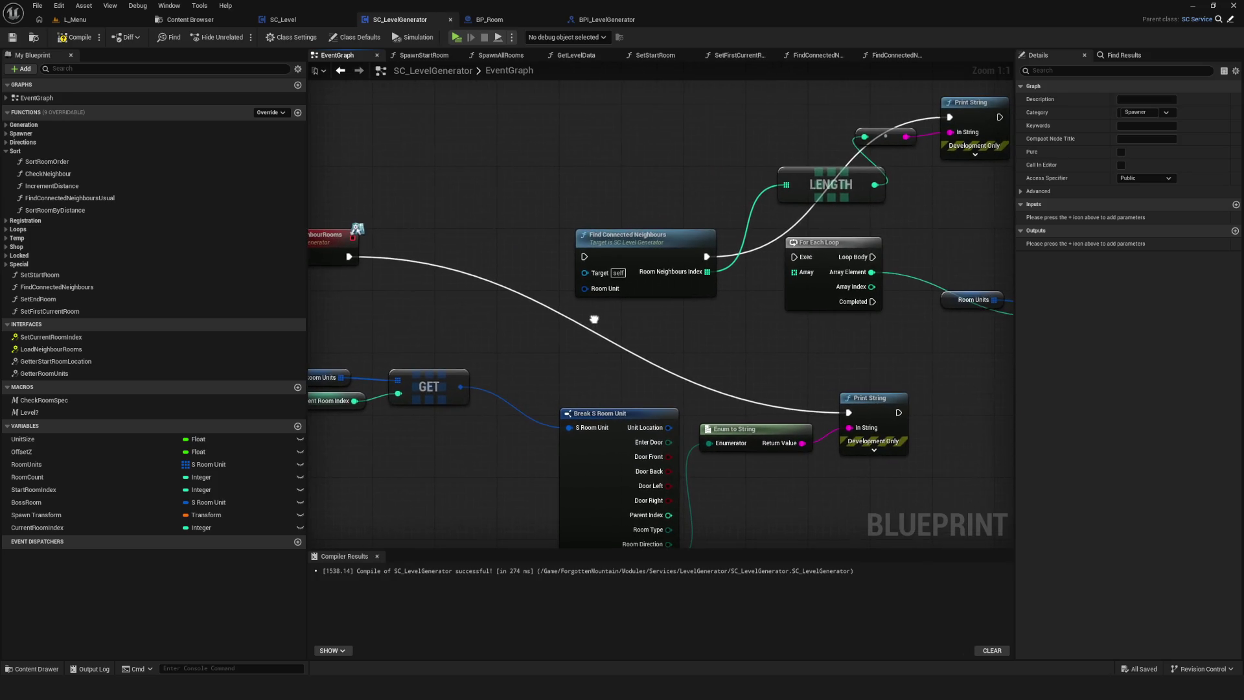
scroll(745, 406, down, 8)
scroll(665, 427, up, 4)
scroll(663, 428, up, 3)
drag(535, 404, 618, 371)
mouse_move(508, 338)
mouse_down()
mouse_move(842, 333)
mouse_move(707, 316)
mouse_move(946, 289)
mouse_up()
double_click(706, 317)
click(531, 329)
key(Delete)
scroll(628, 380, down, 5)
Undo the deletion to restore SetFirstCurrentRoom's Start Room Index getter.
scroll(750, 361, up, 5)
drag(602, 392, 715, 362)
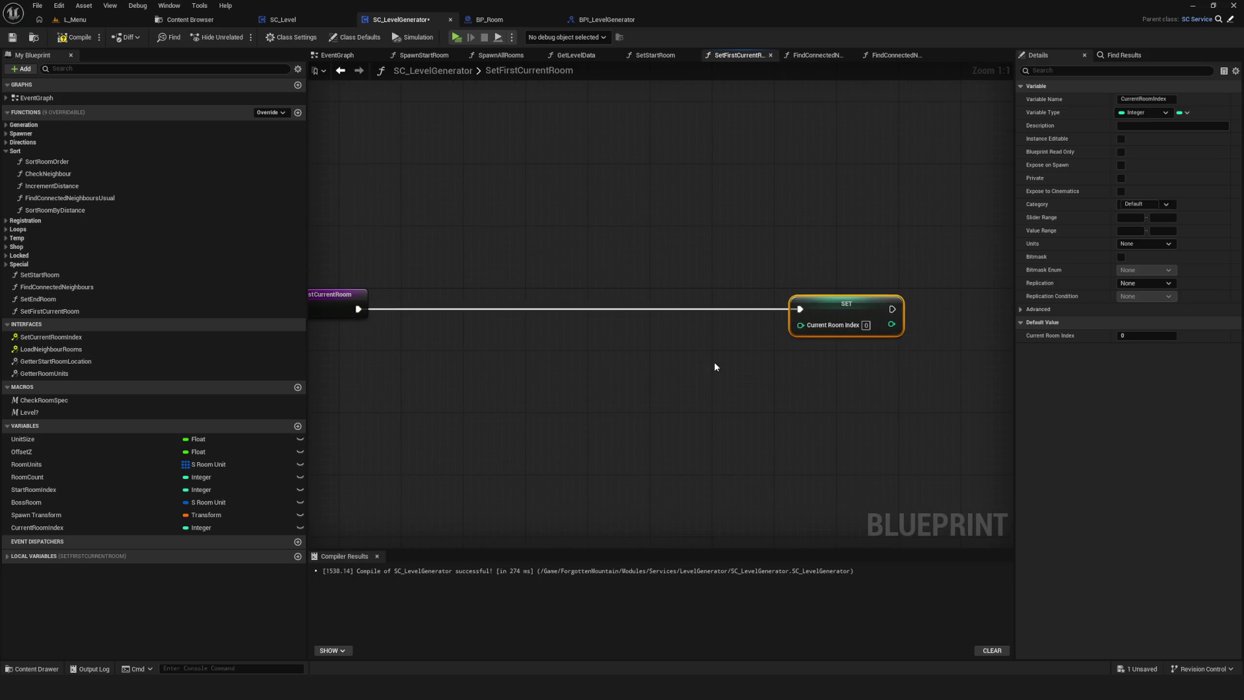
key(ctrl+z)
key(ctrl+z)
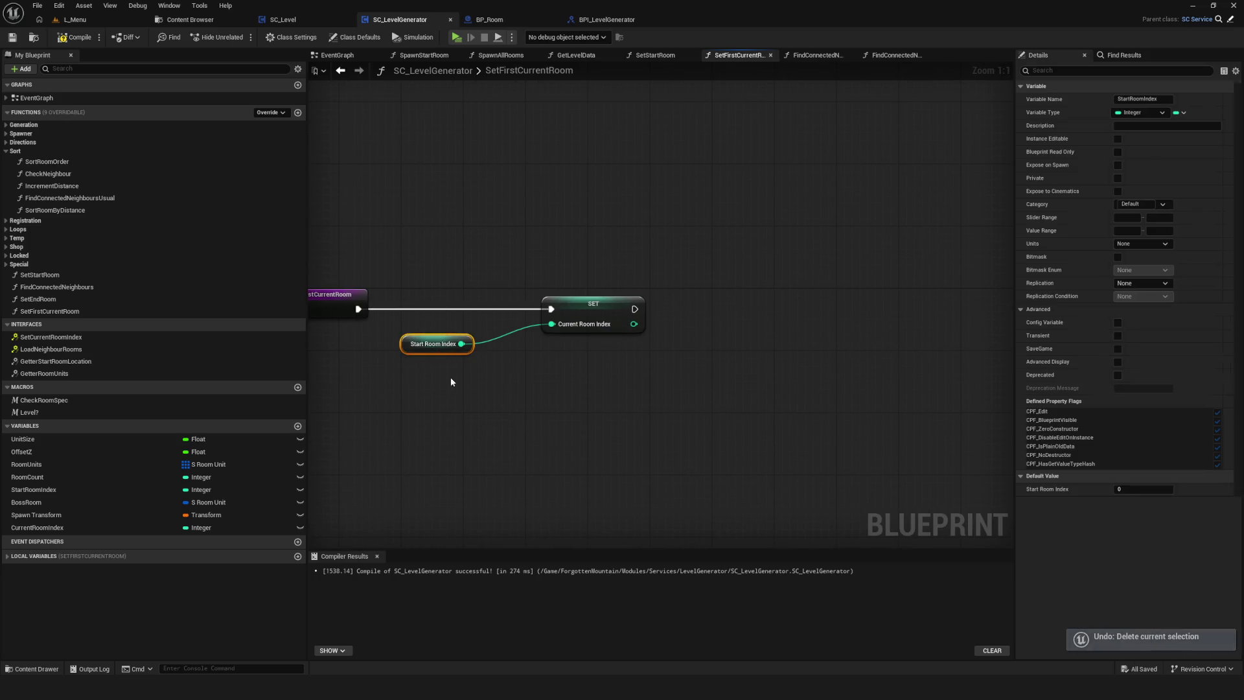
Place a StartRoomIndex getter beside the EventGraph's Room Units GET node and save.
click(333, 55)
scroll(787, 344, down, 10)
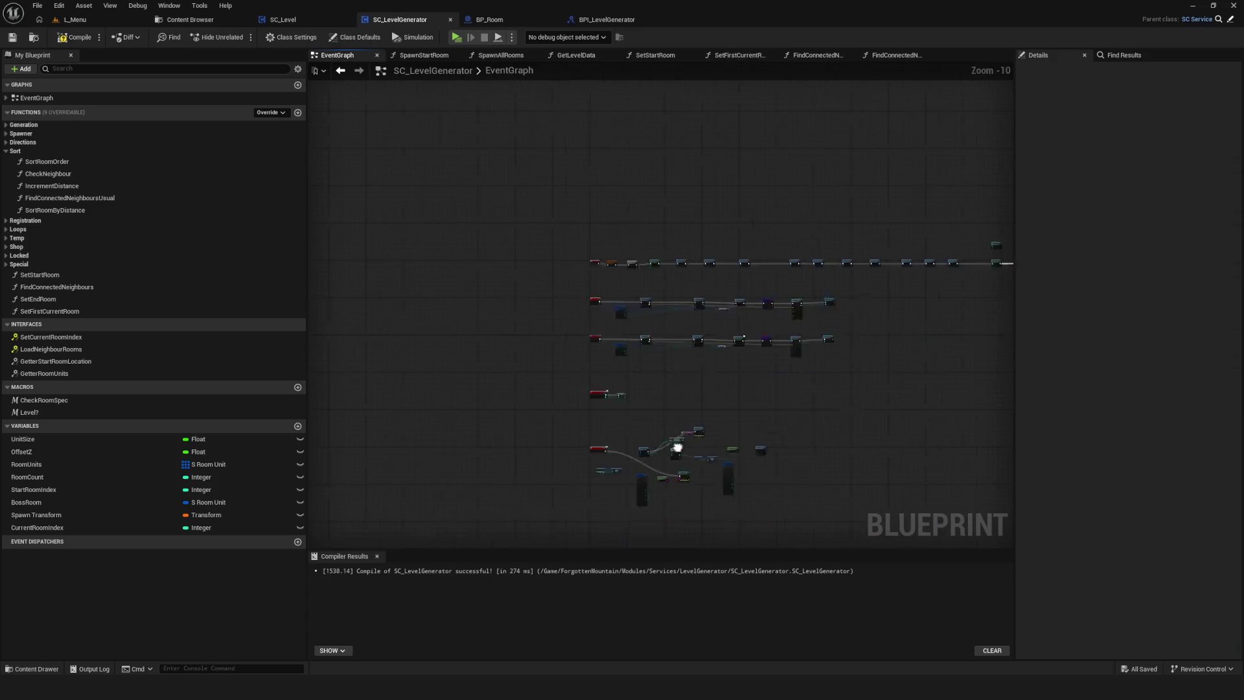
scroll(677, 447, up, 9)
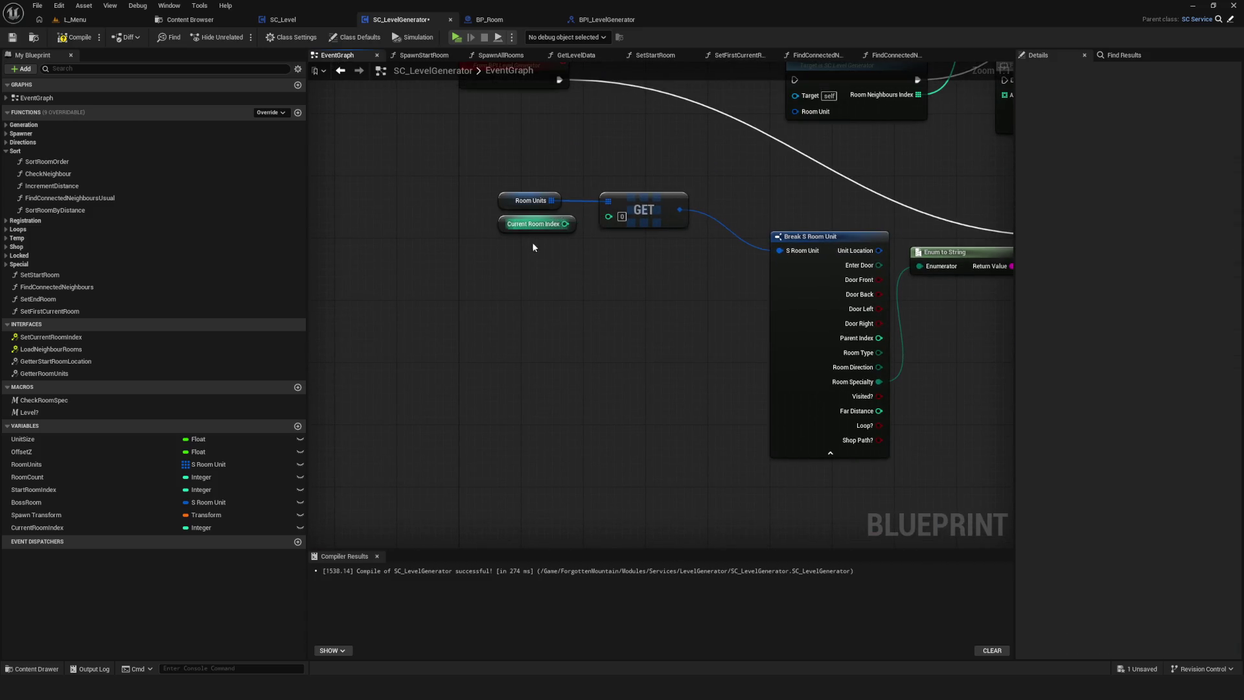
drag(535, 224, 473, 271)
mouse_move(34, 489)
mouse_down()
mouse_move(582, 252)
mouse_move(545, 229)
mouse_move(621, 216)
mouse_up()
mouse_move(710, 258)
mouse_down()
mouse_move(493, 293)
mouse_move(503, 309)
mouse_up()
key(ctrl+s)
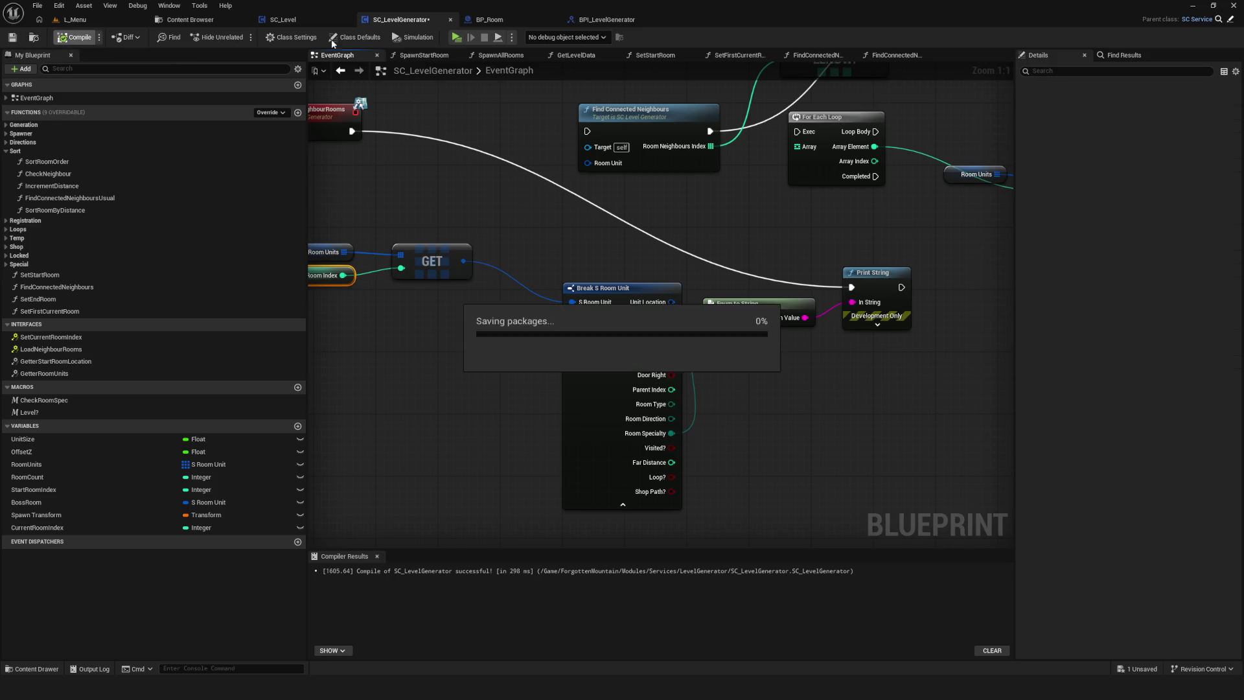
Play-test a new game to confirm the green Start tile, then open the StartRoomIndex variable's options.
click(456, 37)
click(635, 286)
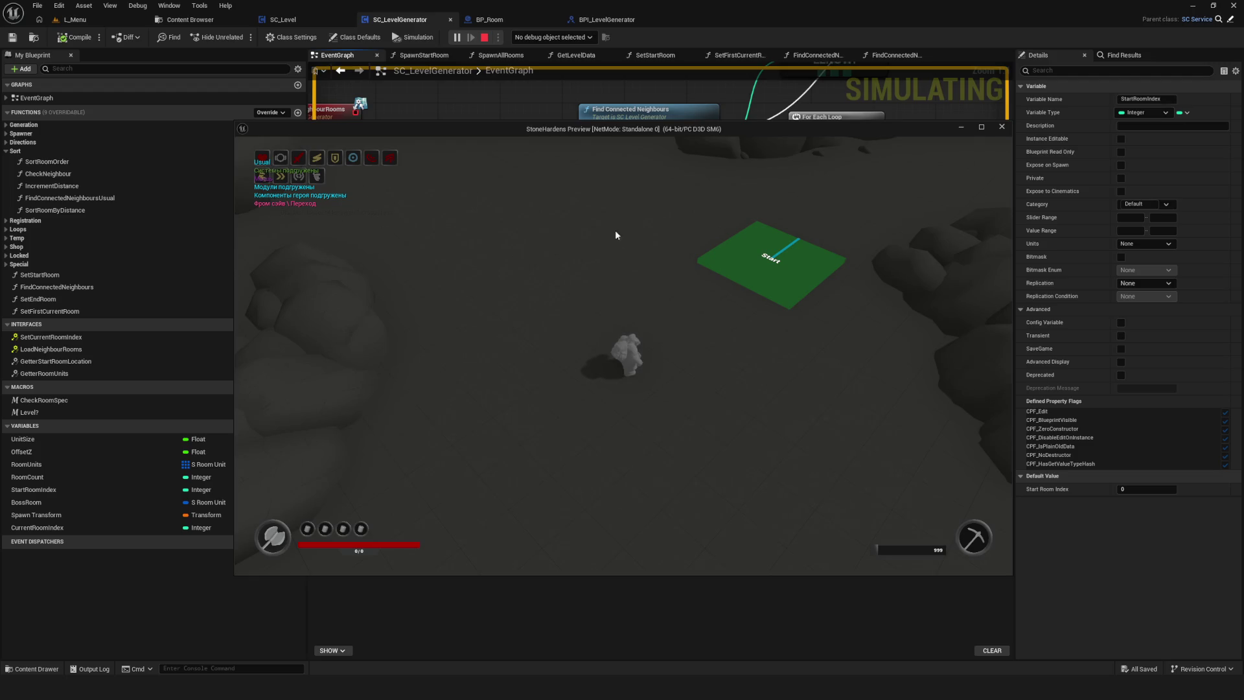
key(Escape)
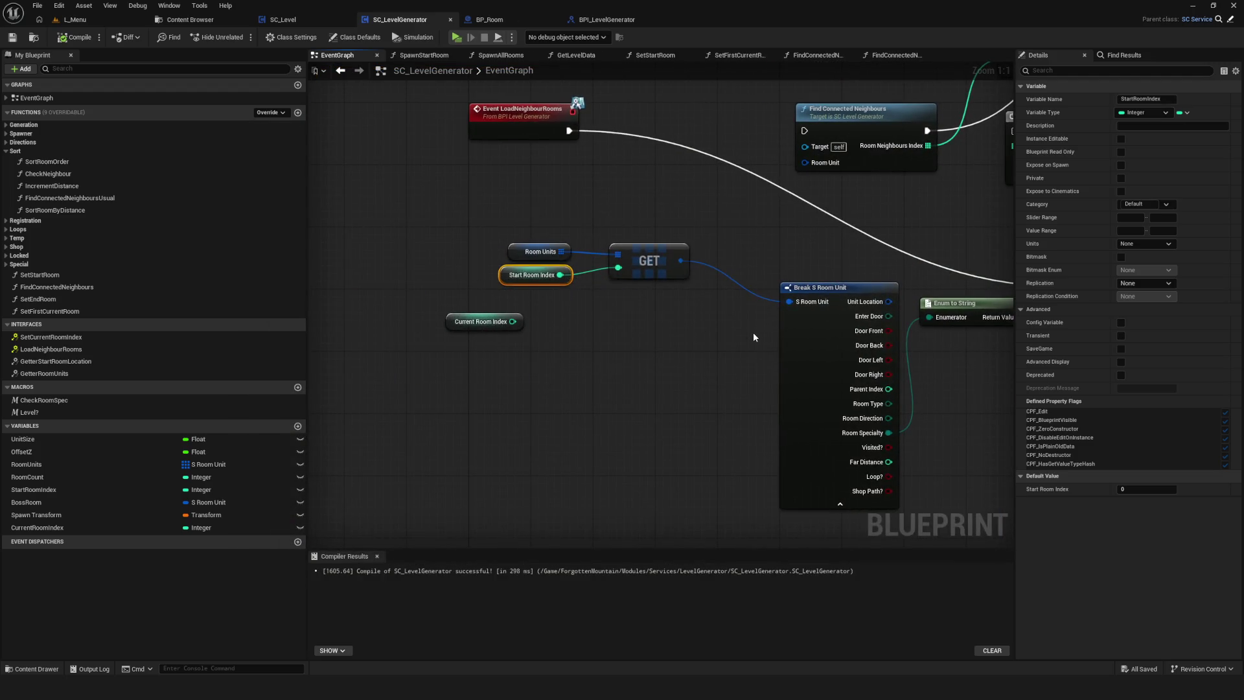
drag(710, 251, 544, 334)
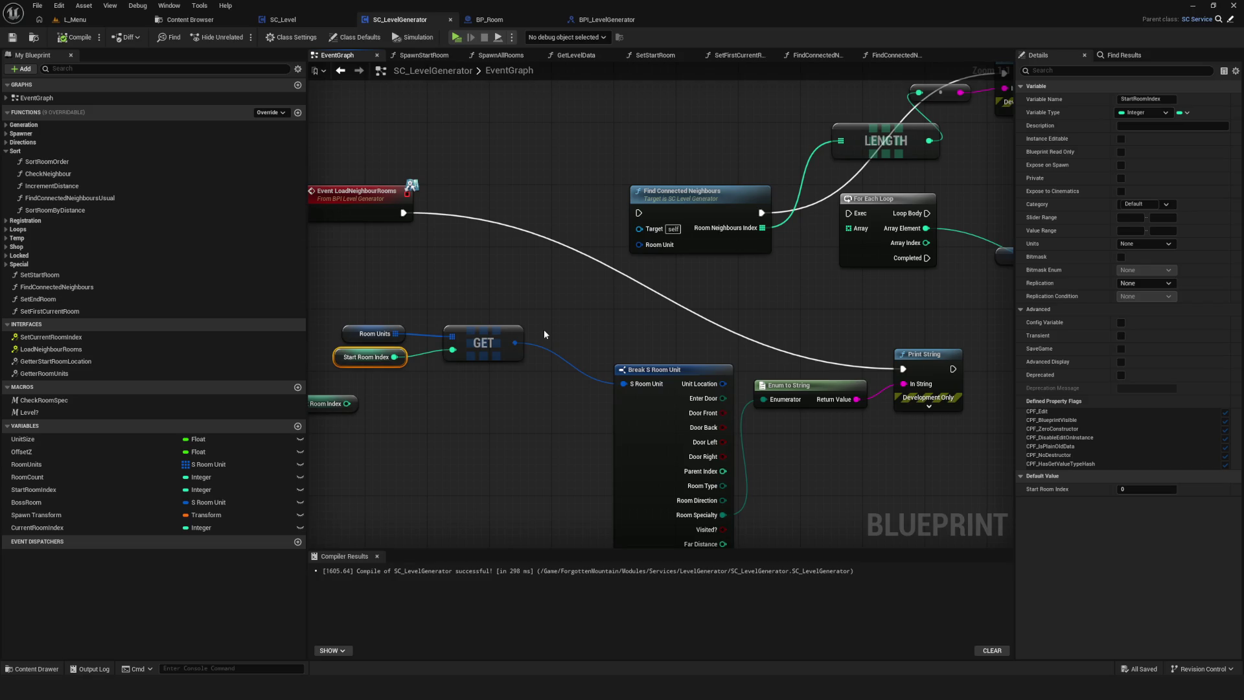
right_click(52, 493)
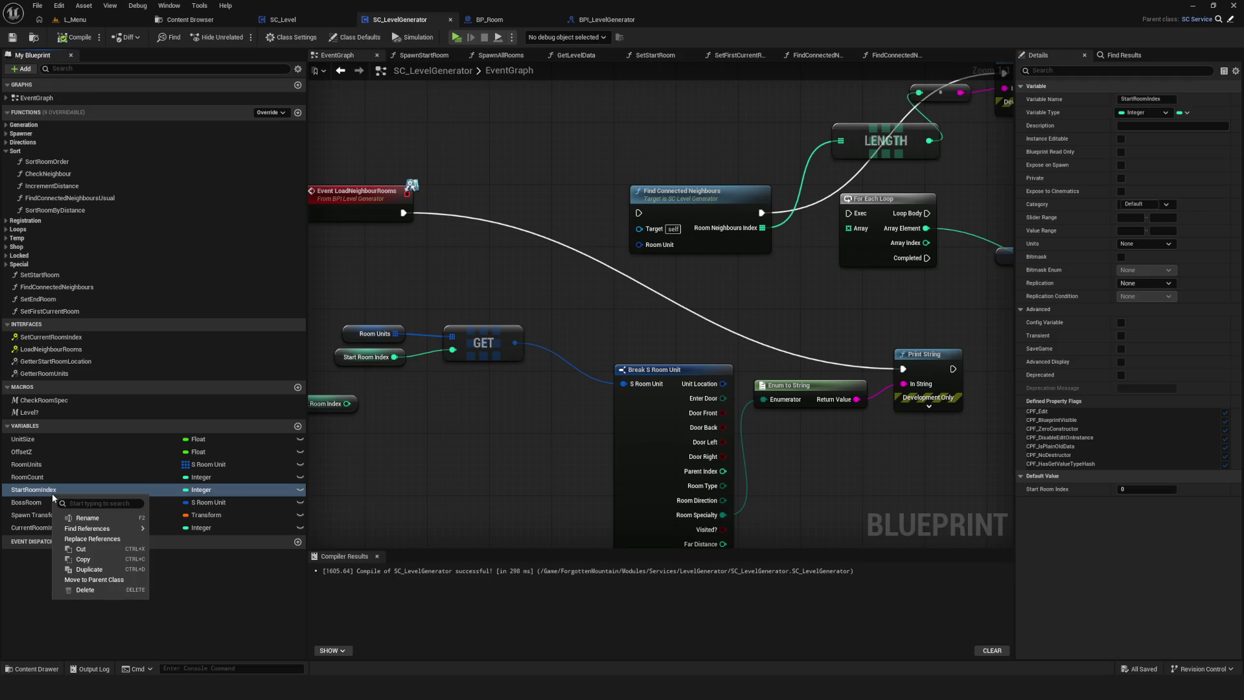
Find all references to StartRoomIndex by name and jump to where it is set.
mouse_move(91, 528)
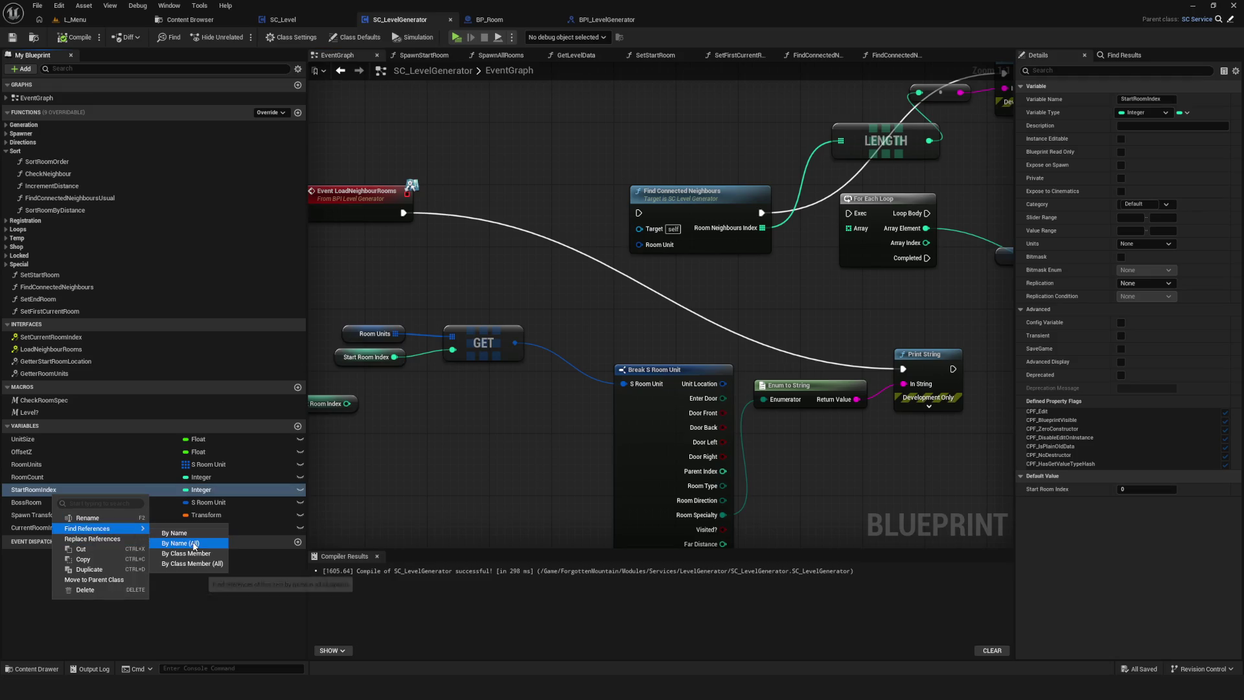
click(184, 543)
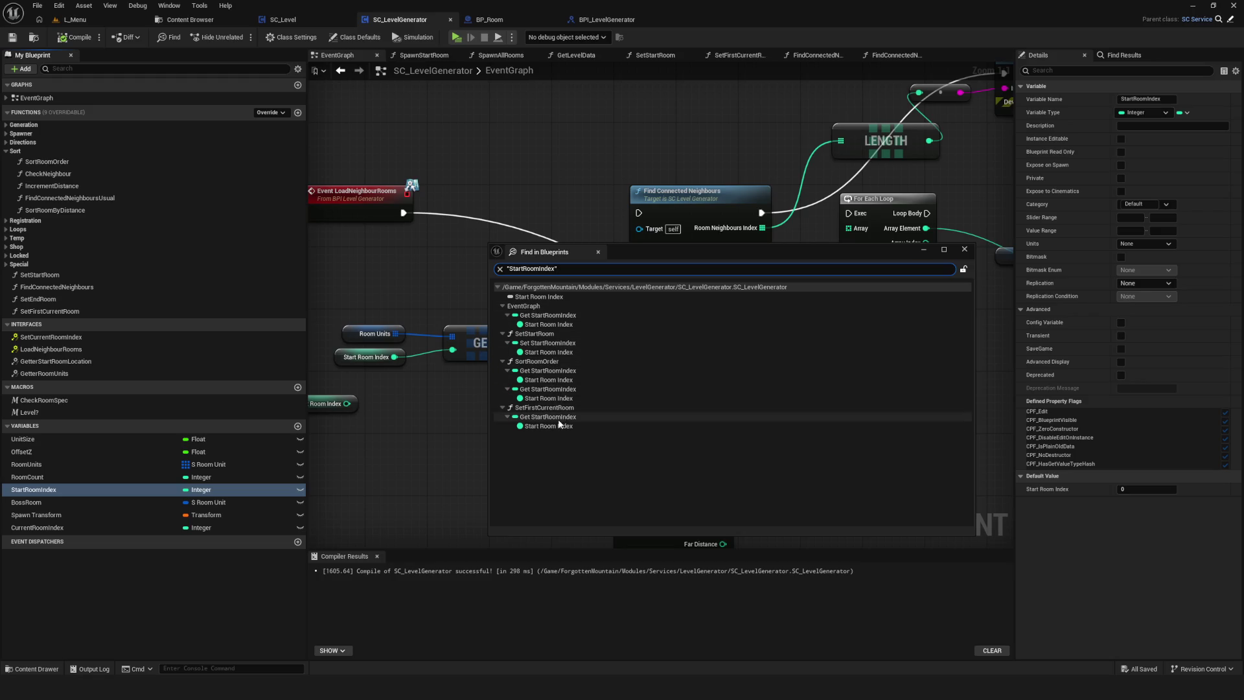
click(560, 344)
double_click(559, 344)
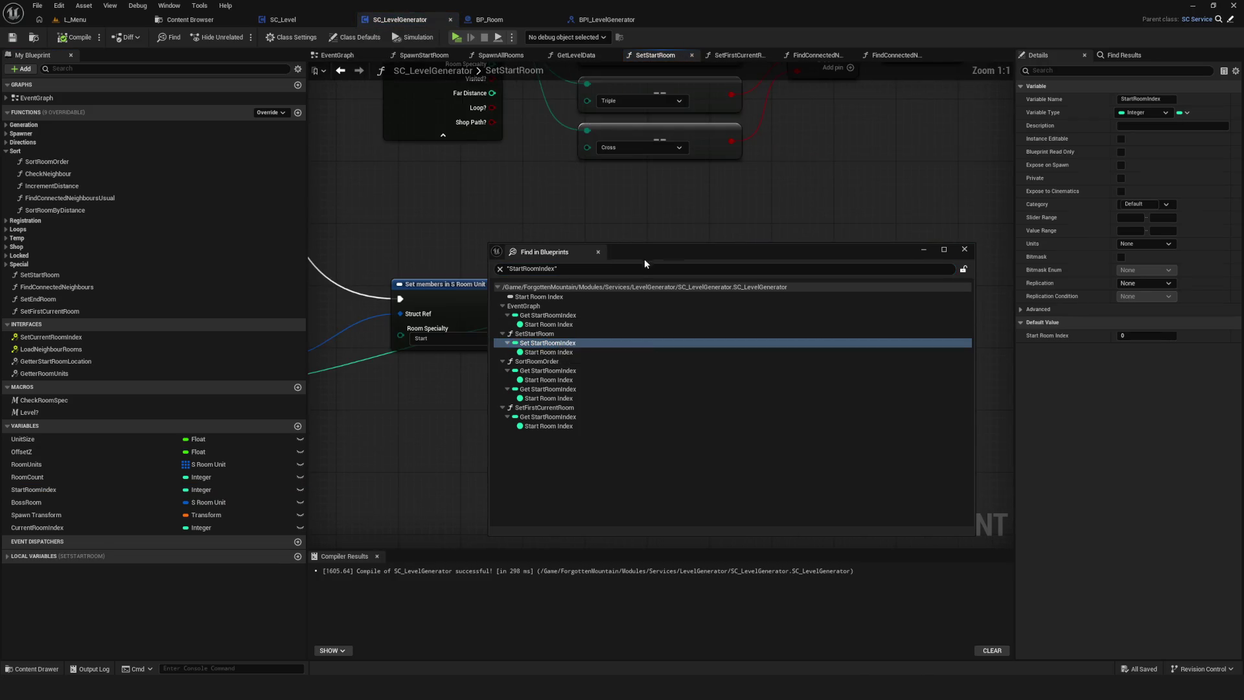
Inspect the SetStartRoom graph's Set members in S Room Unit and SET Start Room Index nodes.
drag(645, 265, 988, 274)
scroll(647, 311, down, 1)
mouse_move(629, 316)
mouse_down()
mouse_move(784, 355)
mouse_move(561, 188)
mouse_up()
mouse_move(624, 379)
mouse_down()
mouse_move(731, 418)
mouse_move(866, 432)
mouse_move(657, 453)
mouse_move(718, 390)
mouse_move(1010, 339)
mouse_move(793, 338)
mouse_up()
scroll(654, 452, down, 4)
scroll(615, 421, up, 3)
drag(555, 292, 647, 472)
scroll(596, 434, down, 5)
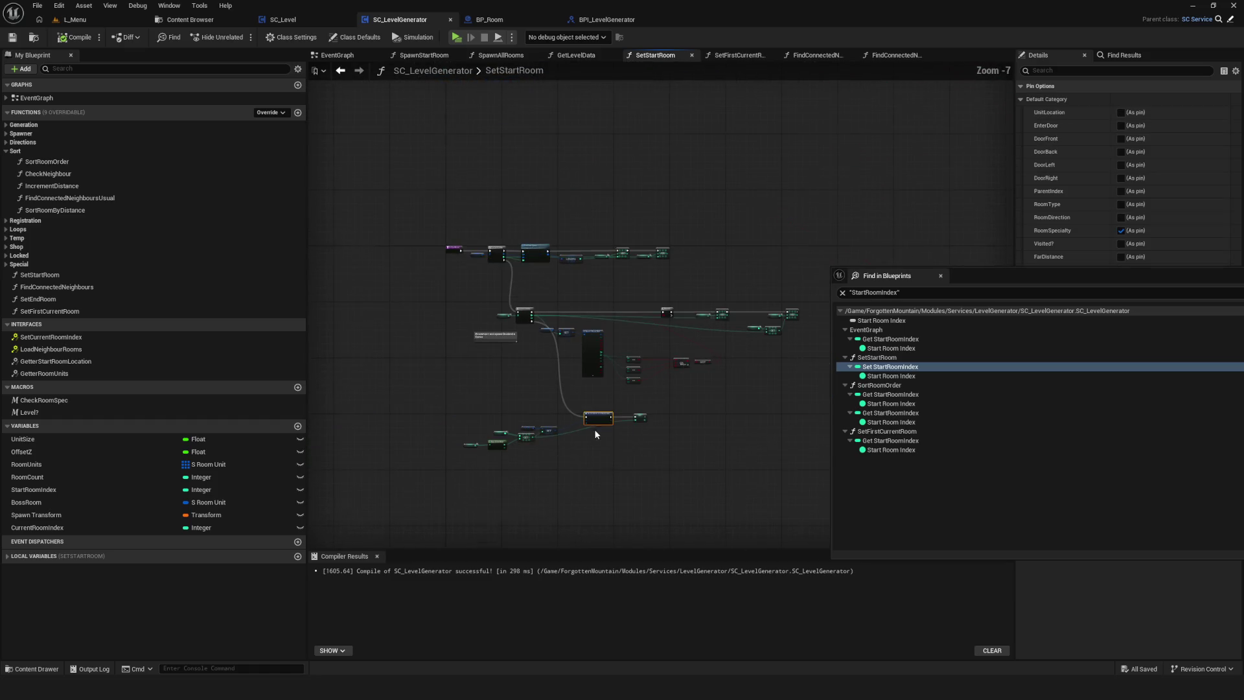
drag(667, 430, 622, 426)
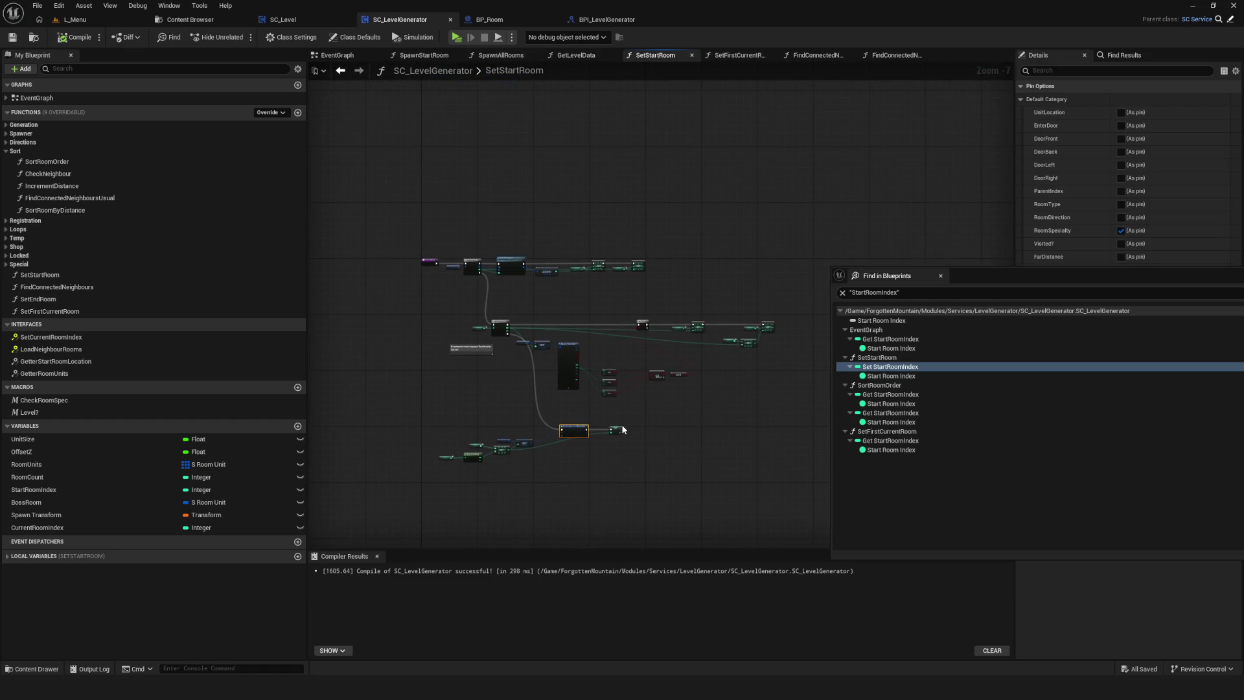
scroll(564, 434, up, 7)
mouse_move(527, 306)
mouse_down()
mouse_move(655, 508)
mouse_move(535, 453)
mouse_up()
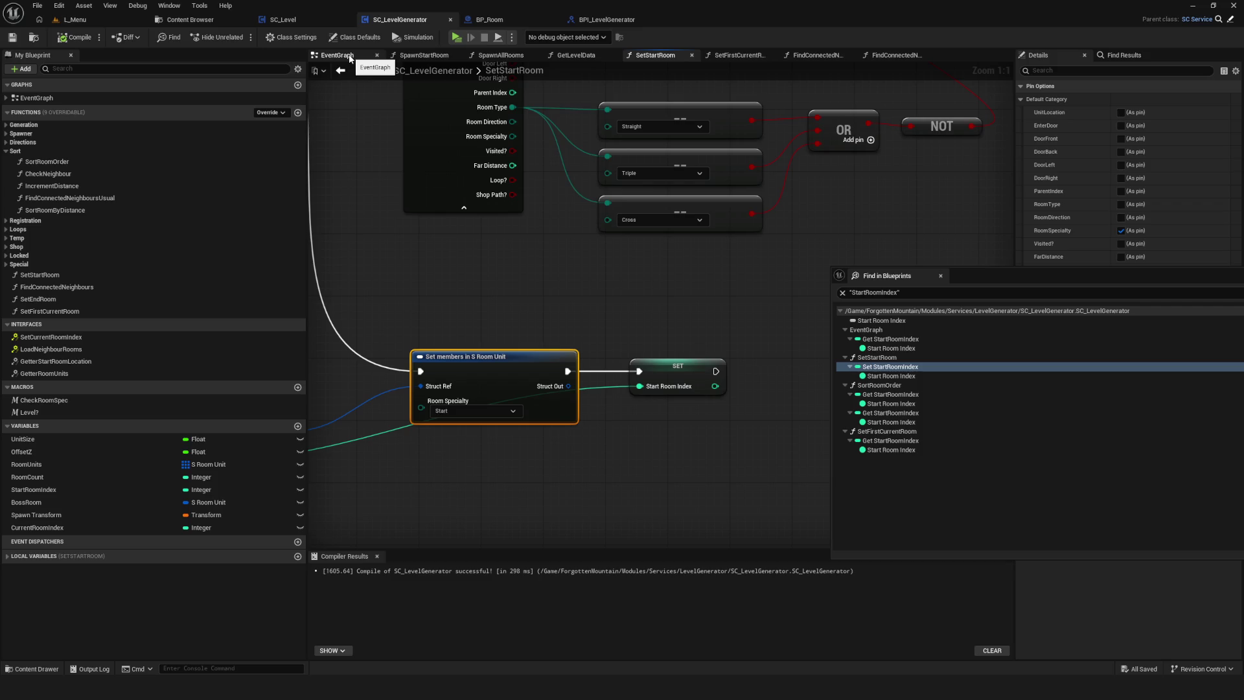
Review the Room Units, Start Room Index, GET and Print String chain in the EventGraph.
click(350, 59)
scroll(501, 320, down, 2)
scroll(502, 321, up, 2)
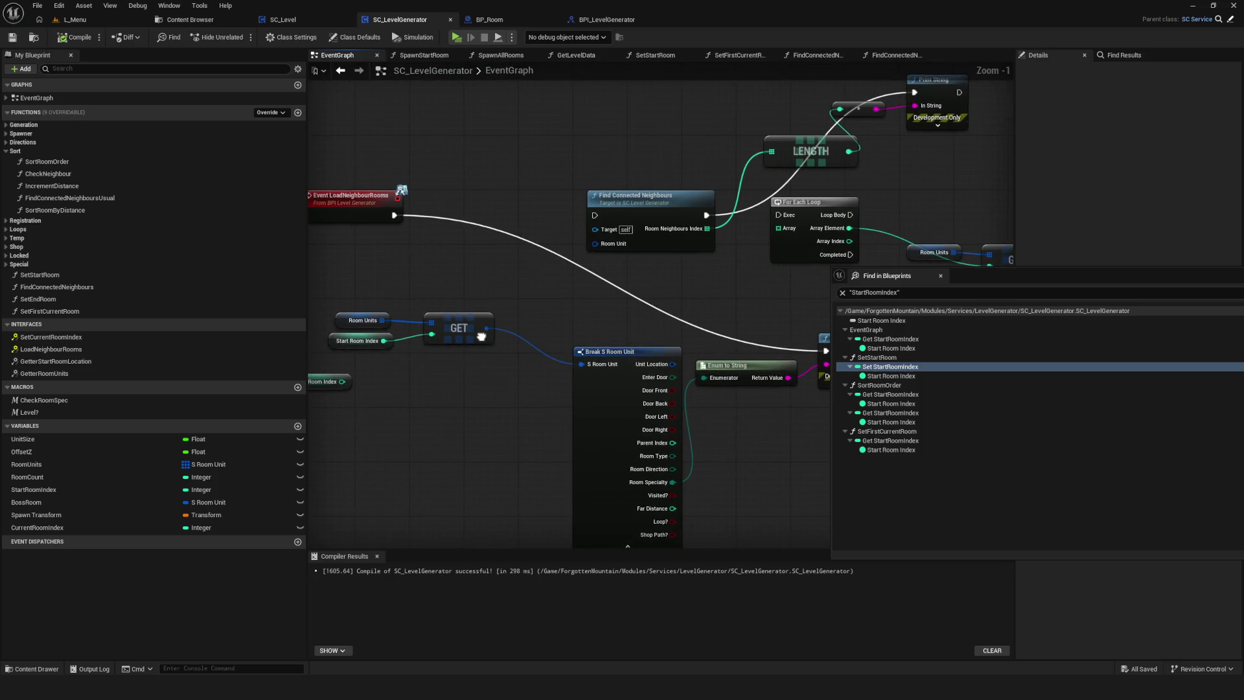
drag(482, 337, 510, 340)
mouse_move(337, 287)
mouse_down()
mouse_move(551, 379)
mouse_move(562, 366)
mouse_up()
scroll(539, 350, up, 1)
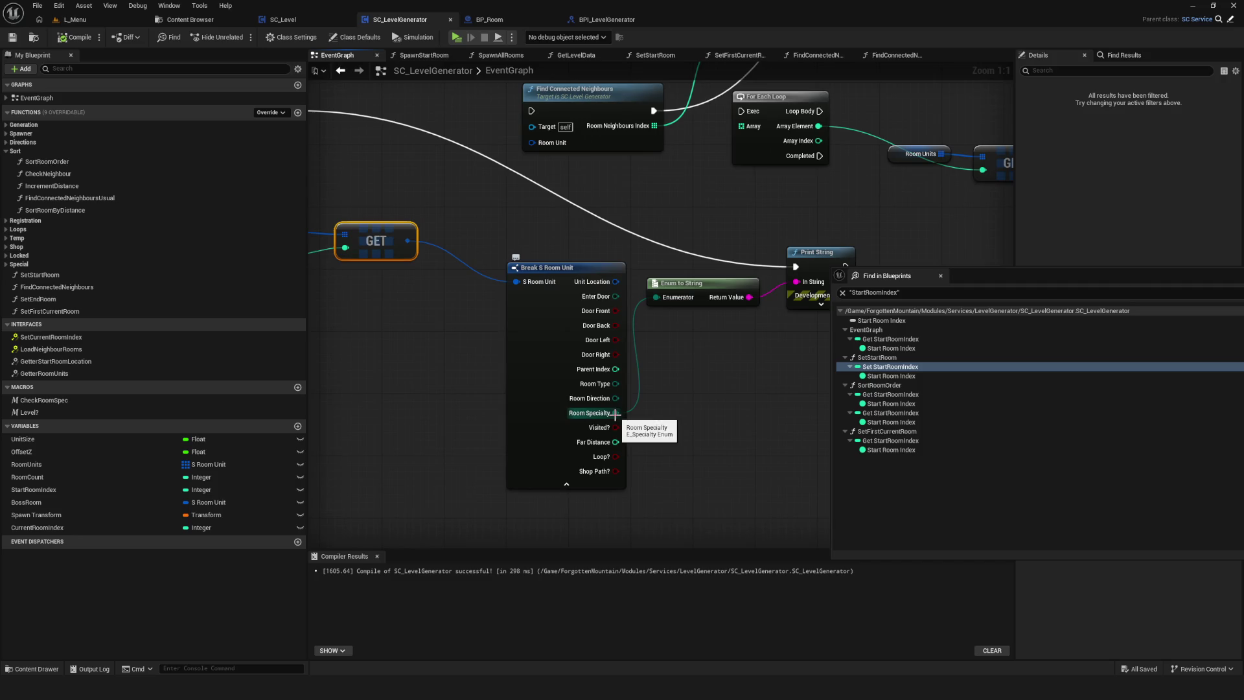
scroll(615, 413, down, 2)
scroll(472, 288, up, 2)
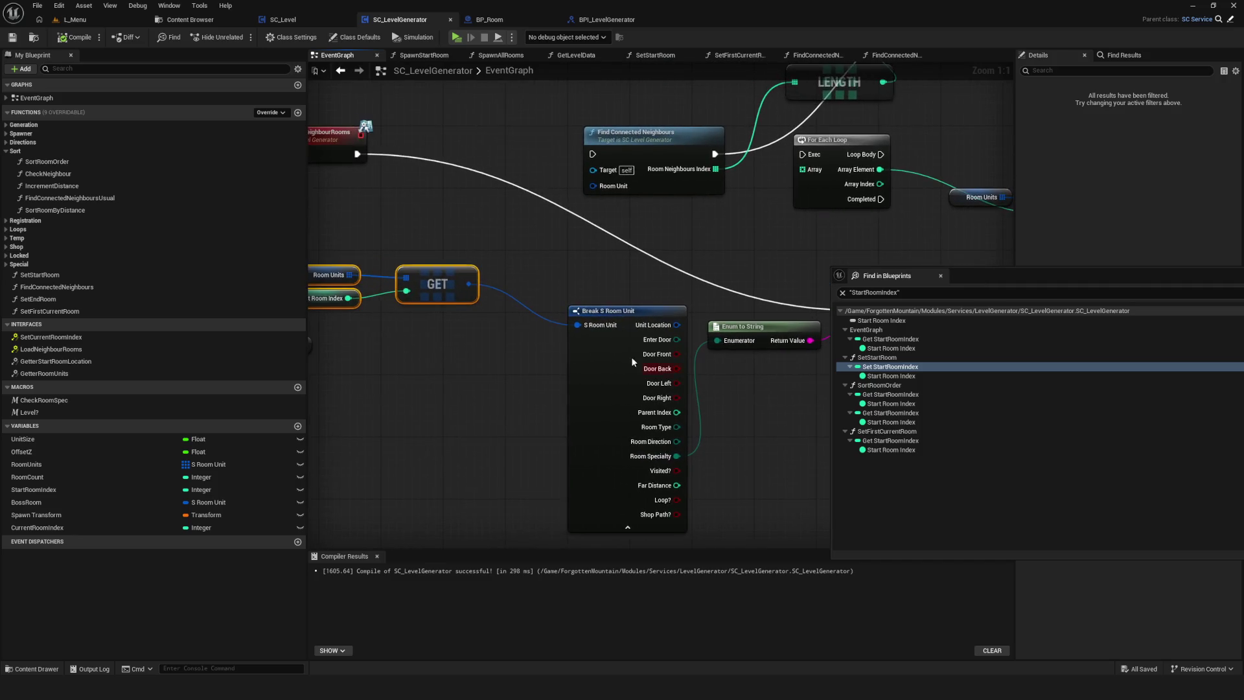
drag(783, 396, 561, 374)
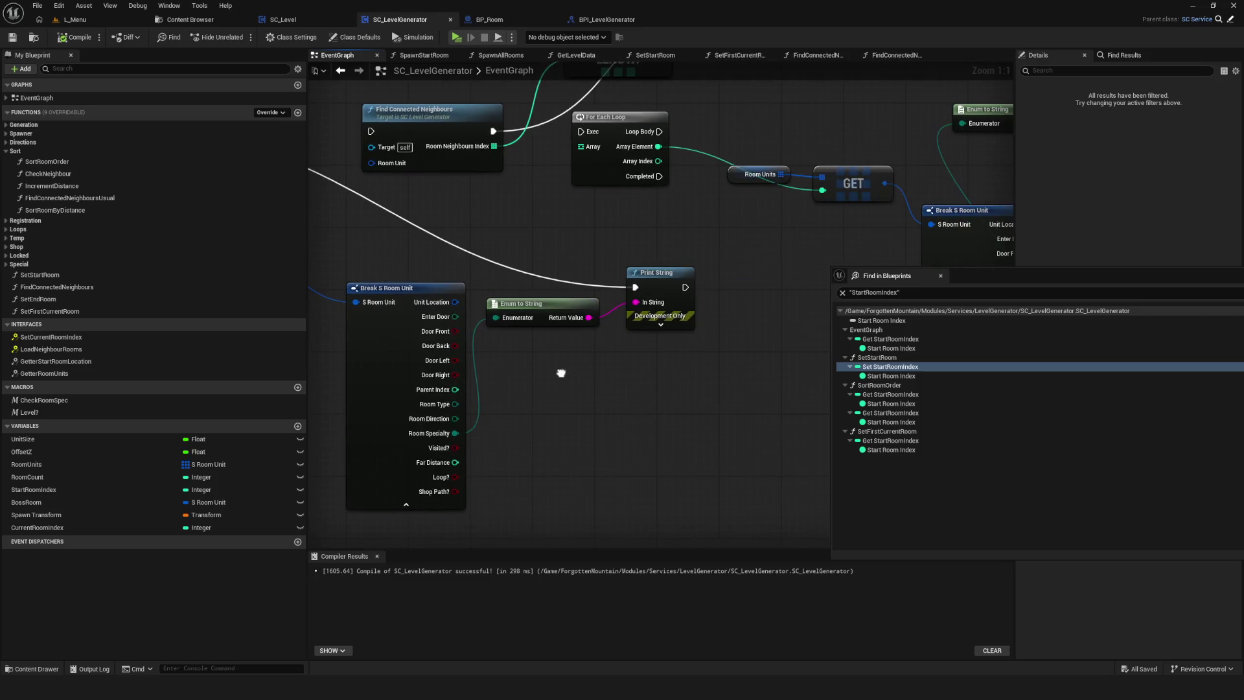
Compile and save SC_LevelGenerator, then play-test to confirm the green Start tile.
click(76, 37)
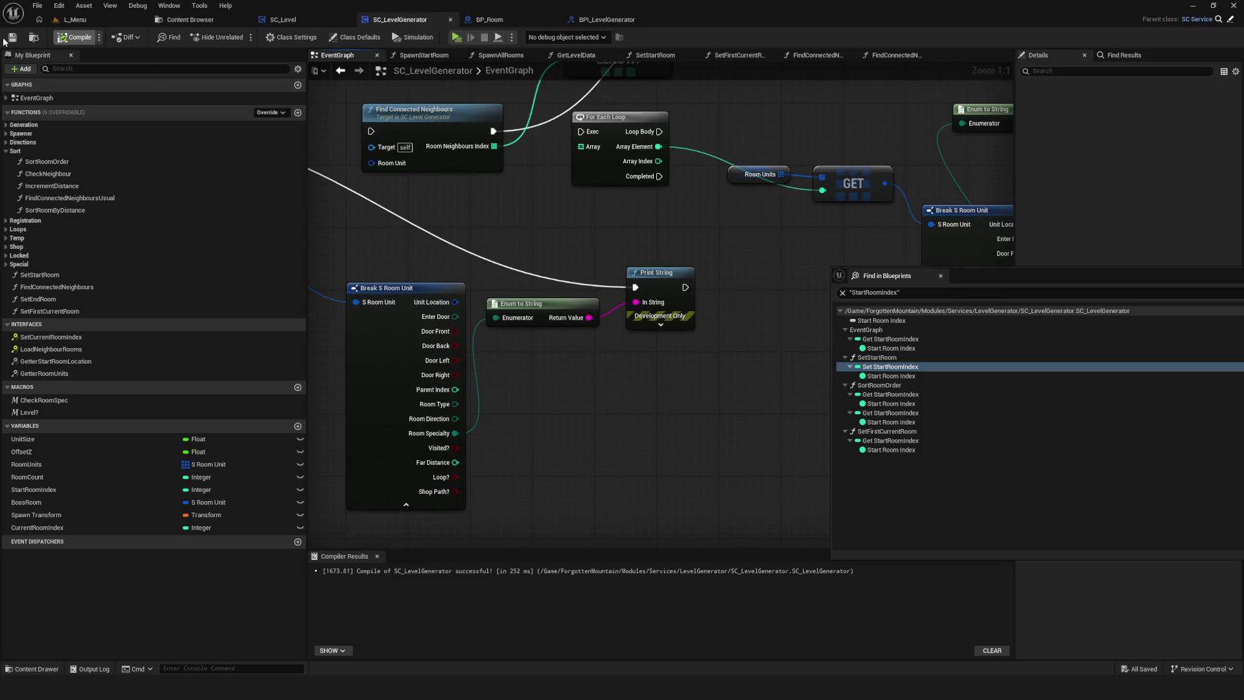
click(12, 37)
click(456, 37)
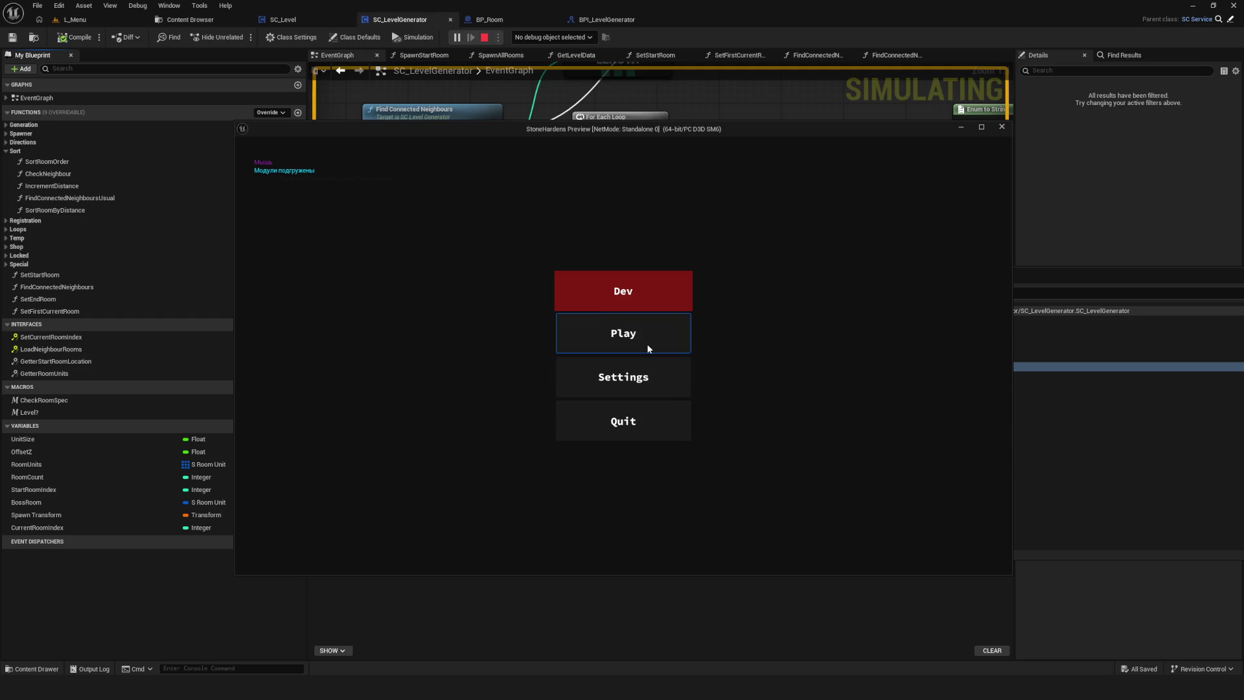
click(641, 279)
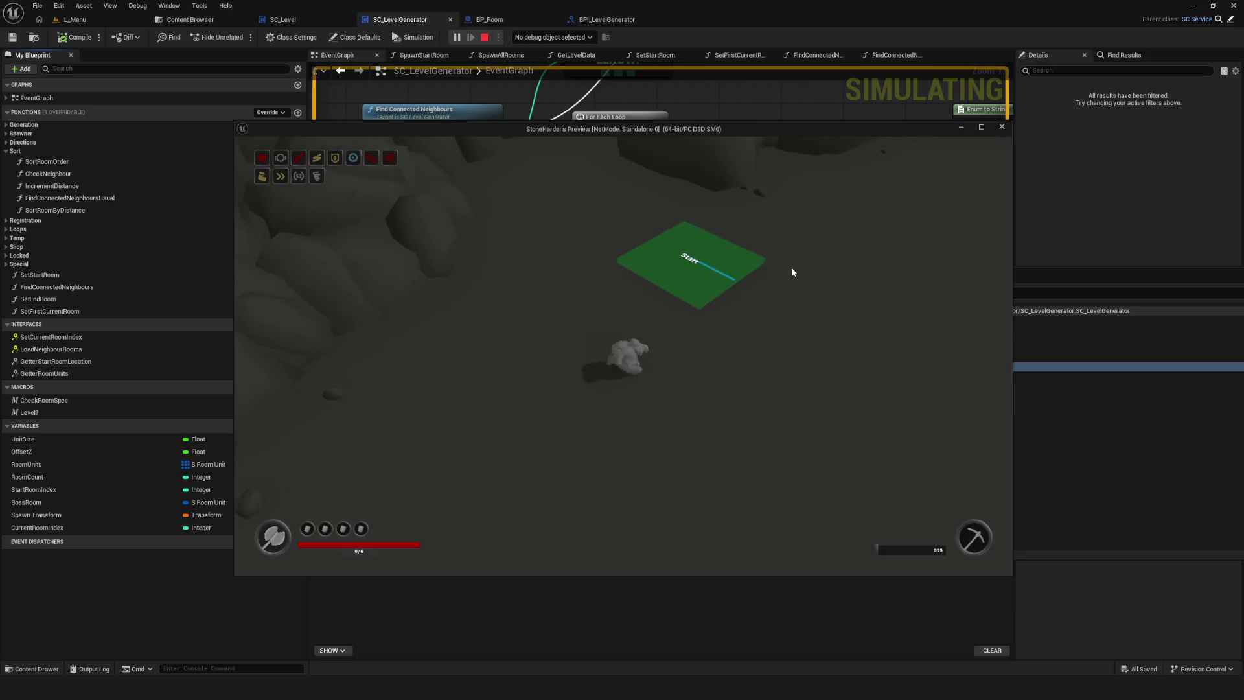
key(Escape)
scroll(791, 267, down, 1)
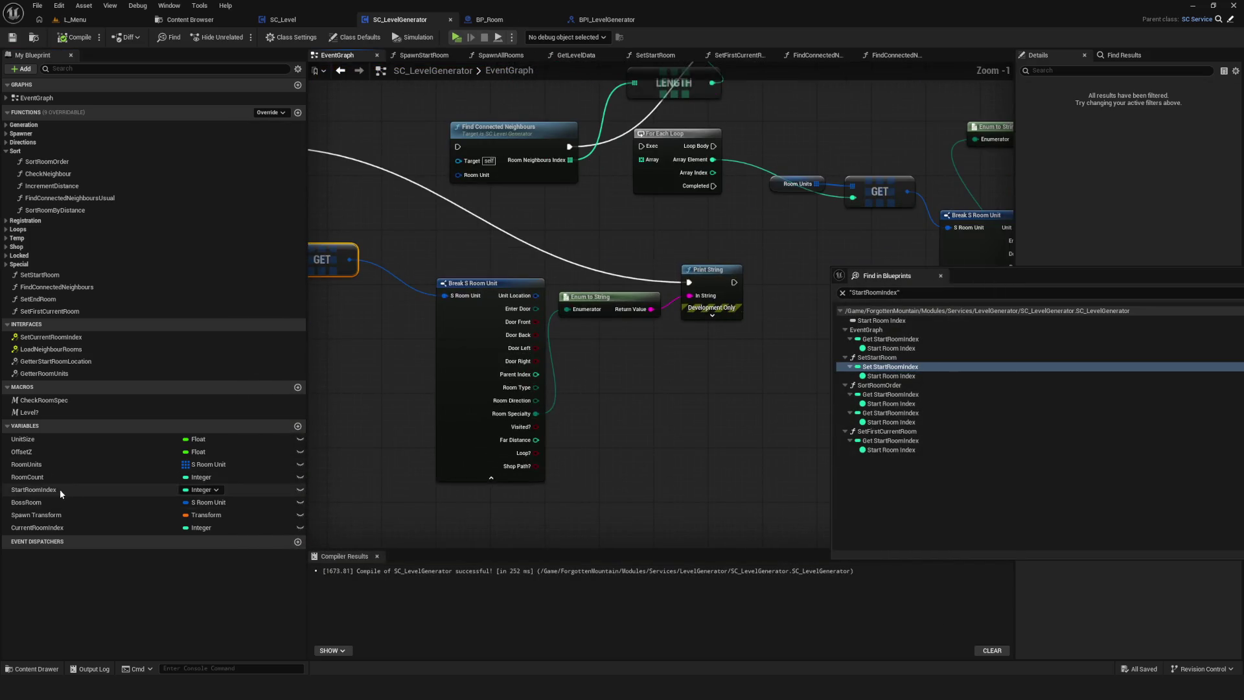
right_click(52, 490)
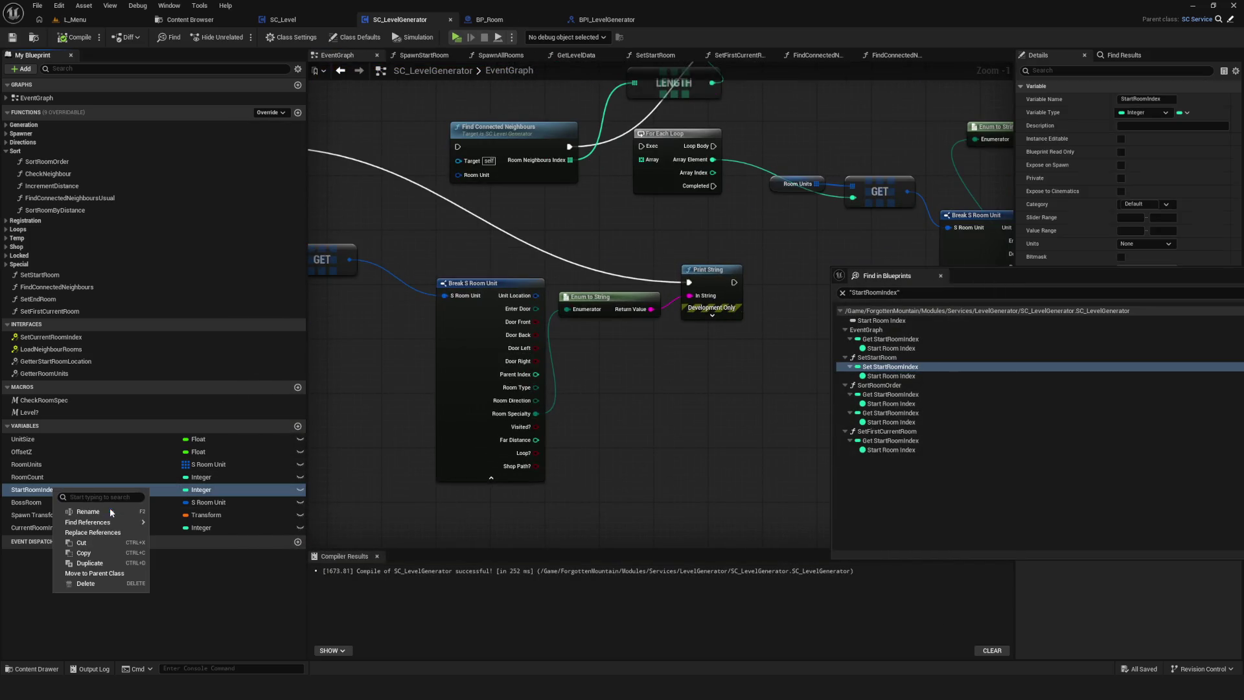
mouse_move(112, 523)
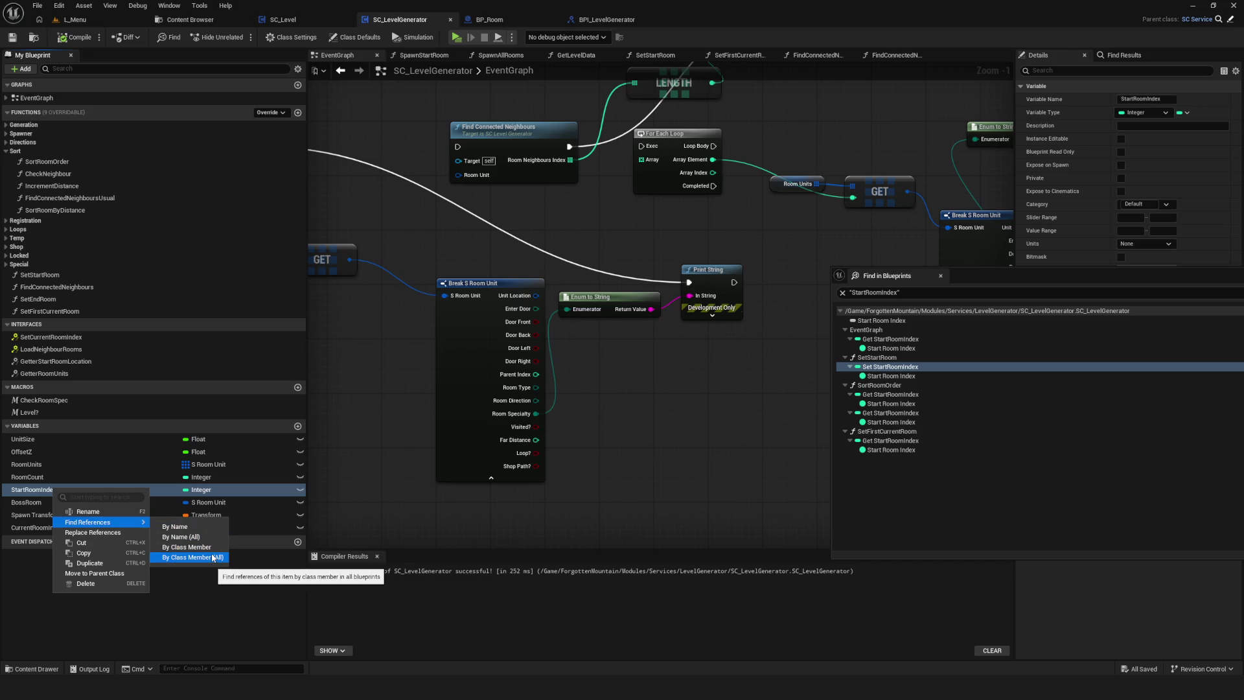
click(194, 537)
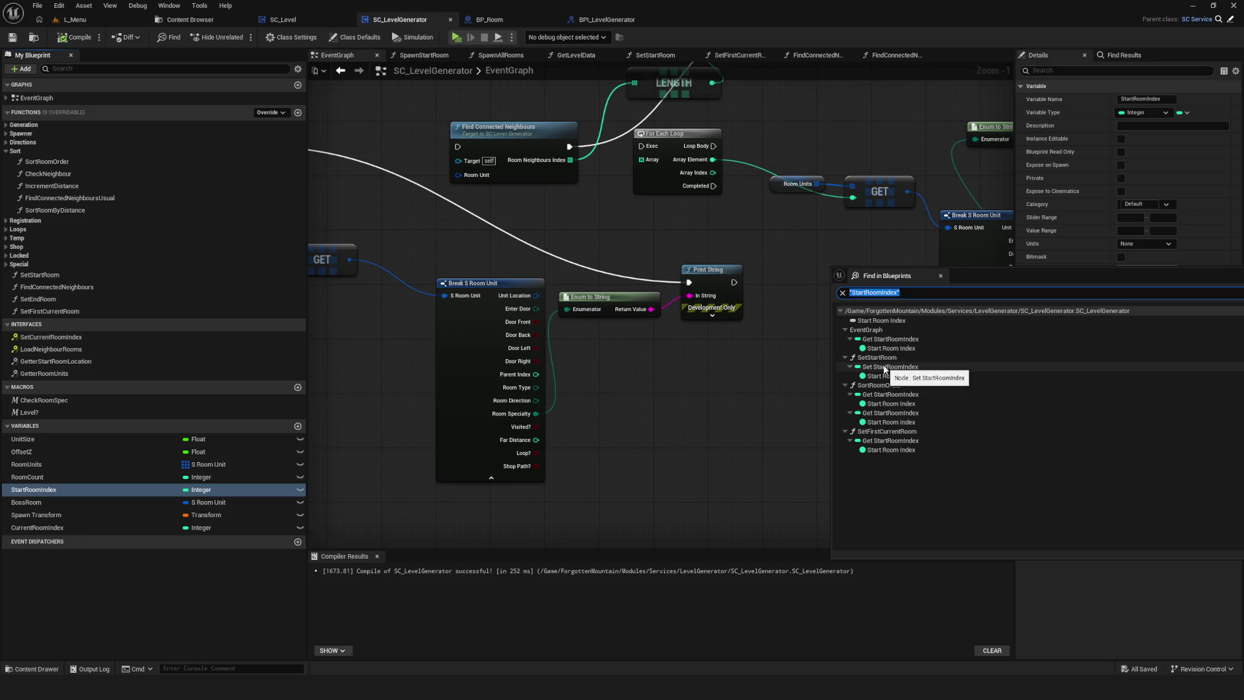
click(918, 367)
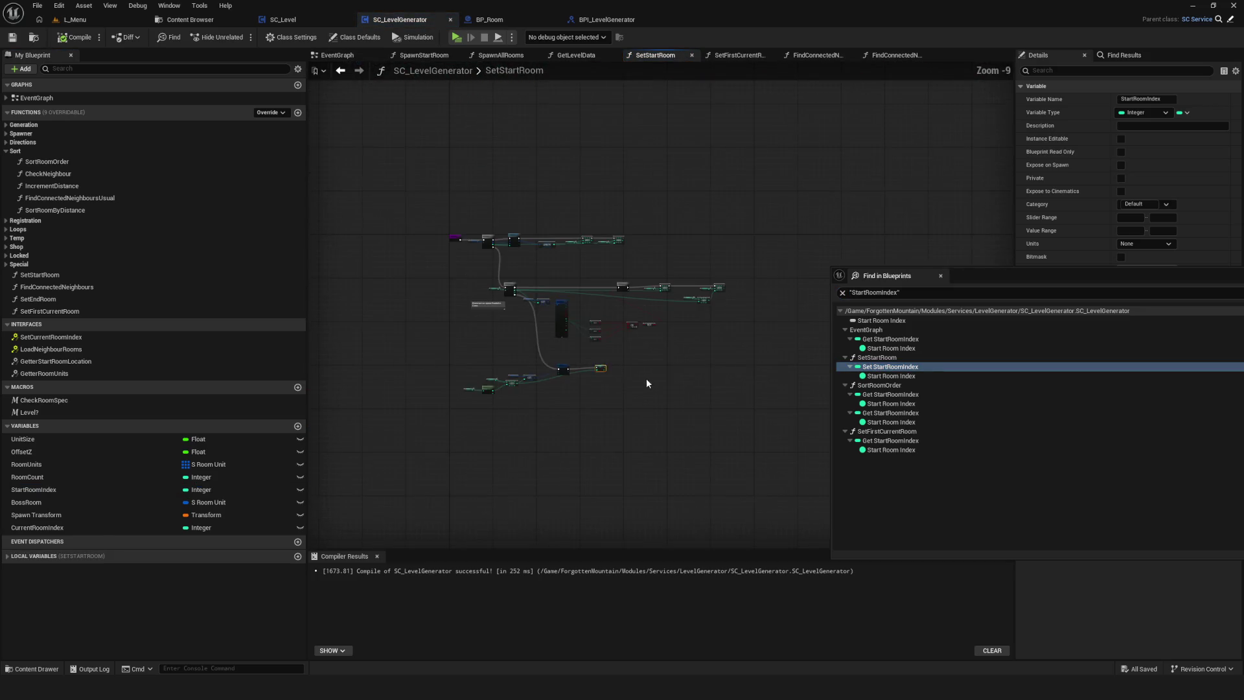
scroll(713, 282, down, 9)
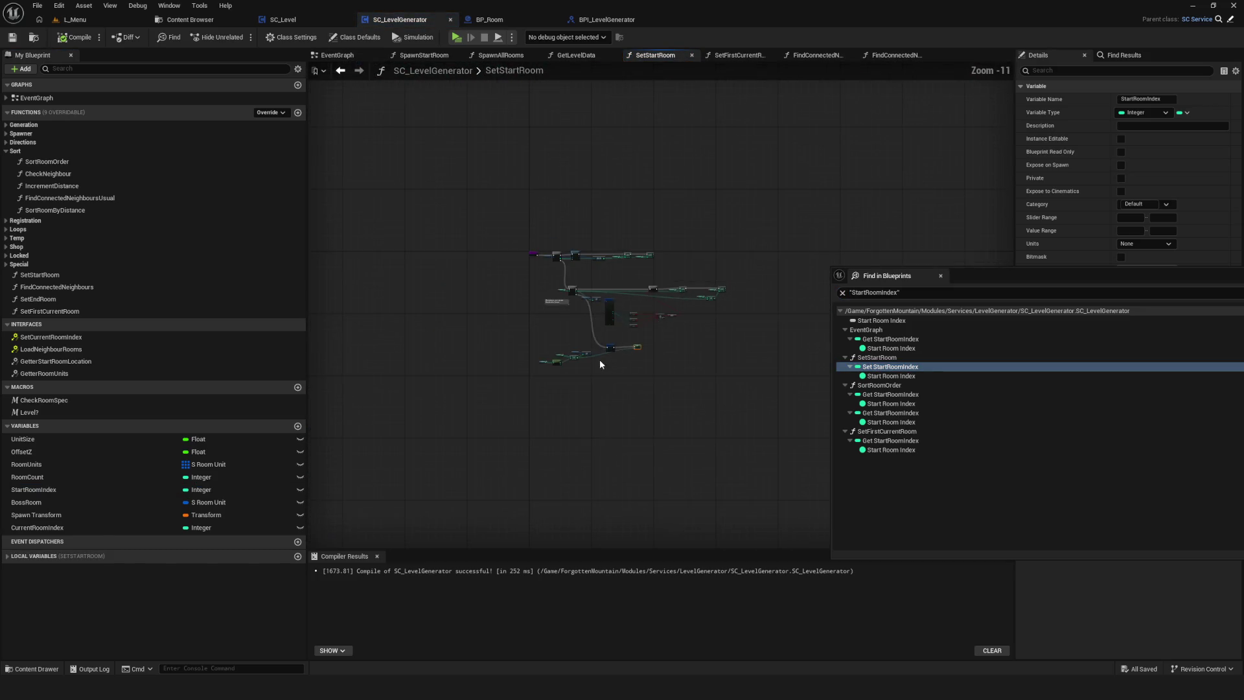
click(334, 55)
scroll(635, 365, down, 6)
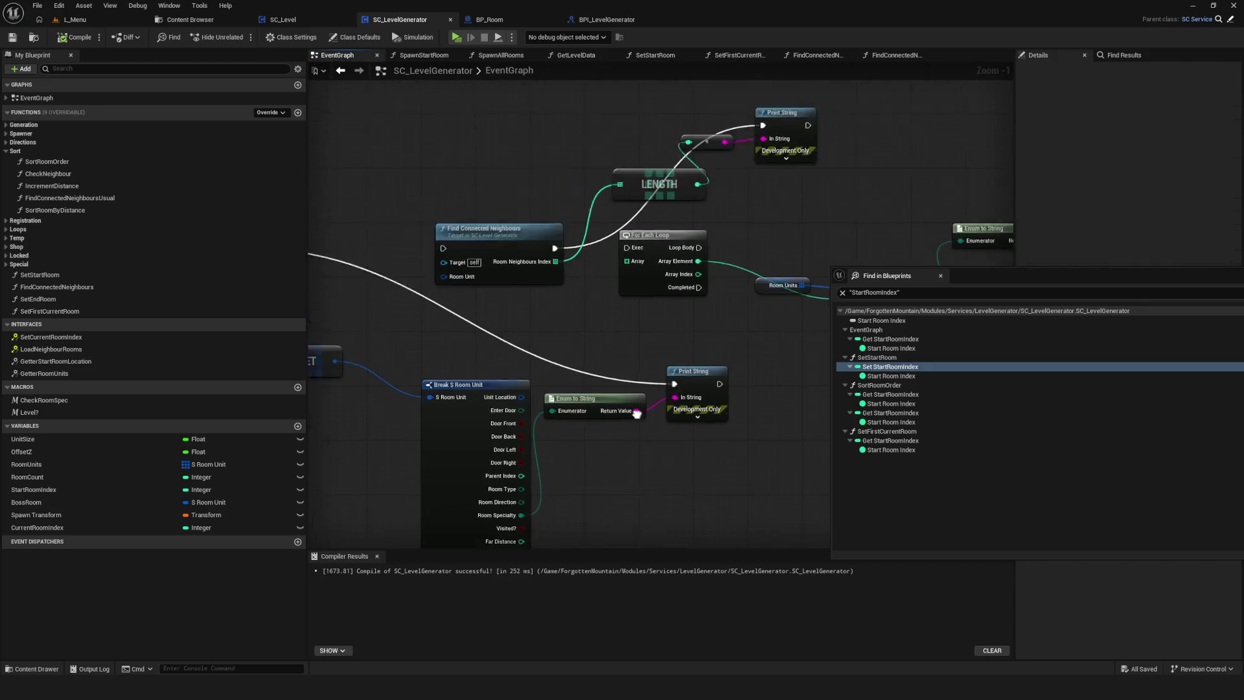
scroll(635, 361, up, 3)
scroll(518, 266, down, 6)
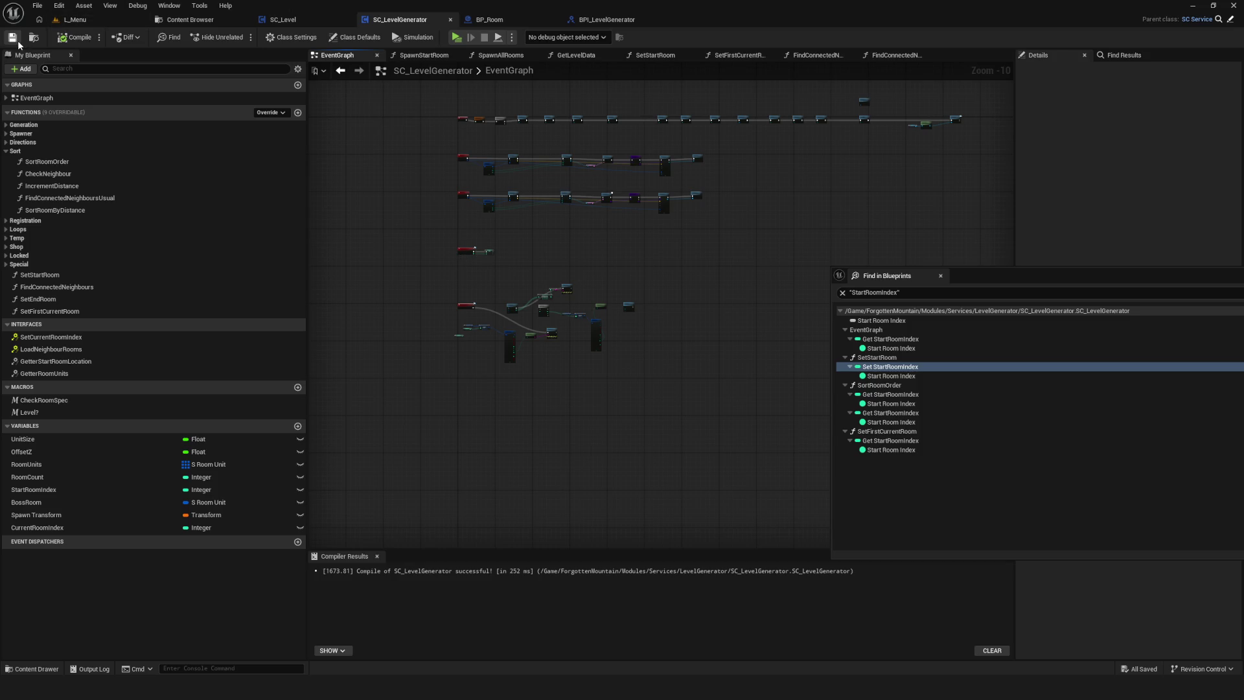
scroll(495, 175, up, 4)
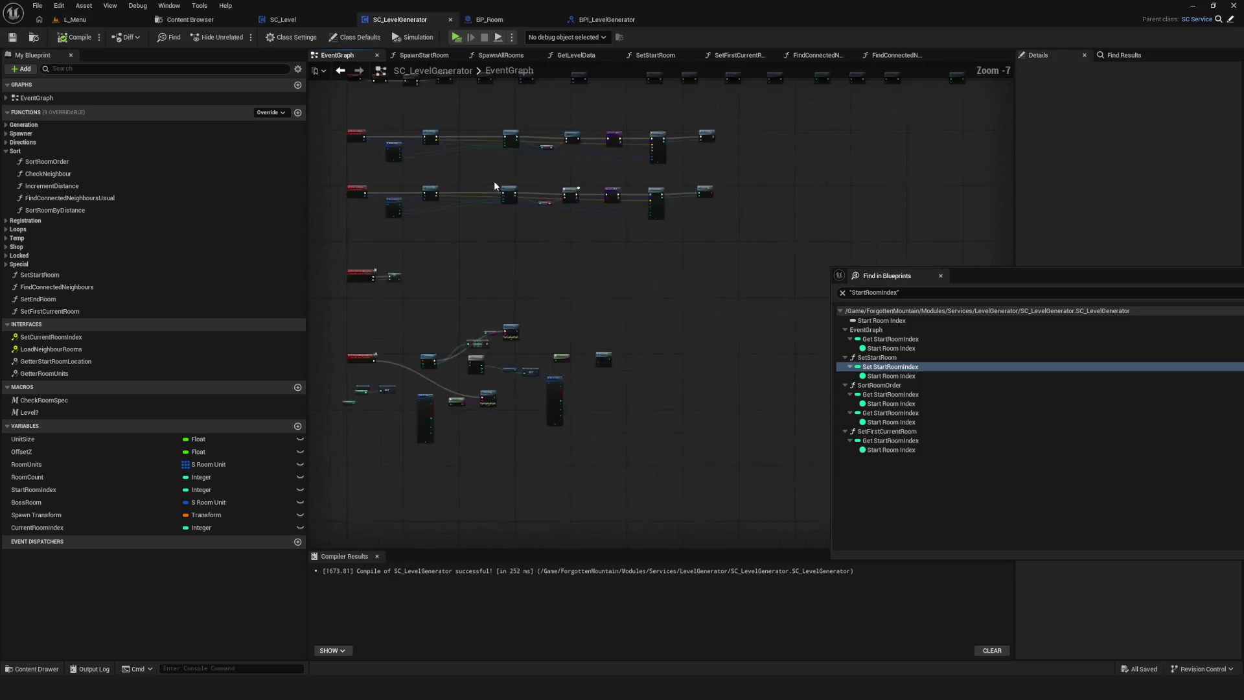